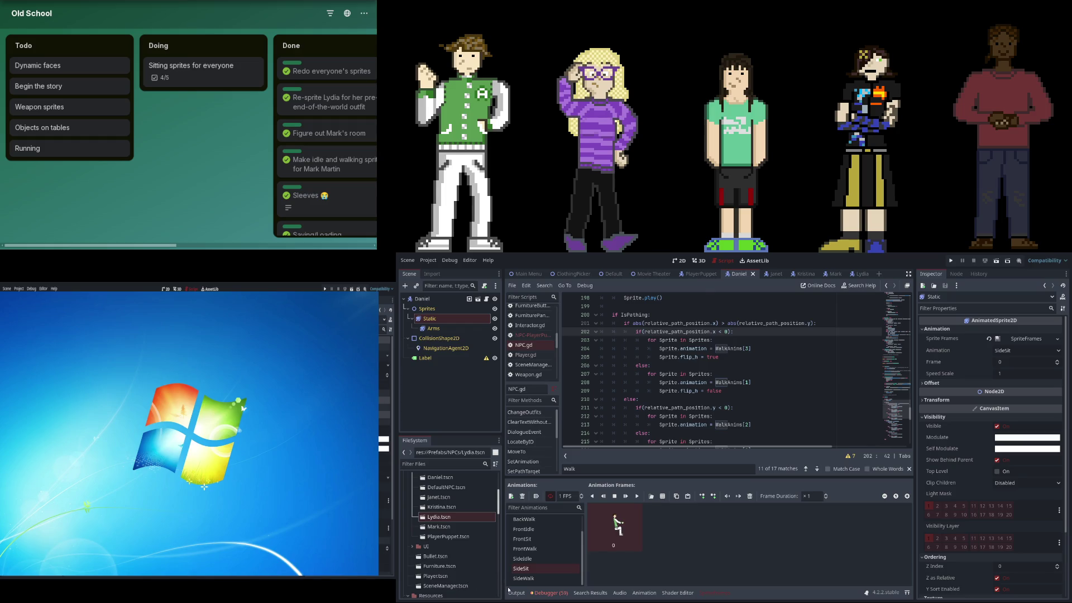
# - Glance at the character on the 2D canvas, then return to the NPC-PlayerPuppet script
pyautogui.click(734, 331)
pyautogui.click(679, 261)
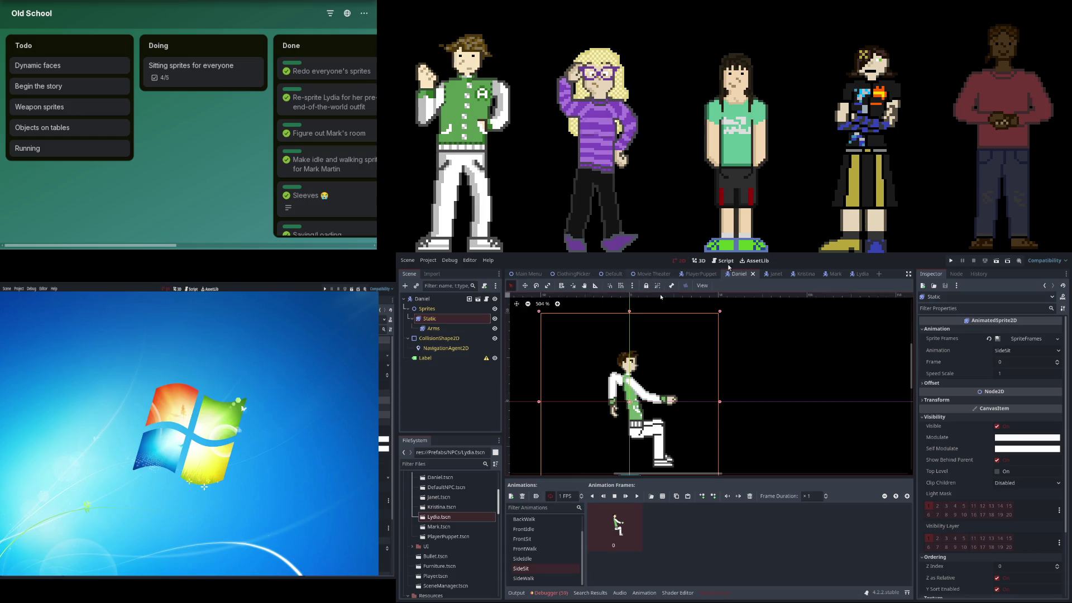
pyautogui.click(726, 261)
pyautogui.click(523, 336)
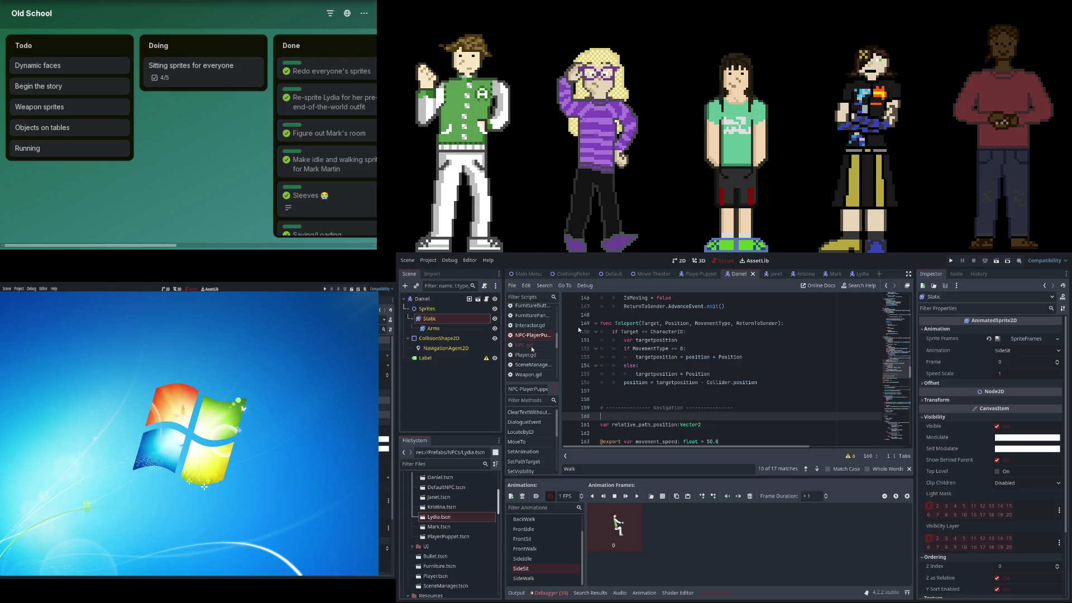
# - Compare the PlayerPuppet scene on the canvas, then switch to the sitting boy's scene
pyautogui.click(694, 273)
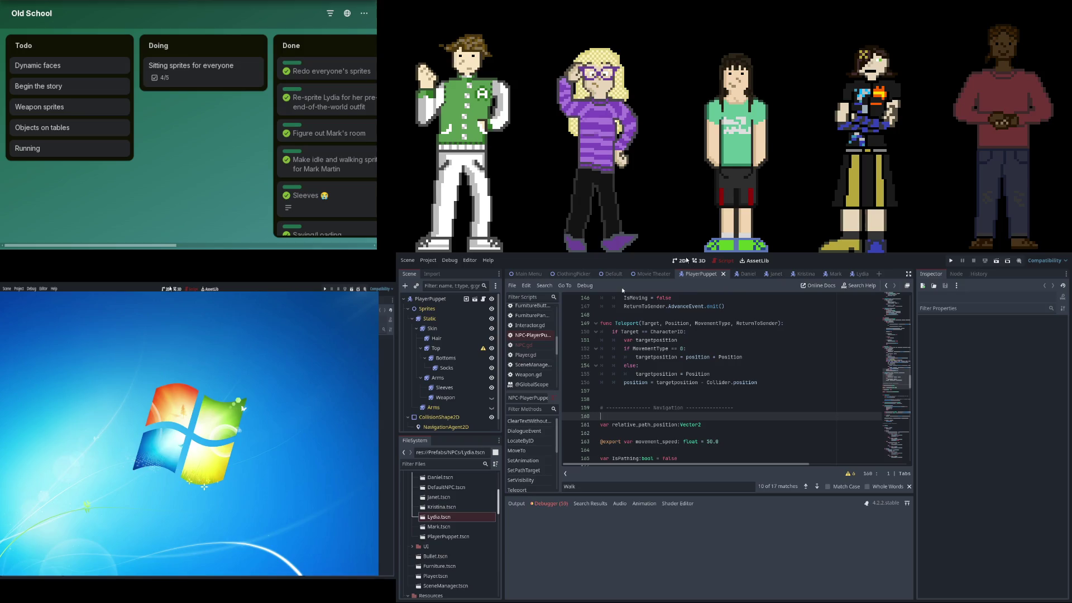
pyautogui.click(682, 260)
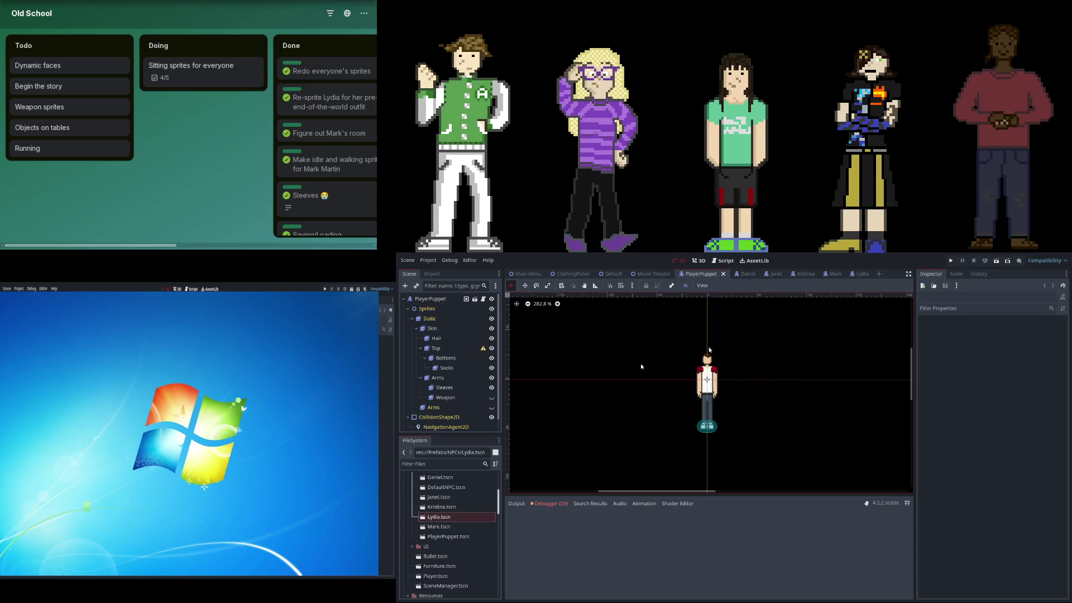
pyautogui.click(725, 261)
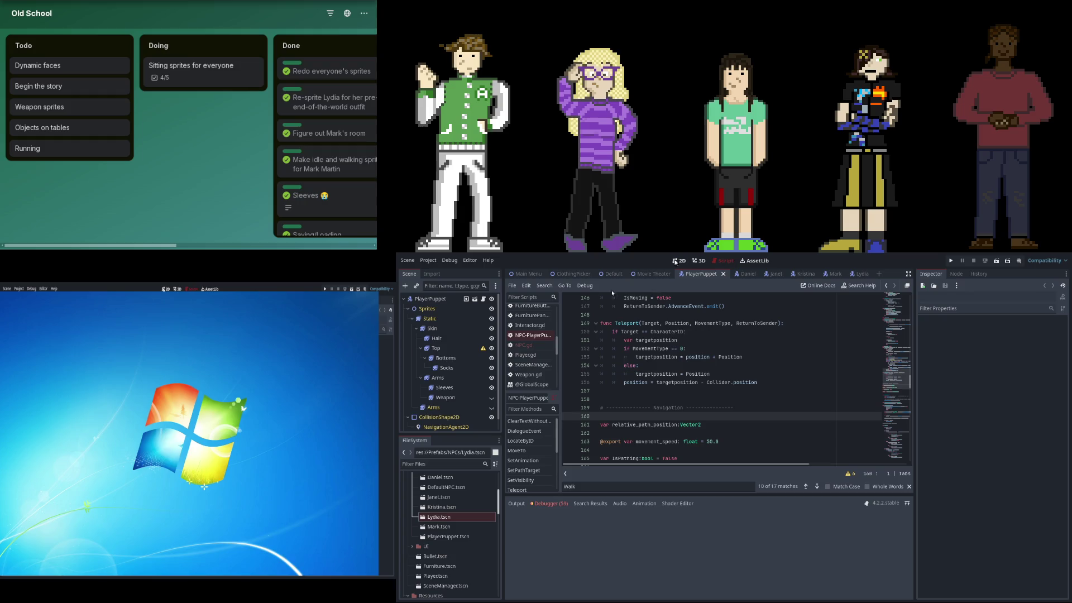
pyautogui.click(682, 261)
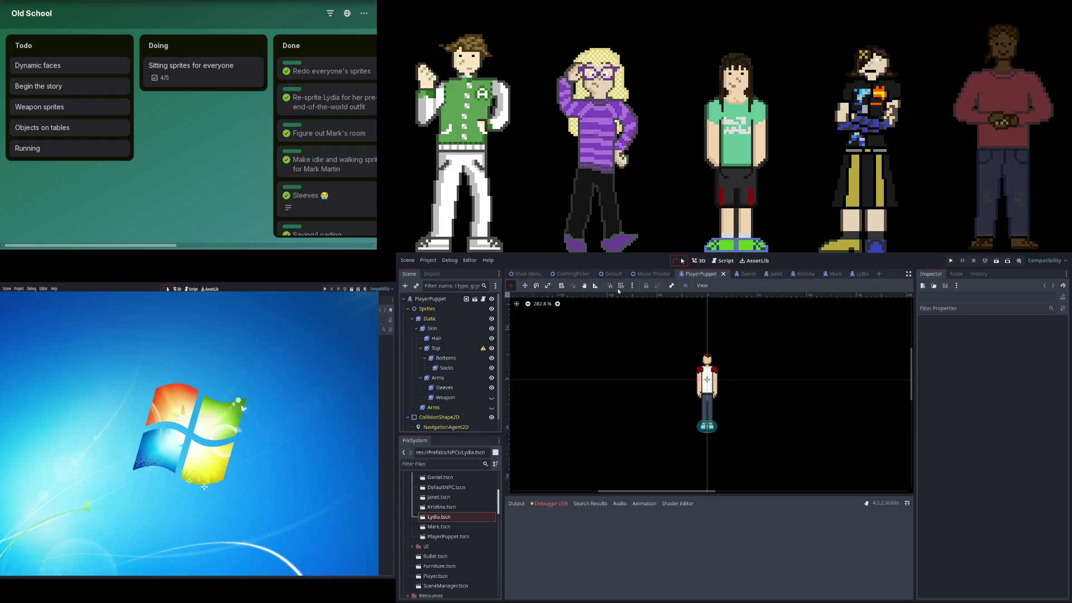
pyautogui.click(746, 274)
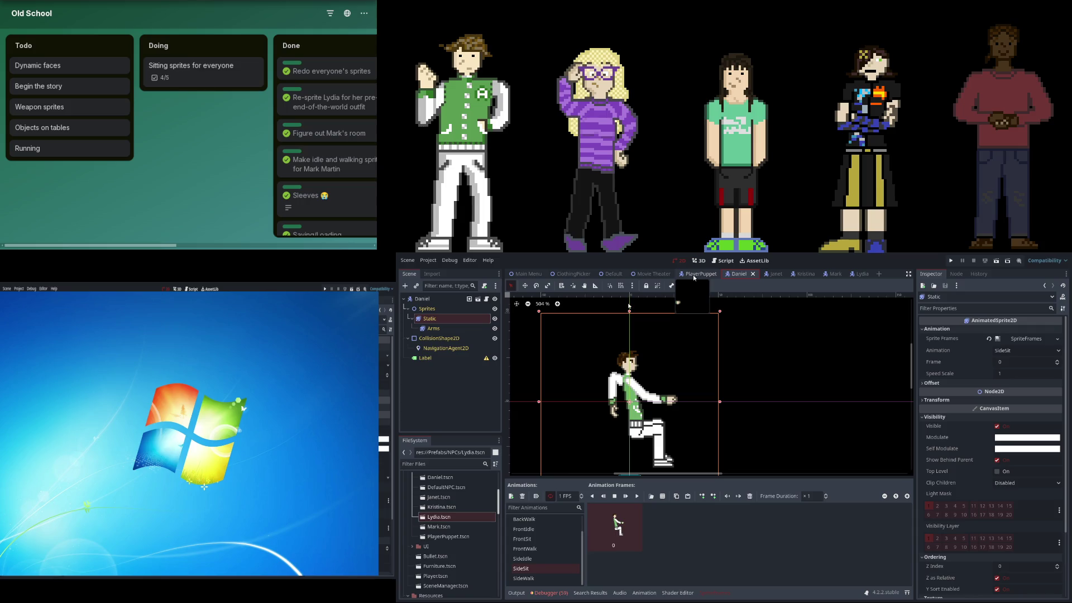
pyautogui.click(693, 276)
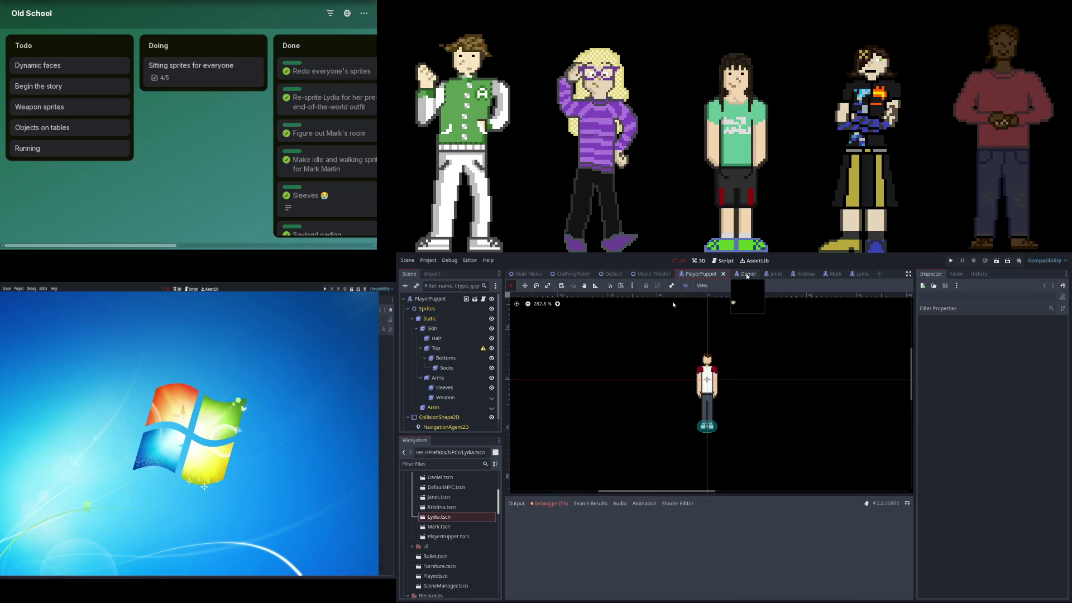
pyautogui.click(747, 274)
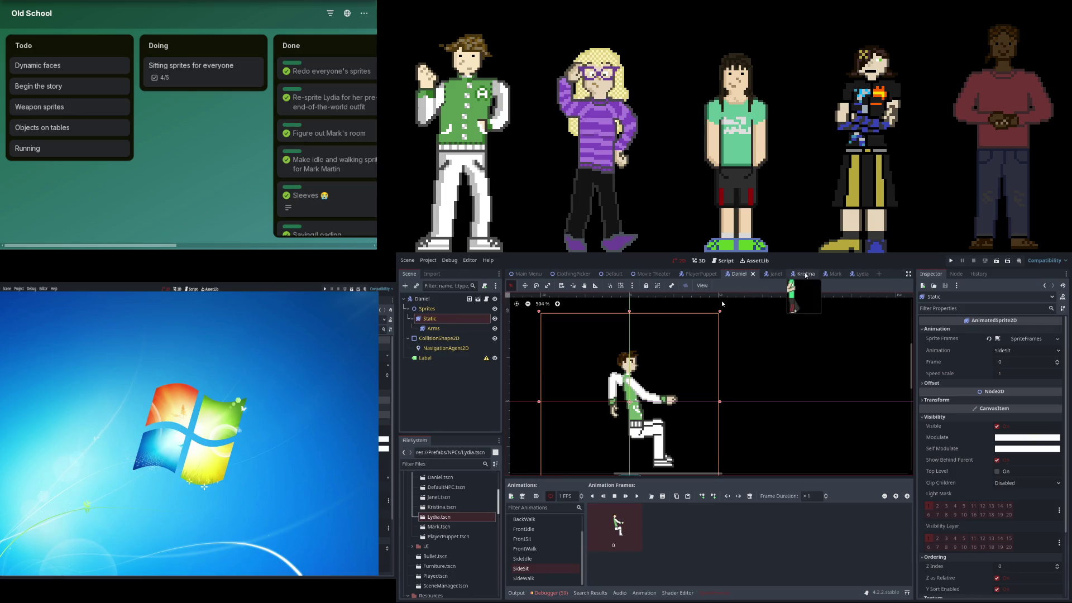
# - Bring up Kristina's scene and select her Static body sprite node
pyautogui.scroll(-4, 835, 273)
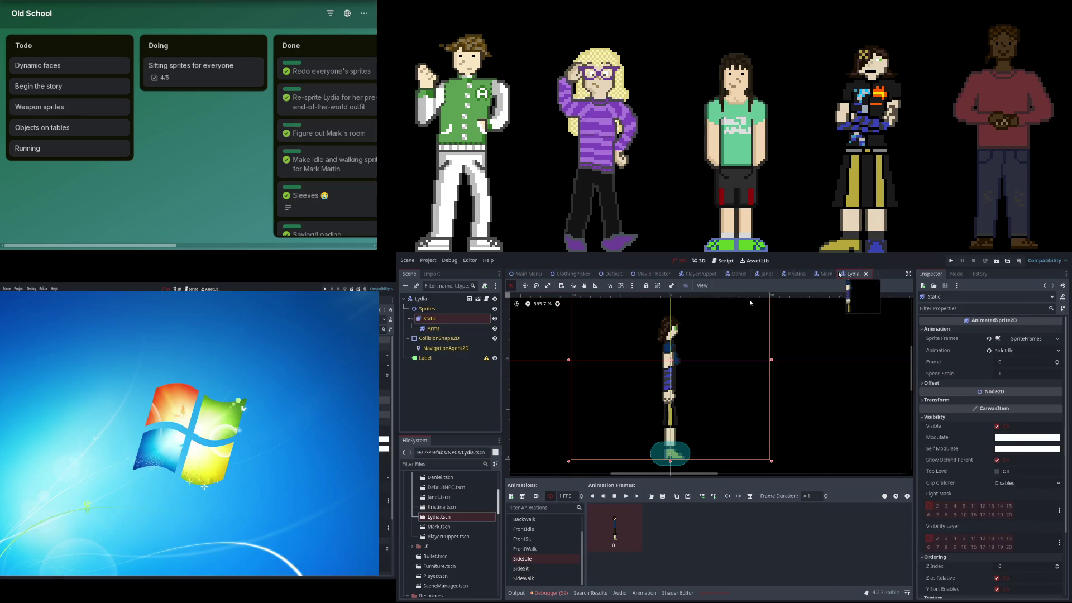
pyautogui.scroll(2, 828, 275)
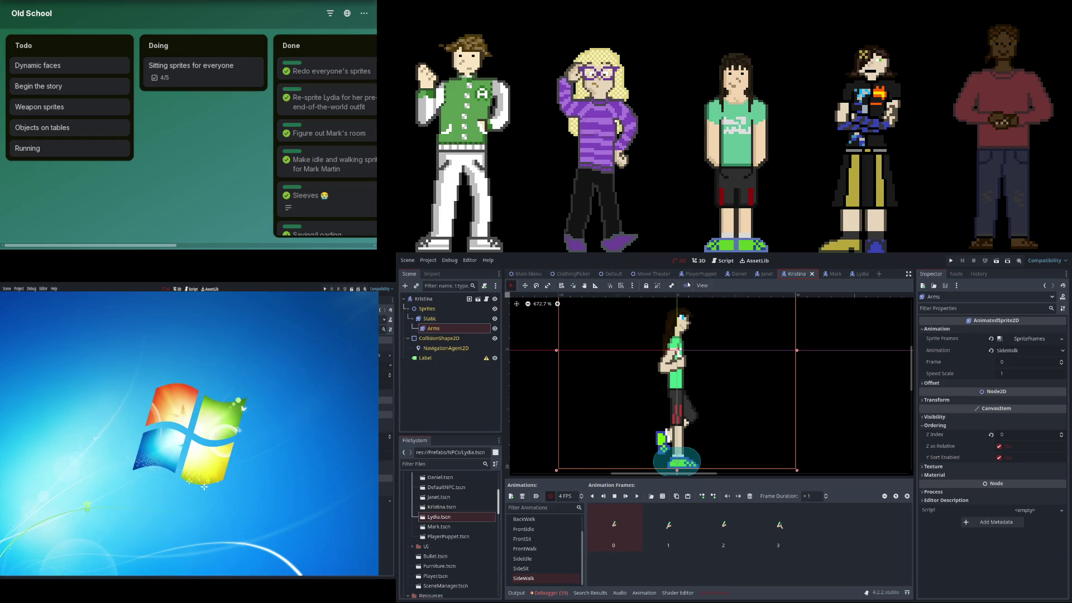
pyautogui.click(477, 320)
# - Hide and re-show Kristina's Arms layer, recenter her, and save the scene
pyautogui.click(494, 329)
pyautogui.click(494, 329)
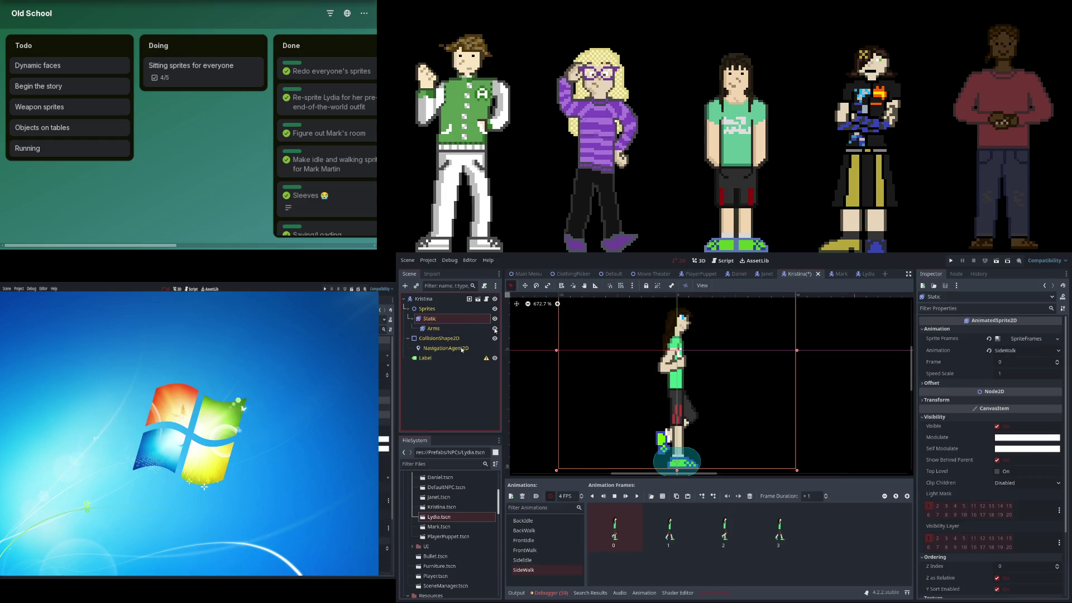
pyautogui.moveTo(738, 333); pyautogui.dragTo(754, 343)
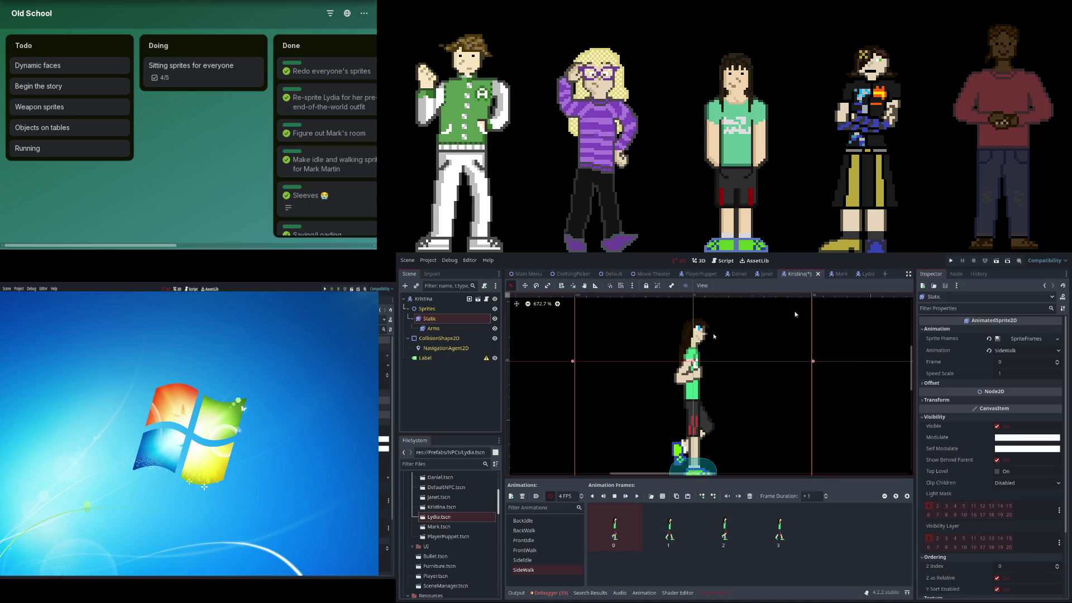
pyautogui.hotkey('ctrl', 's')
pyautogui.click(690, 274)
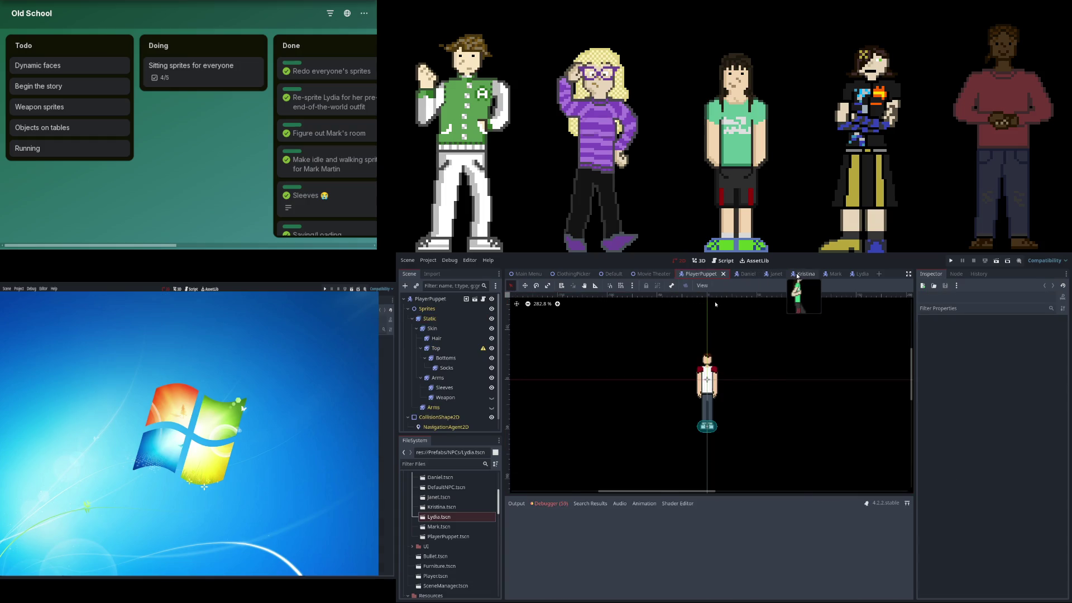
# - Switch to Janet's scene, recenter her on the canvas, and select the Static body sprite
pyautogui.click(796, 273)
pyautogui.moveTo(748, 271)
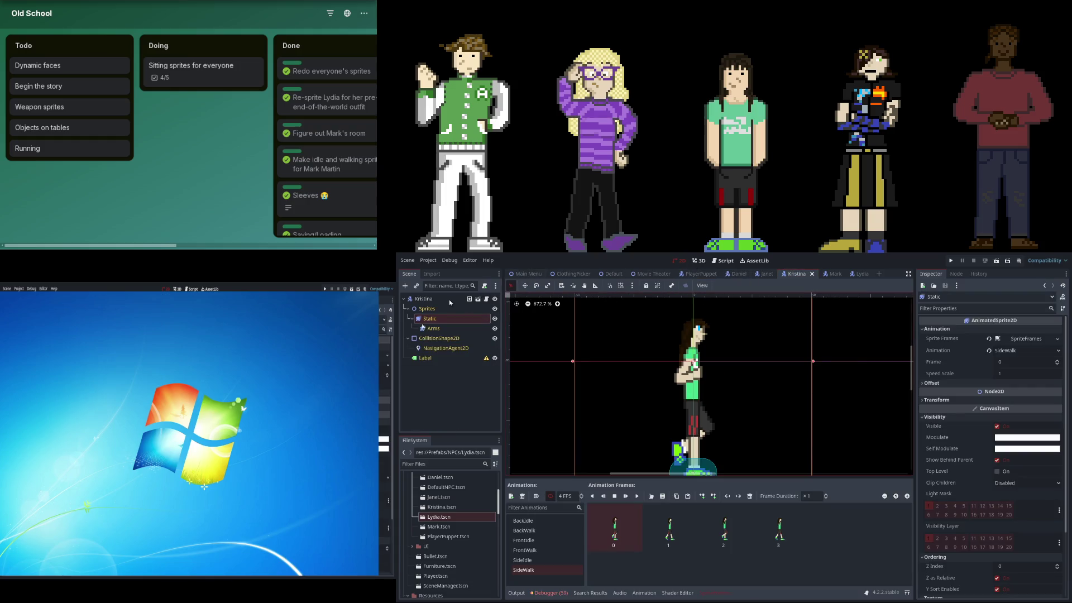
pyautogui.click(737, 273)
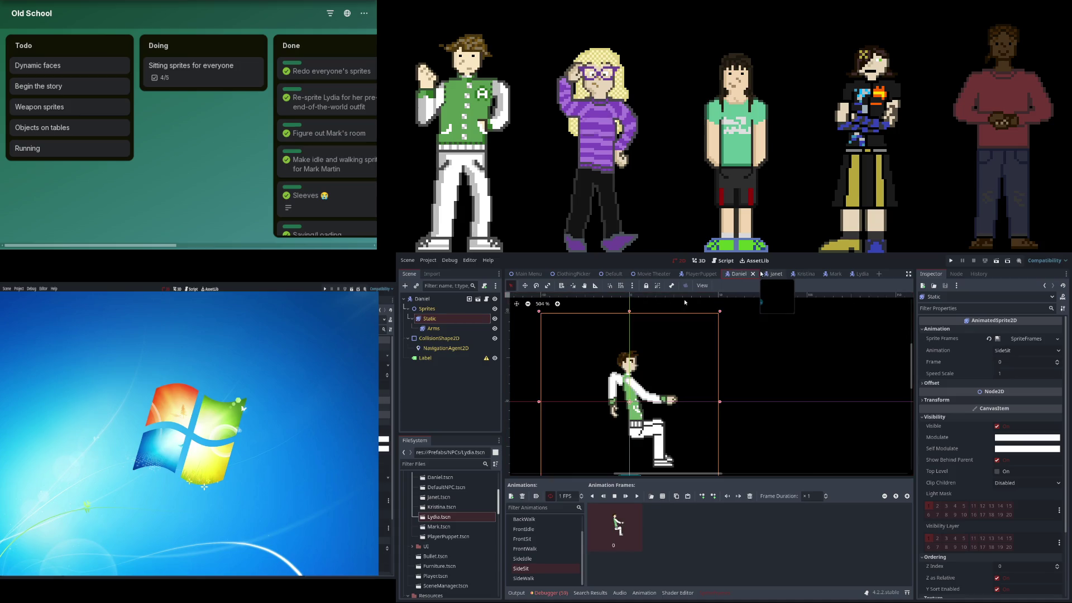
pyautogui.click(766, 273)
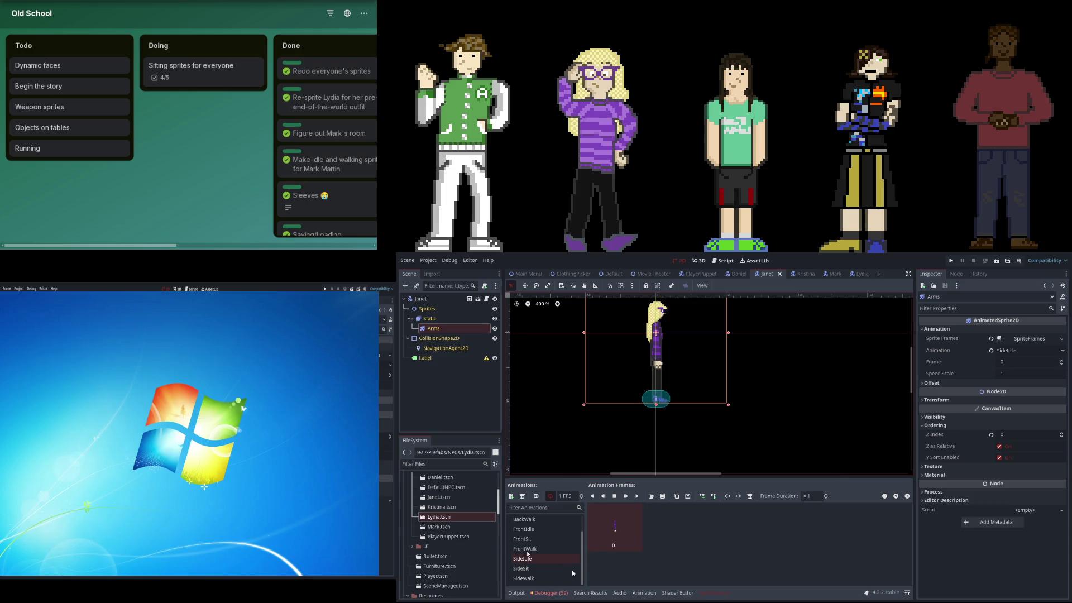
pyautogui.moveTo(627, 407); pyautogui.dragTo(676, 417)
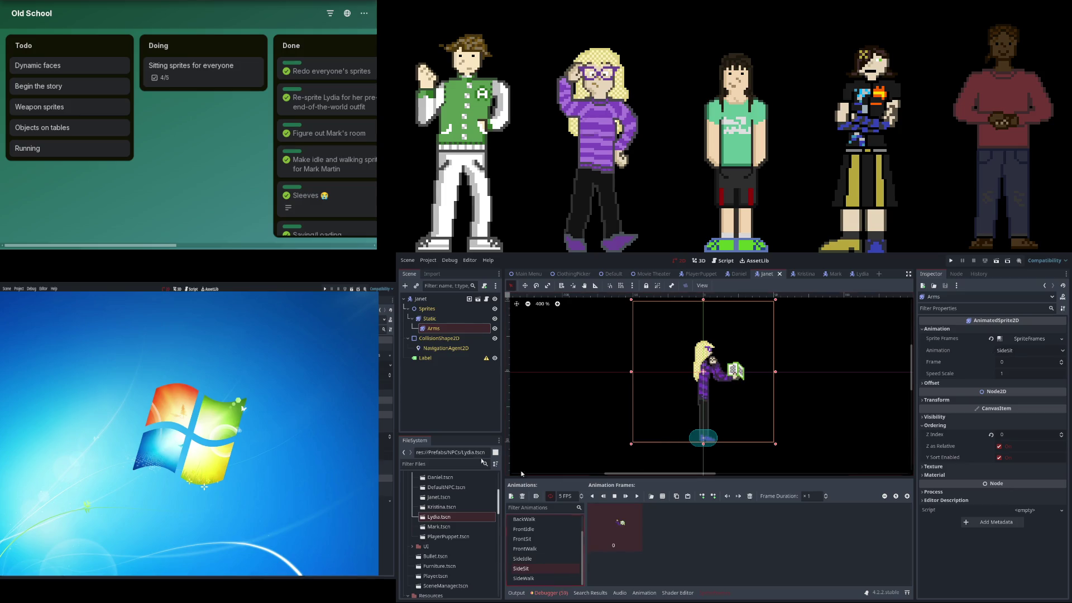
pyautogui.click(429, 318)
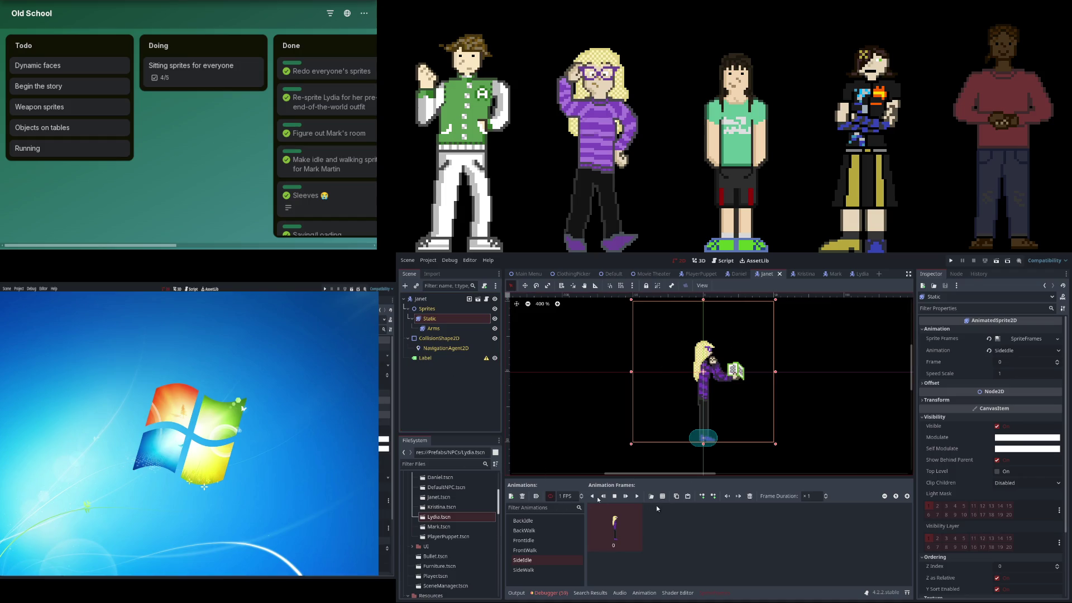
# - Add three new animations to the body sprite, named BackSit, FrontSit and SideSit
pyautogui.click(511, 496)
pyautogui.click(511, 496)
pyautogui.click(511, 496)
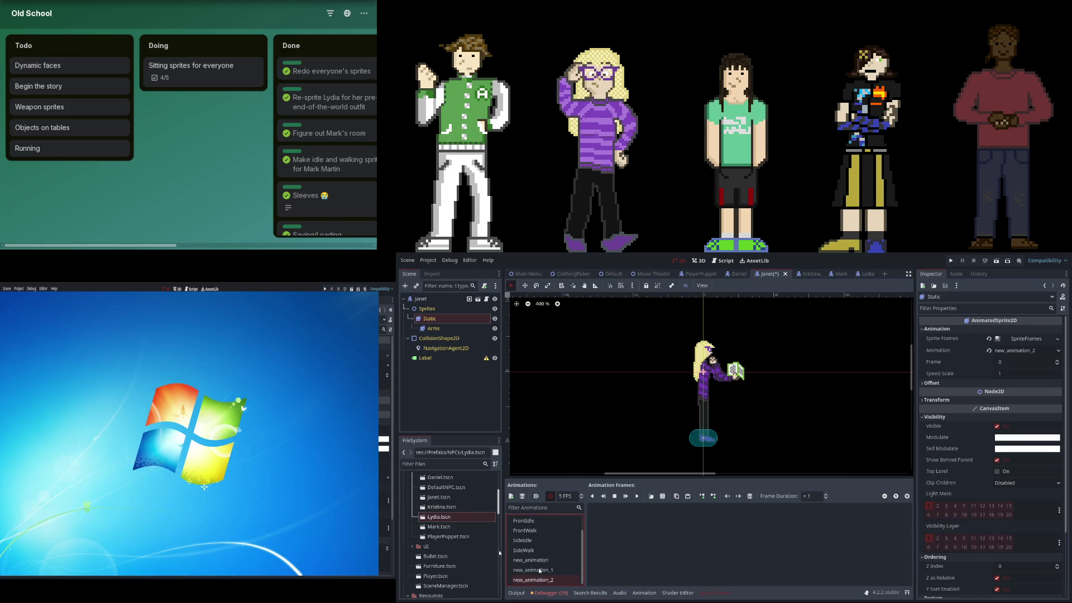
pyautogui.click(546, 564)
pyautogui.press('Delete')
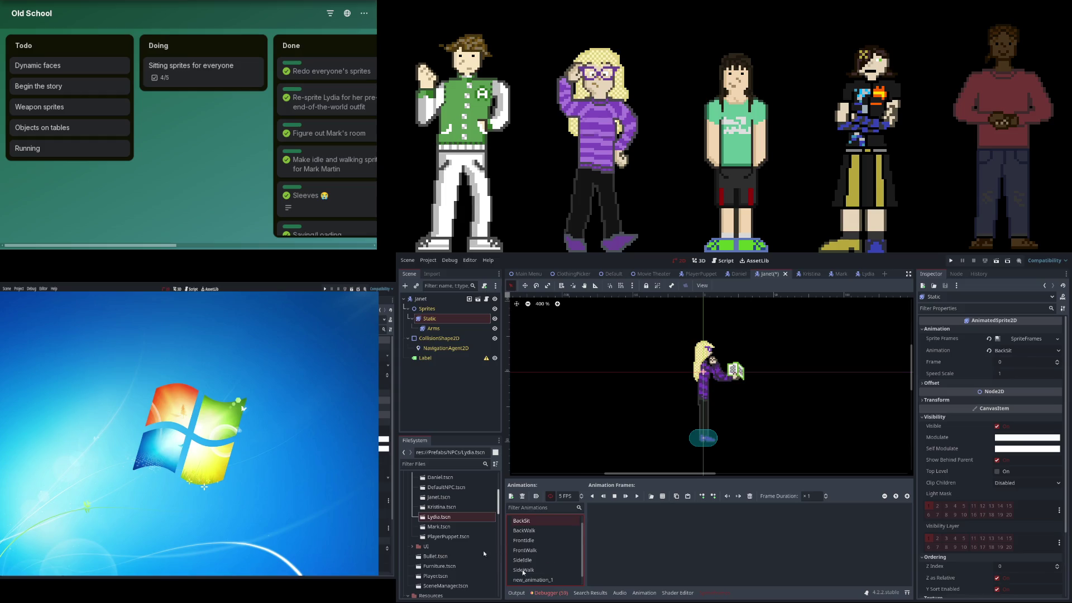
pyautogui.click(531, 579)
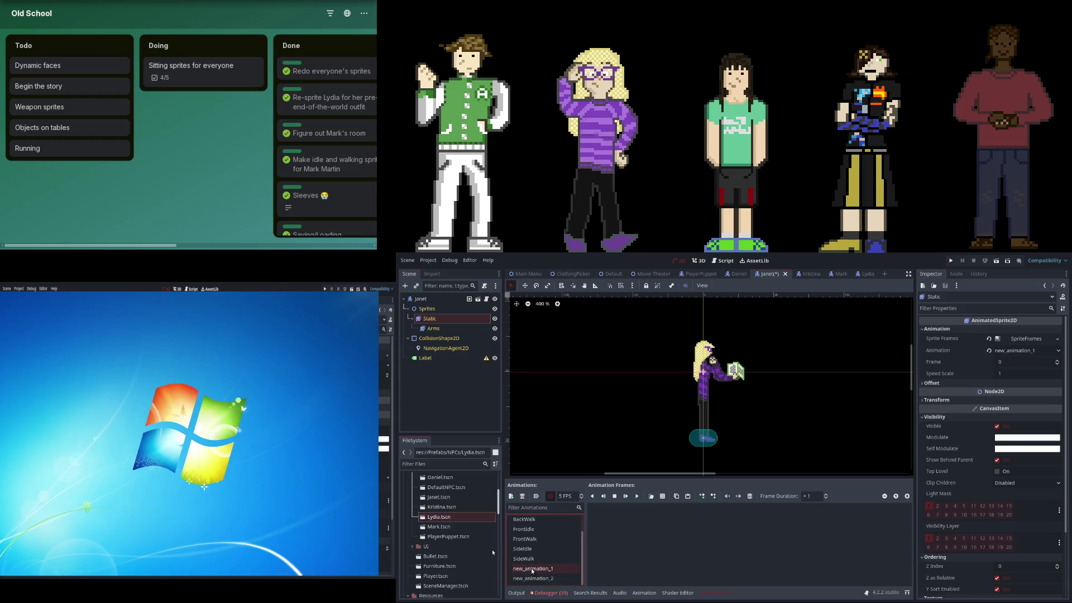
pyautogui.click(528, 579)
pyautogui.doubleClick(528, 579)
pyautogui.write('SideSit')
pyautogui.press('Return')
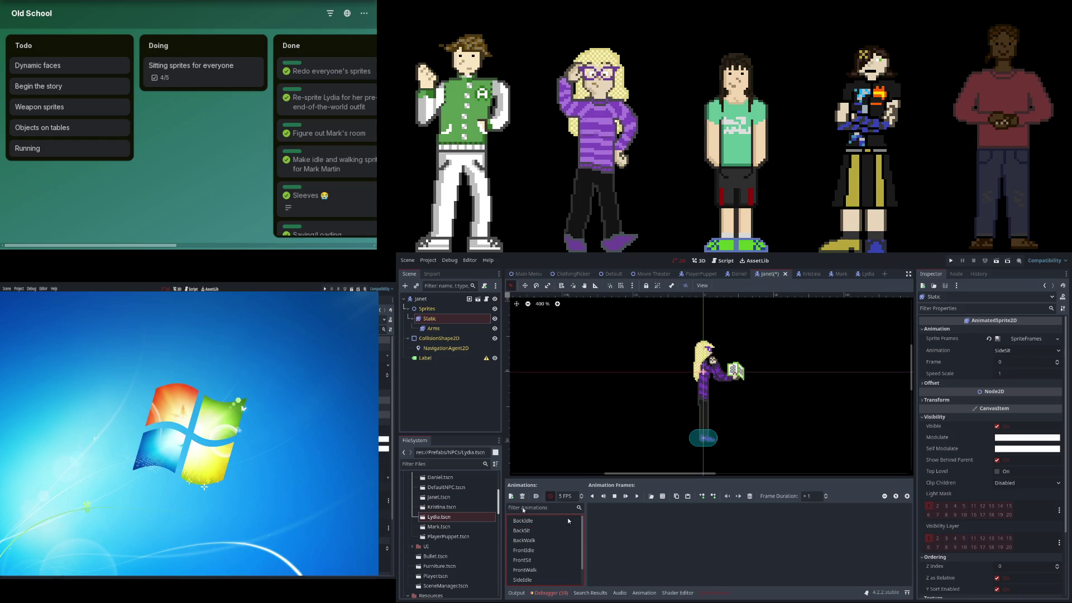
# - Paste a sitting frame into the BackSit animation
pyautogui.click(552, 532)
pyautogui.click(663, 497)
pyautogui.hotkey('ctrl', 'v')
pyautogui.click(540, 560)
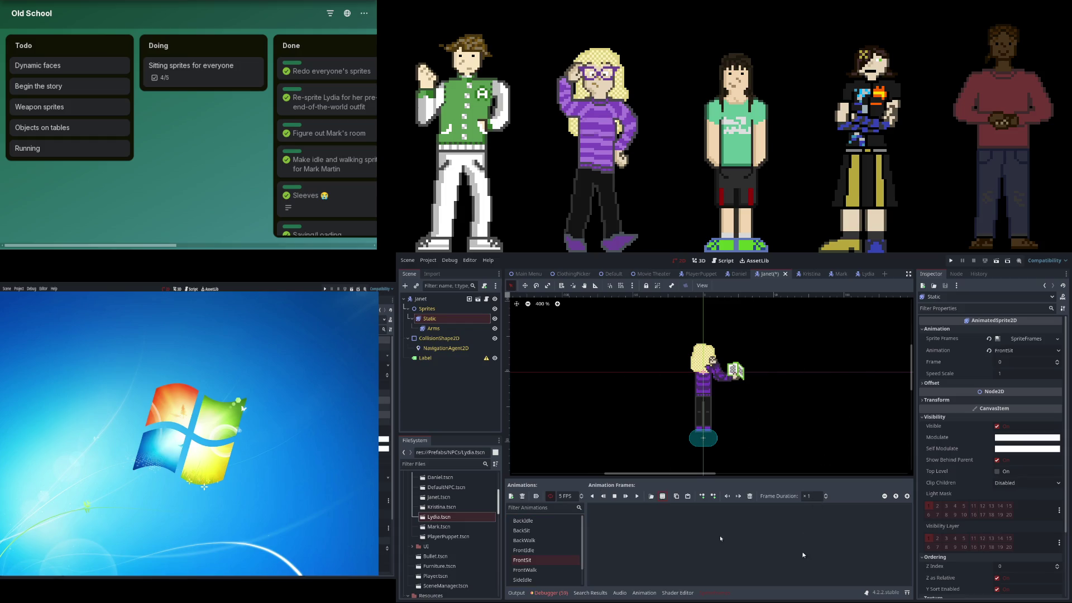
# - Paste sitting frames into the FrontSit and SideSit animations
pyautogui.hotkey('ctrl', 'v')
pyautogui.scroll(-1, 538, 572)
pyautogui.click(537, 569)
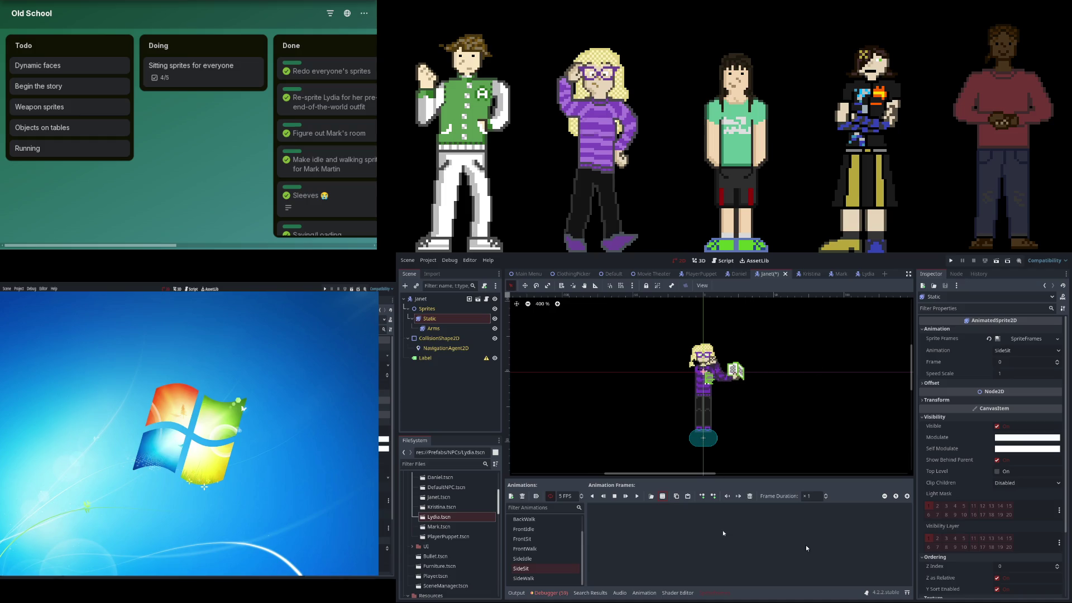
pyautogui.hotkey('ctrl', 'v')
pyautogui.scroll(1, 726, 408)
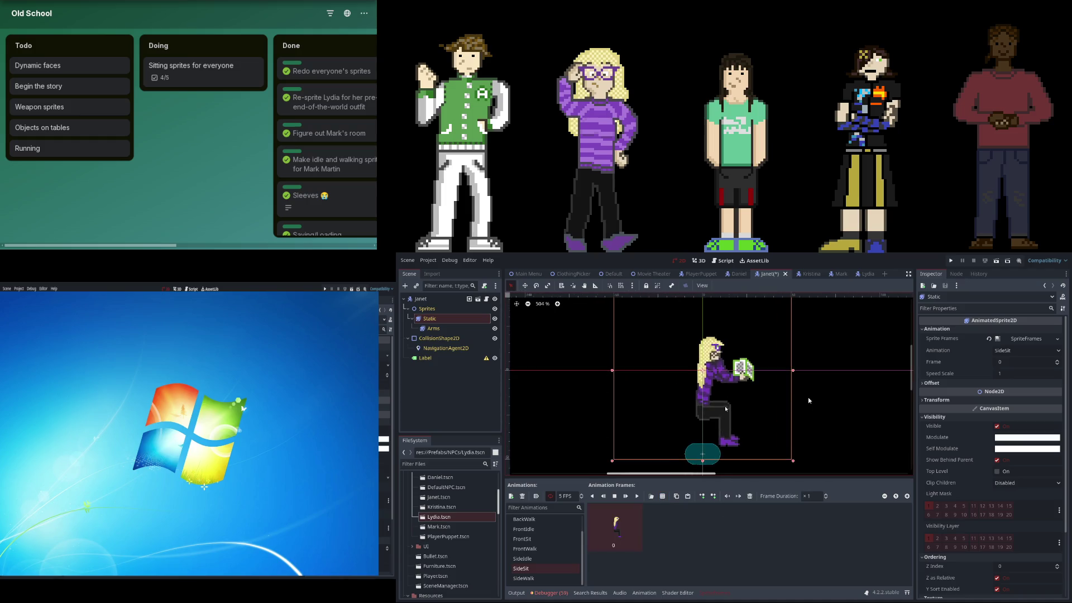
pyautogui.scroll(1, 808, 396)
pyautogui.scroll(2, 551, 553)
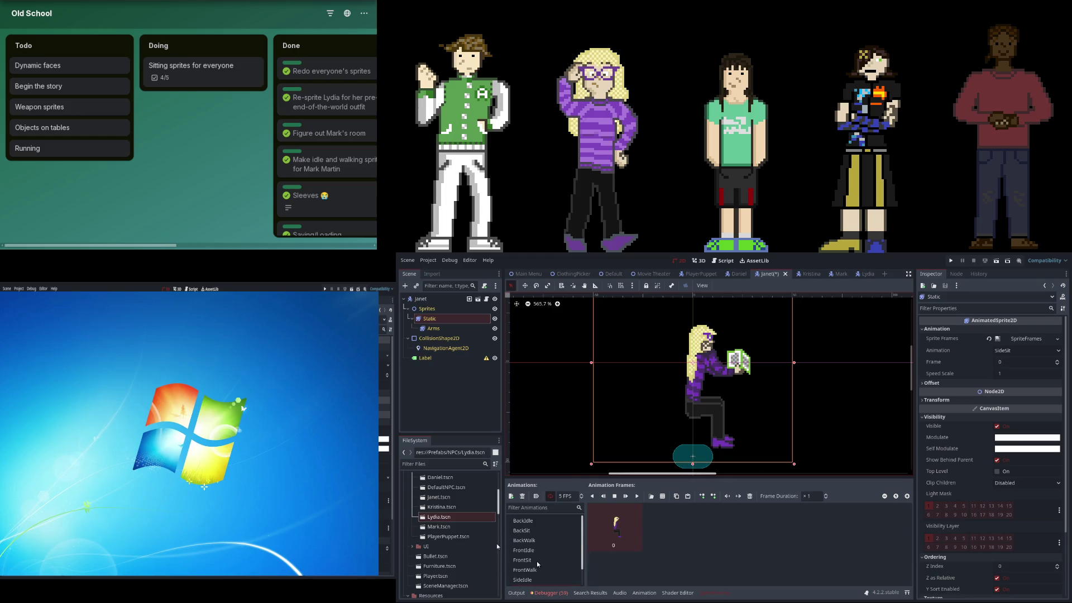
# - Preview the FrontSit pose on both the body and Arms sprites
pyautogui.click(538, 561)
pyautogui.click(433, 328)
pyautogui.click(538, 550)
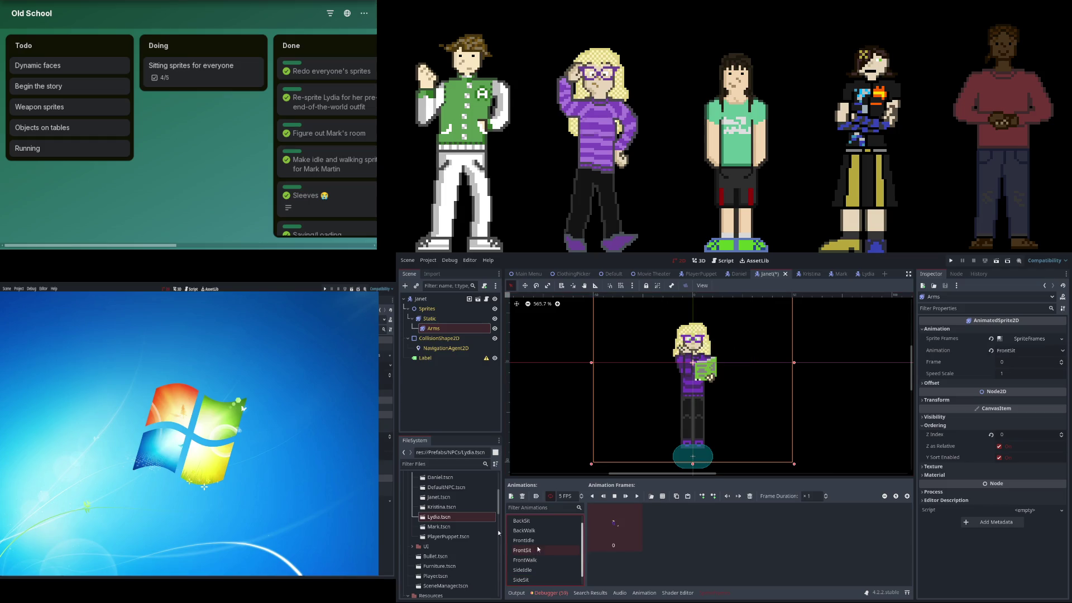
pyautogui.scroll(1, 611, 458)
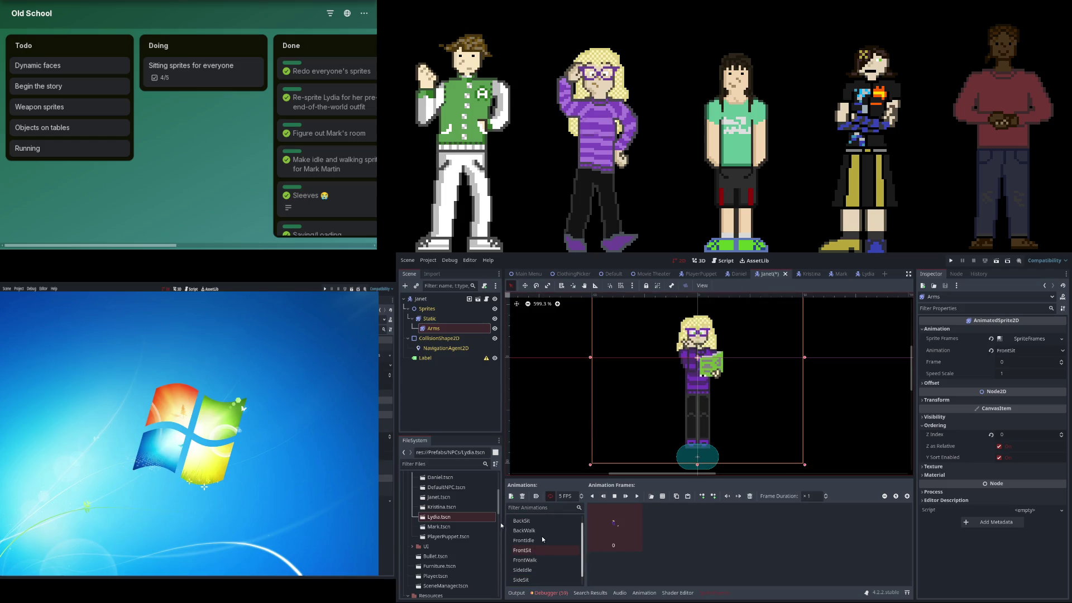
# - Set Janet's Static and Arms sprites to SideIdle and save the Janet scene
pyautogui.click(429, 318)
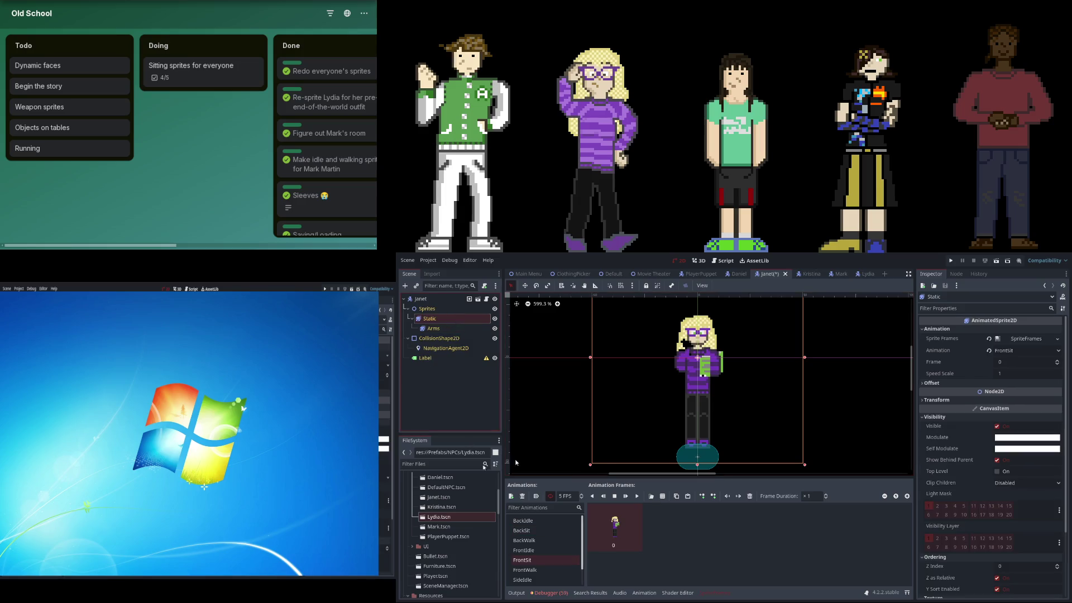
pyautogui.scroll(-2, 532, 539)
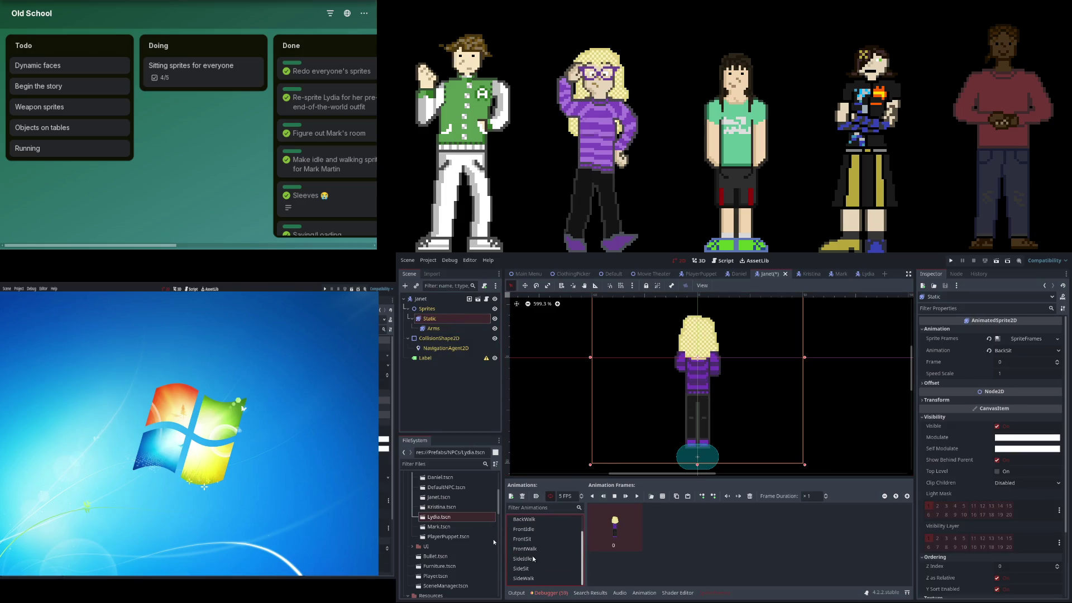
pyautogui.click(533, 560)
pyautogui.scroll(2, 533, 558)
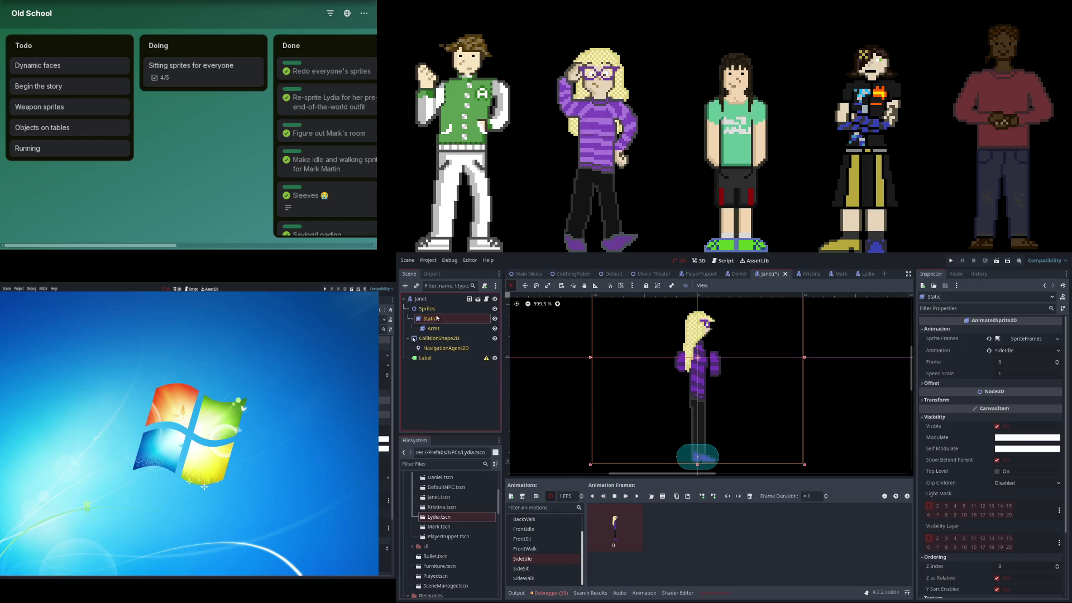
pyautogui.click(436, 329)
pyautogui.scroll(-1, 541, 540)
pyautogui.click(524, 558)
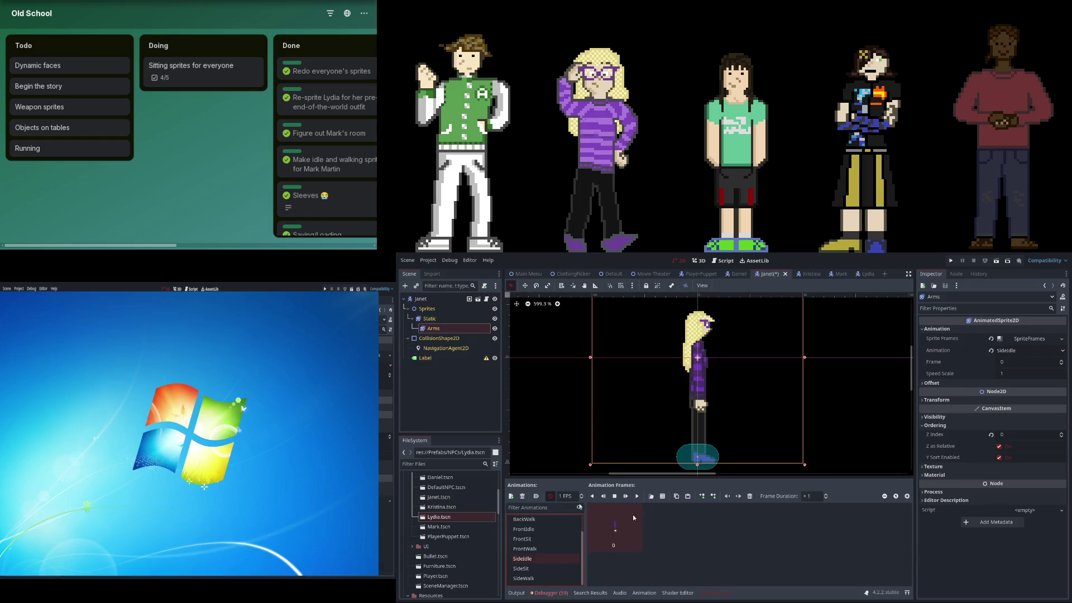
pyautogui.scroll(-2, 672, 407)
pyautogui.hotkey('ctrl', 's')
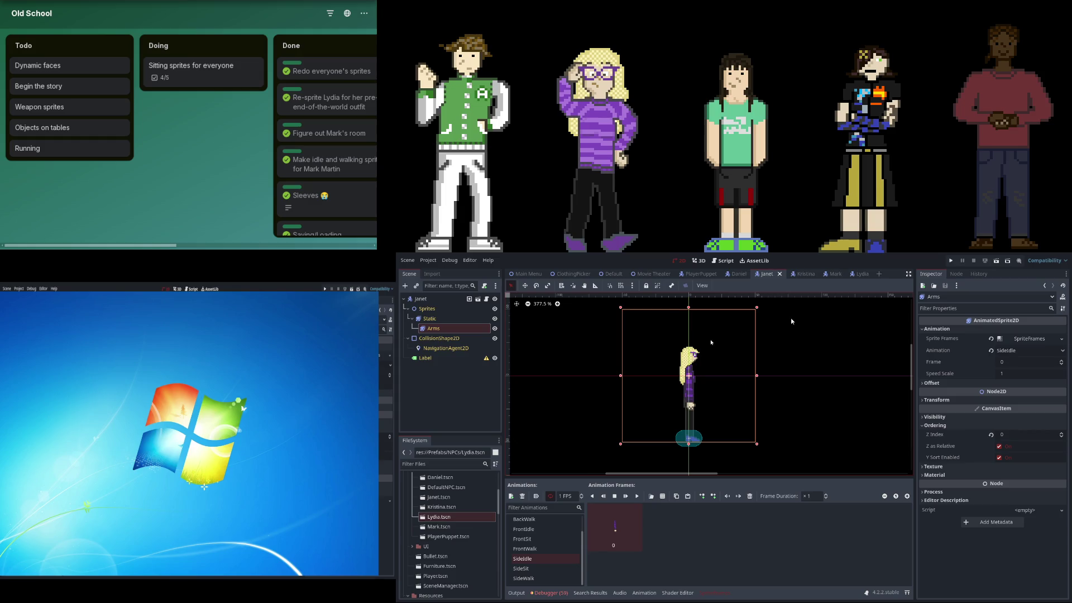
pyautogui.click(700, 274)
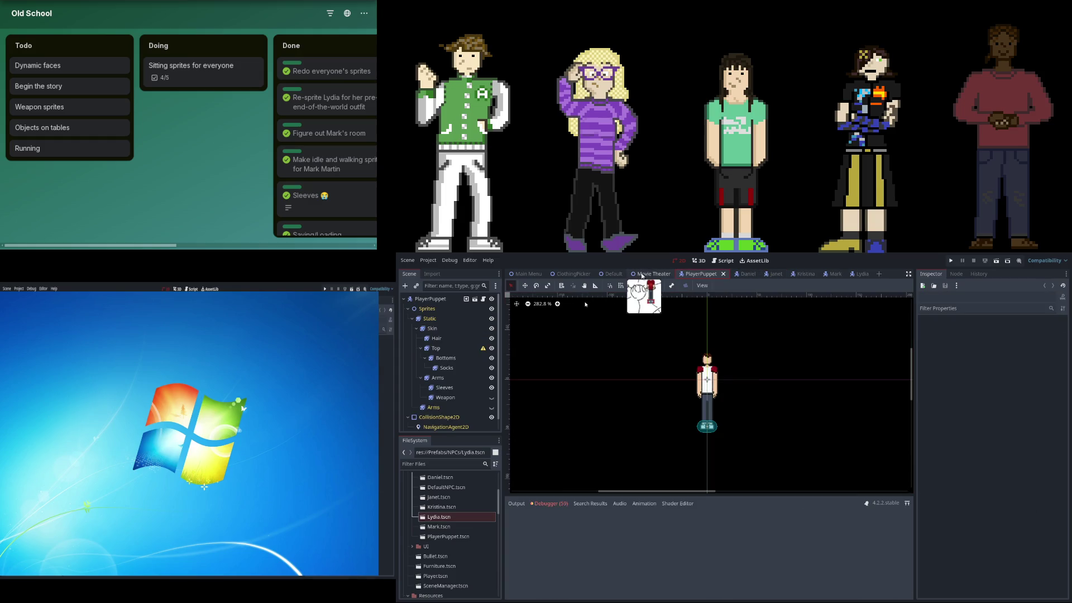
# - Switch to Movie Theater and close the three open character scene tabs
pyautogui.click(647, 274)
pyautogui.middleClick(709, 274)
pyautogui.middleClick(709, 274)
pyautogui.middleClick(709, 274)
pyautogui.middleClick(709, 274)
pyautogui.middleClick(709, 274)
pyautogui.middleClick(709, 274)
pyautogui.scroll(4, 586, 317)
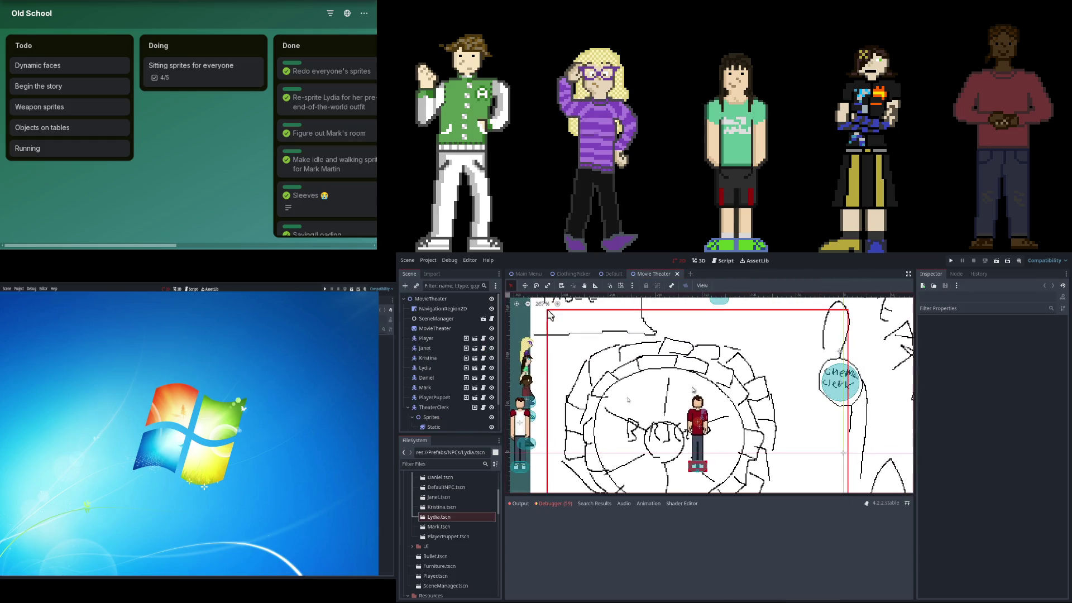
pyautogui.scroll(-3, 586, 316)
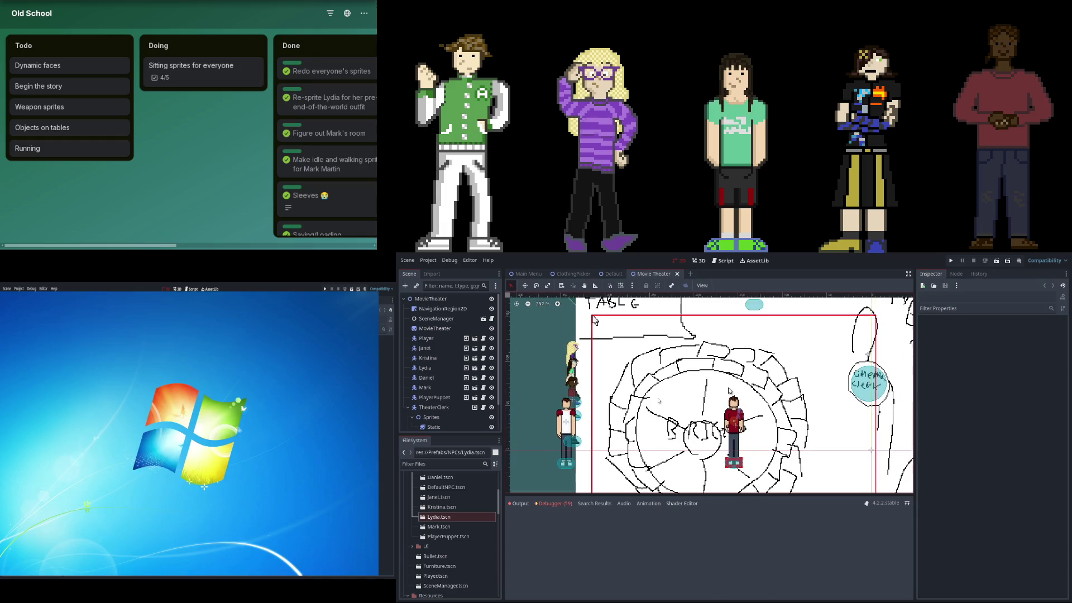
pyautogui.scroll(2, 597, 306)
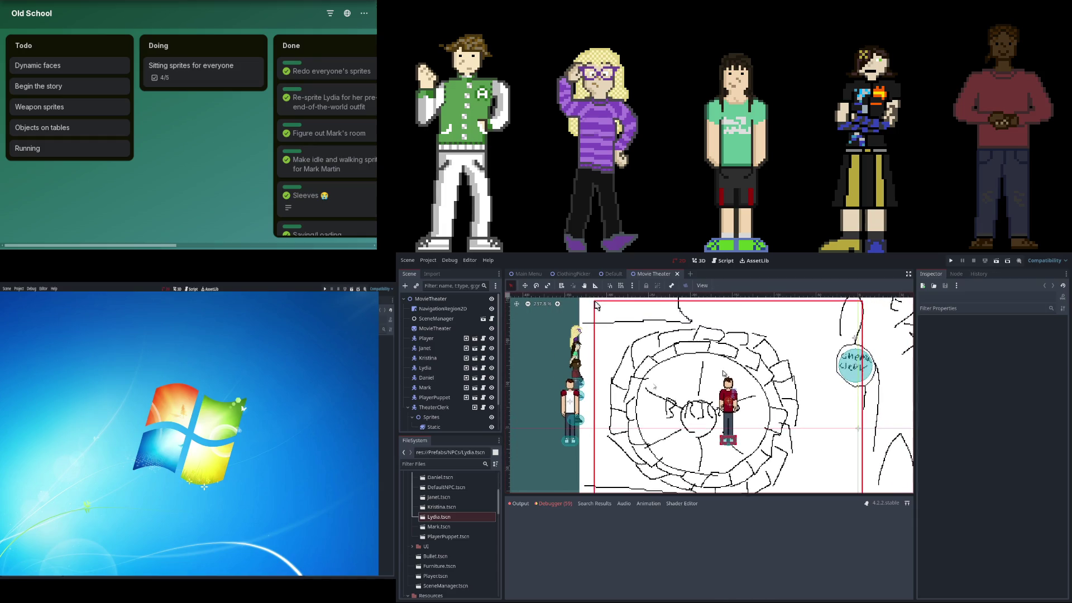
pyautogui.moveTo(596, 306); pyautogui.dragTo(540, 300)
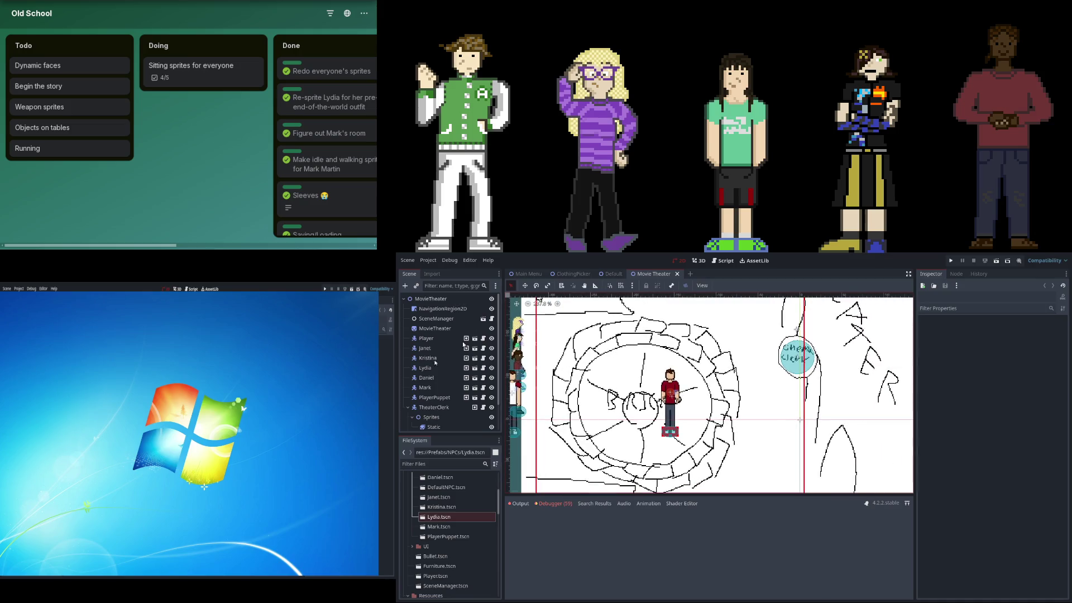
pyautogui.scroll(-5, 450, 477)
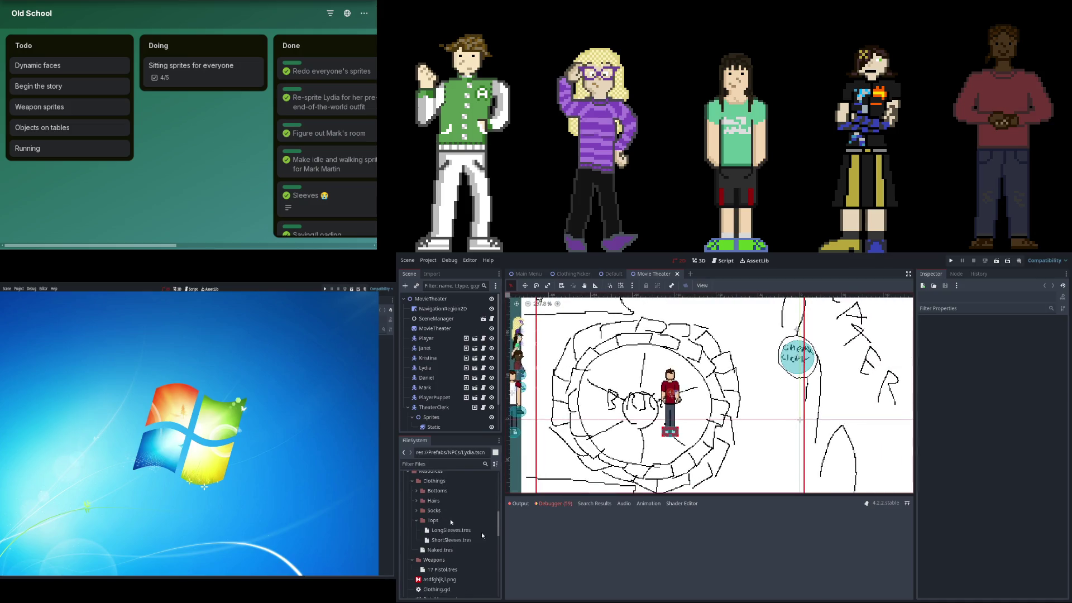
pyautogui.moveTo(501, 526); pyautogui.dragTo(503, 555)
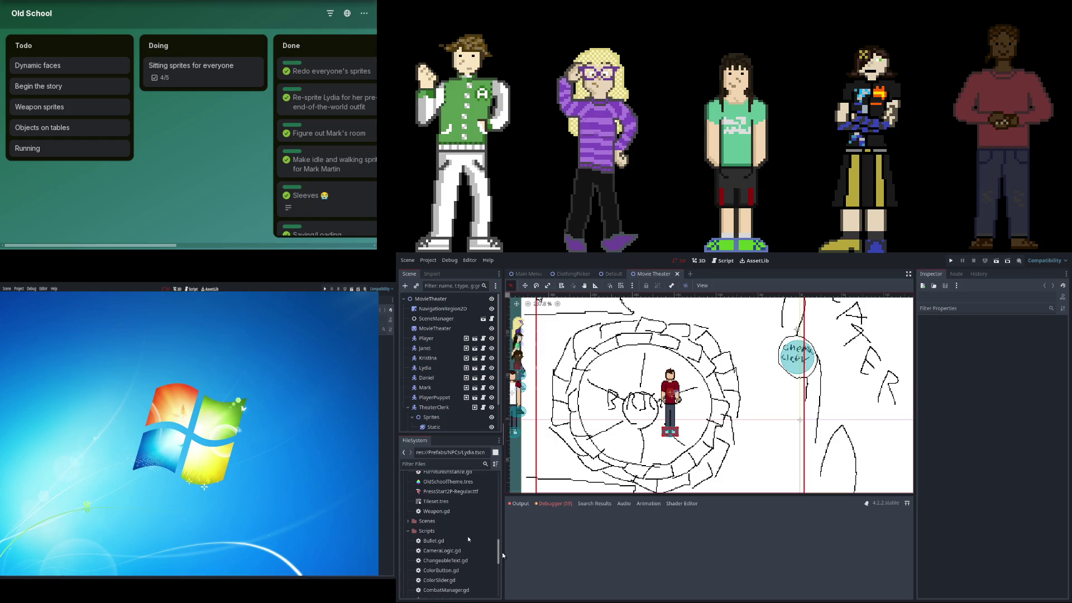
# - Delete the TheaterClerk node from the Movie Theater scene
pyautogui.click(407, 520)
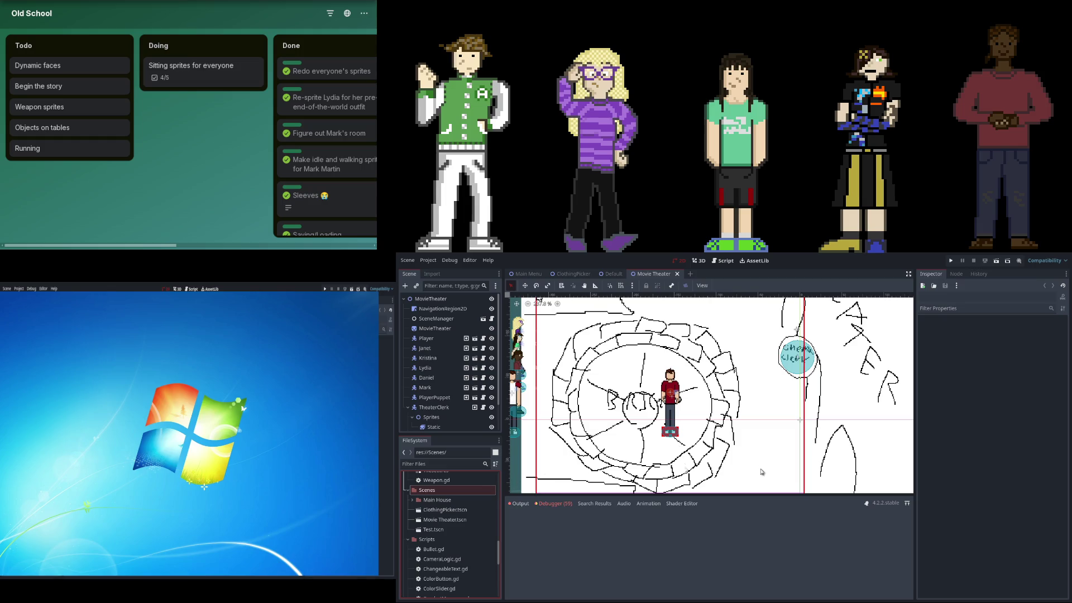
pyautogui.click(439, 511)
pyautogui.click(437, 520)
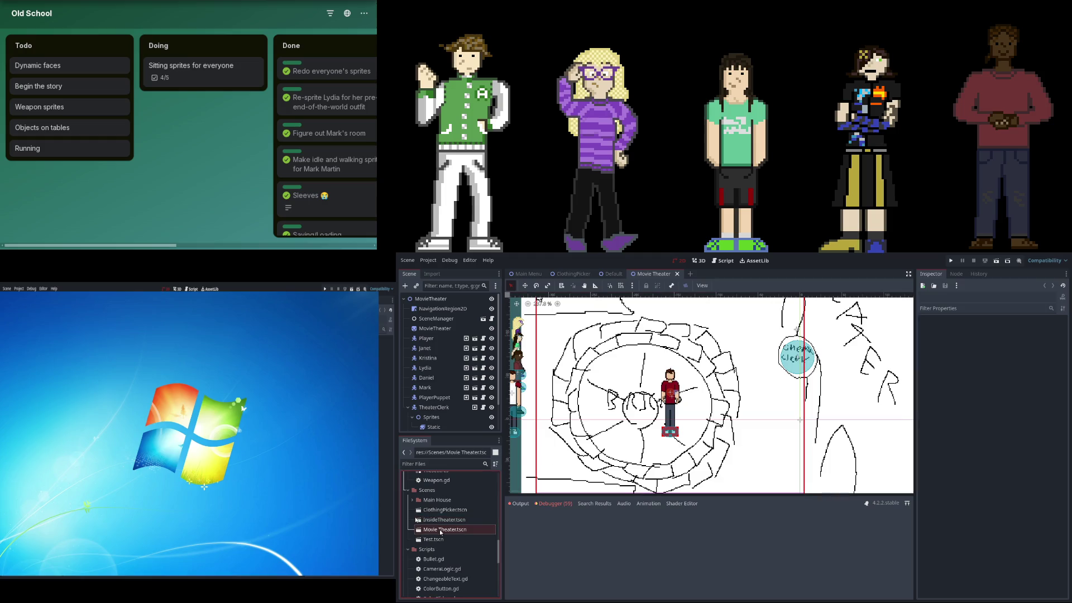
pyautogui.scroll(-2, 472, 413)
pyautogui.click(437, 376)
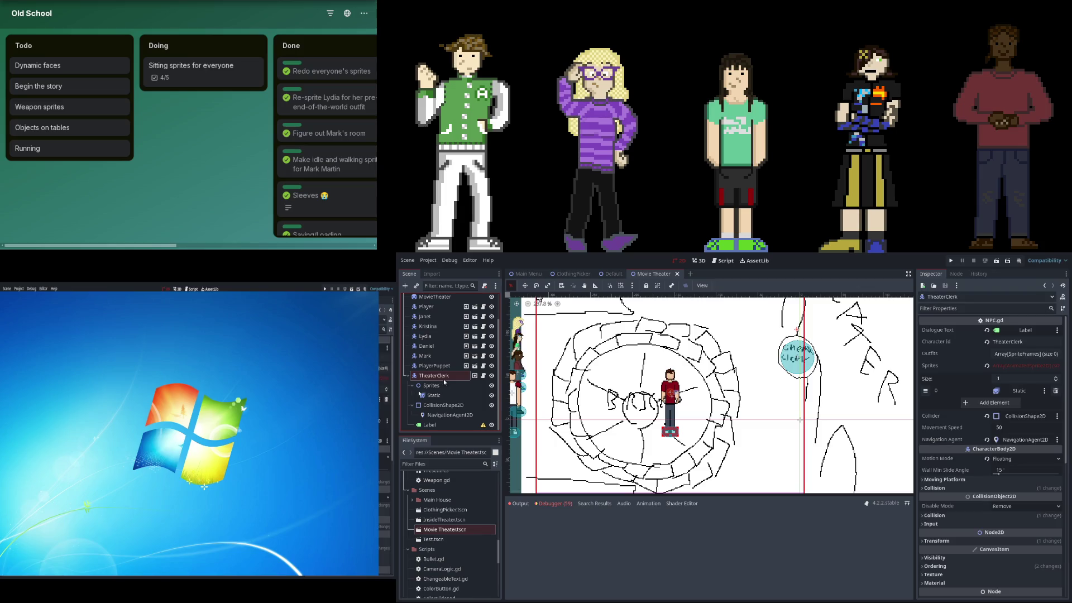
pyautogui.scroll(2, 445, 381)
pyautogui.press('Delete')
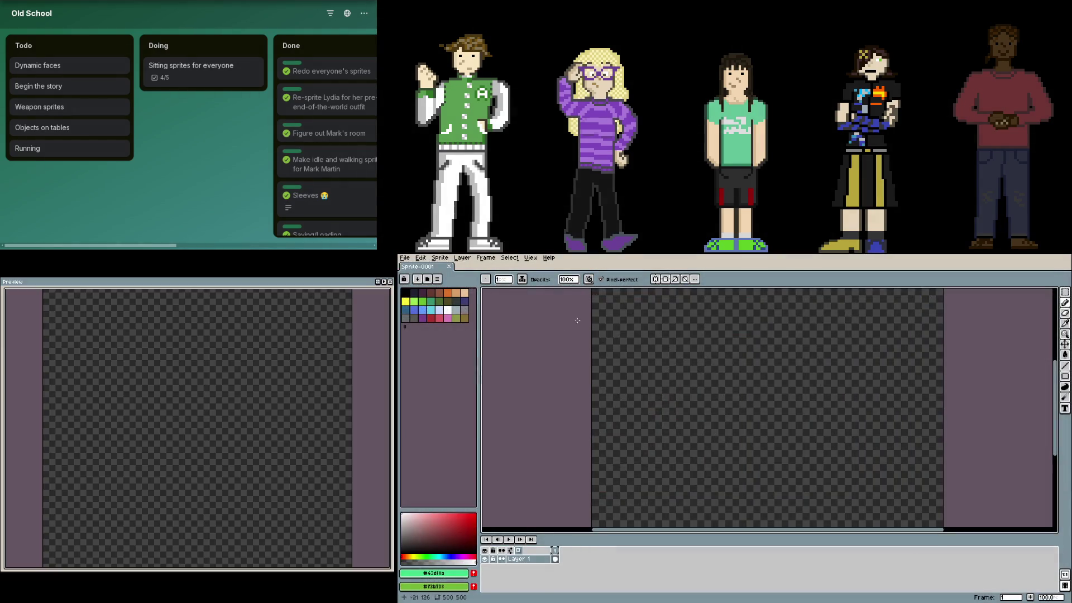
# - Fill the blank Sprite-0001 canvas with white using the Paint Bucket
pyautogui.press('g')
pyautogui.click(631, 349)
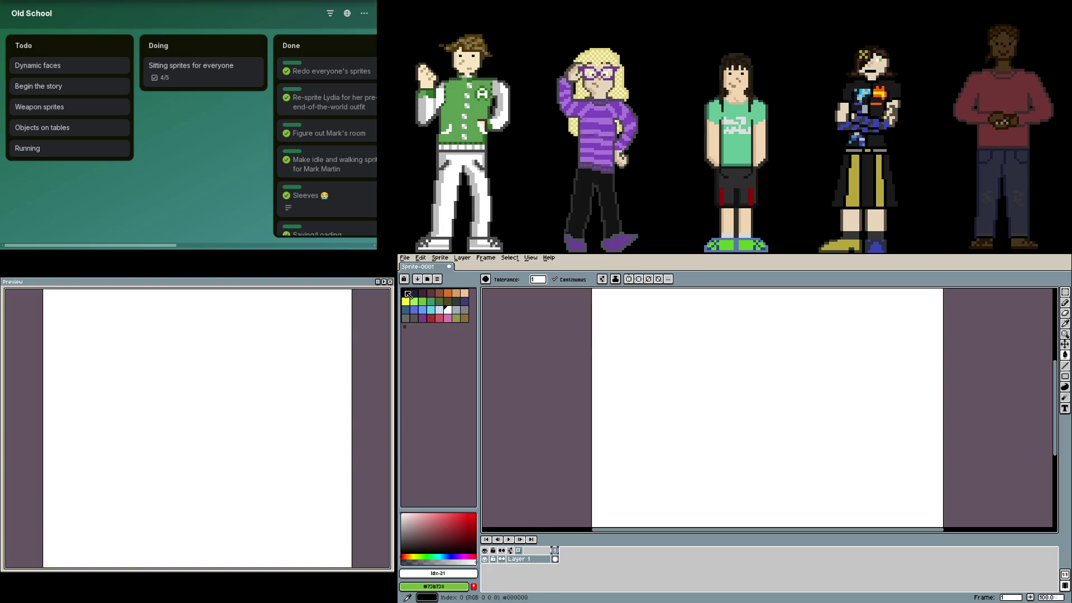
pyautogui.press('b')
pyautogui.scroll(-3, 662, 399)
pyautogui.scroll(3, 637, 383)
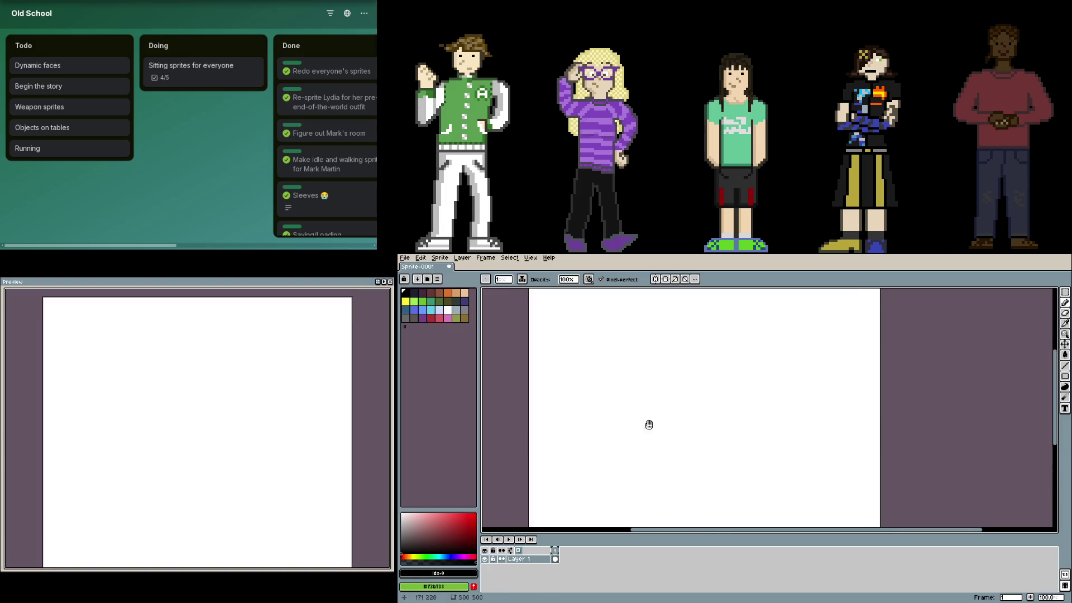
pyautogui.scroll(-1, 645, 396)
# - Draw the screen box at the top and write the label SCREEN in pencil
pyautogui.moveTo(623, 362)
pyautogui.mouseDown()
pyautogui.moveTo(755, 409)
pyautogui.moveTo(625, 385)
pyautogui.moveTo(727, 399)
pyautogui.moveTo(651, 353)
pyautogui.mouseUp()
pyautogui.hotkey('ctrl', 'z')
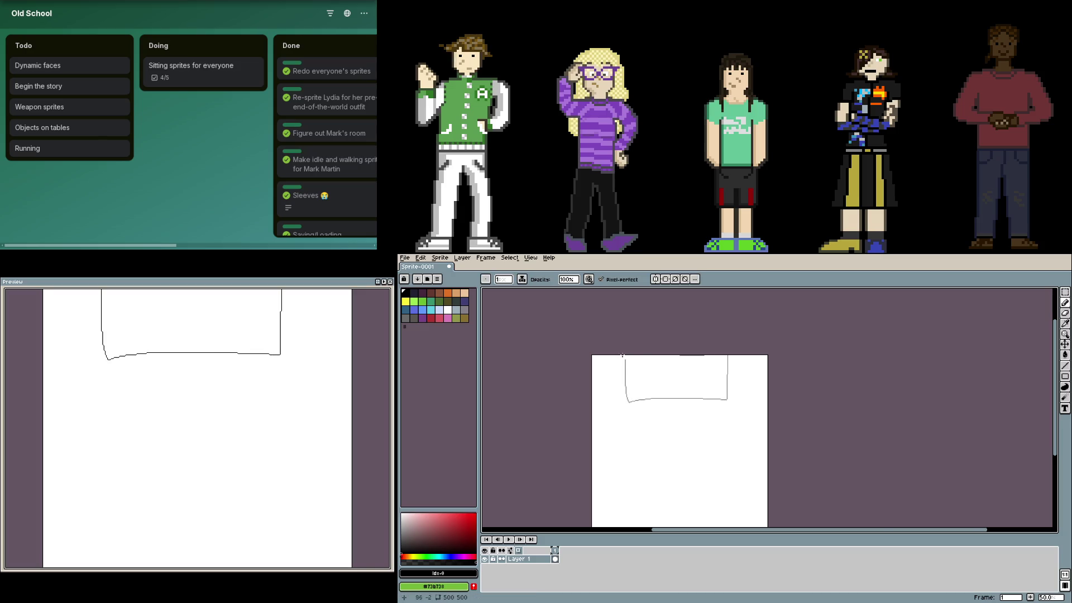
pyautogui.scroll(3, 626, 363)
pyautogui.scroll(-1, 634, 383)
pyautogui.moveTo(634, 403); pyautogui.dragTo(642, 354)
pyautogui.moveTo(691, 405)
pyautogui.mouseDown()
pyautogui.moveTo(683, 354)
pyautogui.moveTo(725, 402)
pyautogui.mouseUp()
pyautogui.moveTo(757, 364)
pyautogui.mouseDown()
pyautogui.moveTo(745, 404)
pyautogui.moveTo(760, 395)
pyautogui.mouseUp()
pyautogui.moveTo(730, 386)
pyautogui.mouseDown()
pyautogui.moveTo(769, 377)
pyautogui.moveTo(803, 401)
pyautogui.moveTo(809, 386)
pyautogui.mouseUp()
pyautogui.moveTo(812, 400)
pyautogui.mouseDown()
pyautogui.moveTo(826, 365)
pyautogui.moveTo(855, 397)
pyautogui.mouseUp()
pyautogui.scroll(-2, 808, 376)
pyautogui.scroll(1, 741, 433)
pyautogui.scroll(-1, 720, 424)
pyautogui.scroll(1, 704, 409)
# - Draw a wavy seat row below the screen and marquee-select it
pyautogui.moveTo(669, 388)
pyautogui.mouseDown()
pyautogui.moveTo(684, 374)
pyautogui.moveTo(861, 372)
pyautogui.moveTo(901, 397)
pyautogui.moveTo(746, 414)
pyautogui.moveTo(661, 406)
pyautogui.moveTo(669, 388)
pyautogui.mouseUp()
pyautogui.scroll(1, 670, 377)
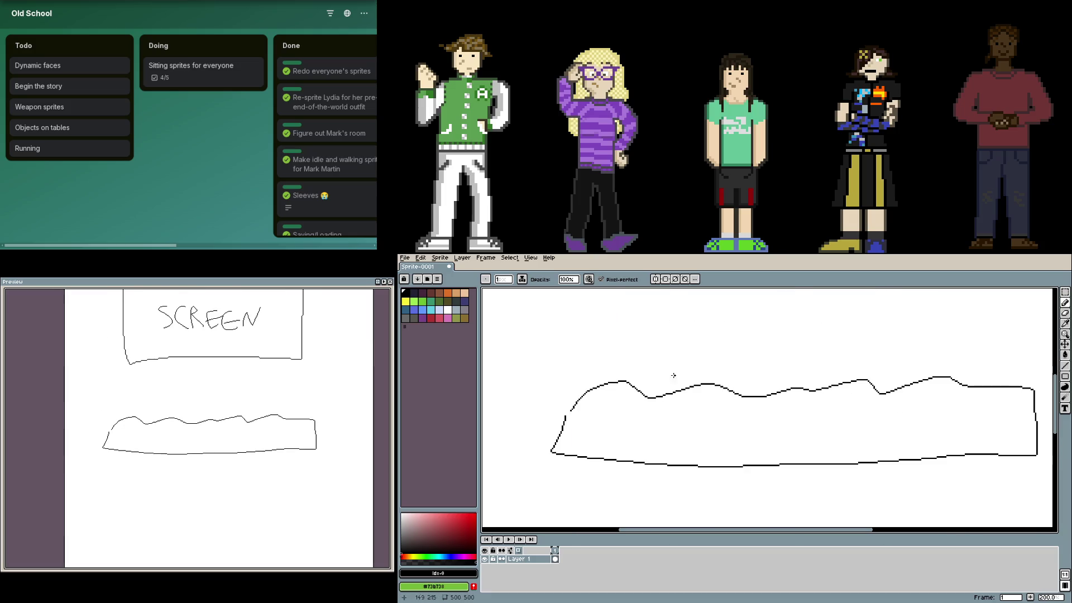
pyautogui.scroll(-1, 664, 378)
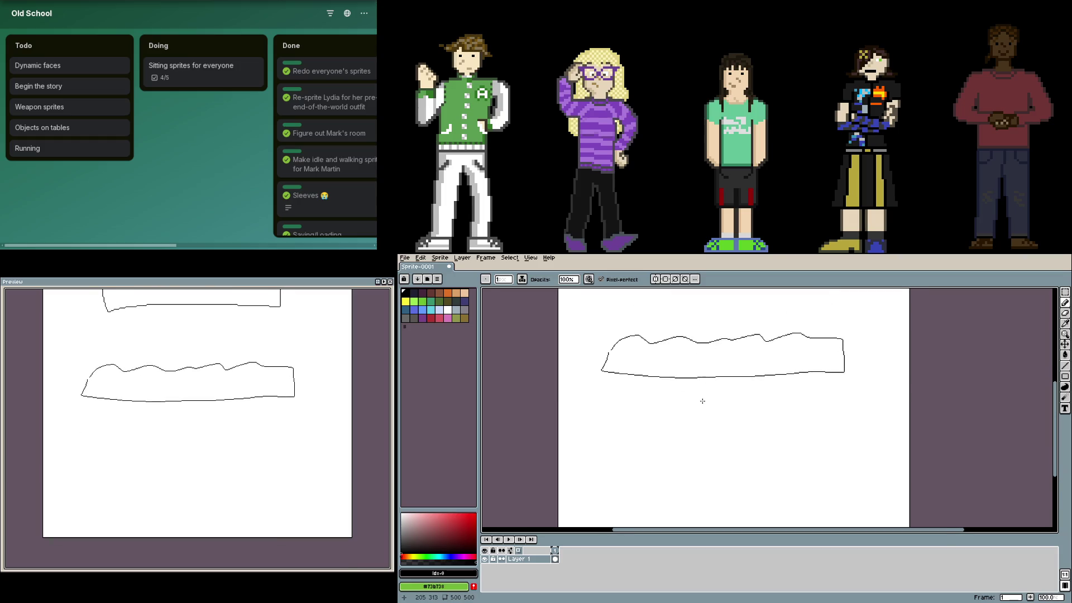
pyautogui.scroll(-1, 701, 394)
pyautogui.scroll(1, 659, 368)
pyautogui.press('m')
pyautogui.moveTo(643, 356)
pyautogui.mouseDown()
pyautogui.moveTo(866, 430)
pyautogui.moveTo(886, 430)
pyautogui.moveTo(904, 407)
pyautogui.moveTo(889, 418)
pyautogui.mouseUp()
pyautogui.keyDown('ctrl'); pyautogui.click(778, 407); pyautogui.keyUp('ctrl')
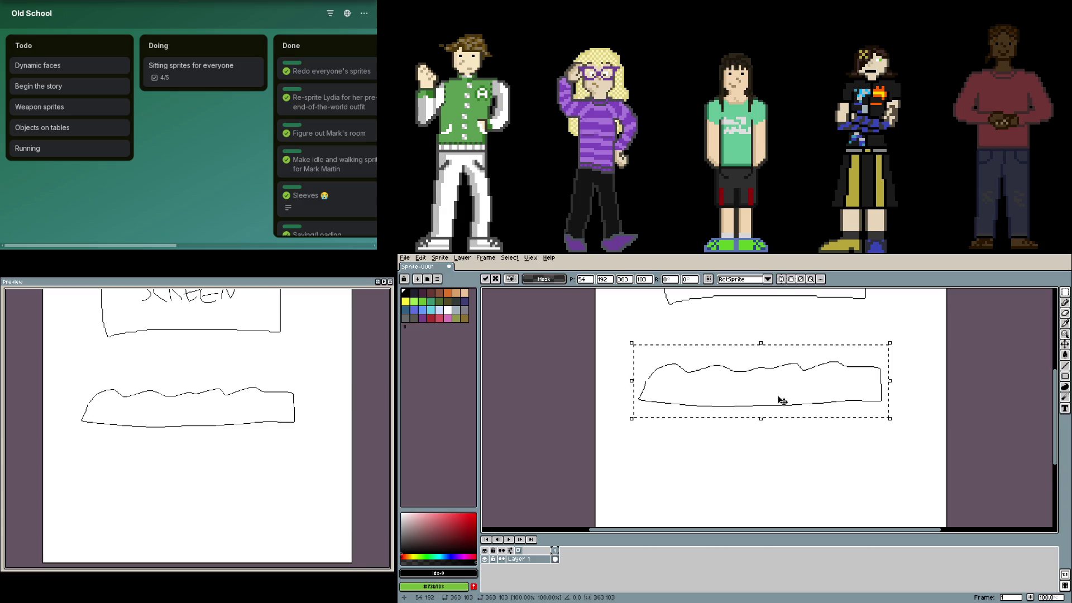
# - Duplicate the selected wavy row to stack more rows below it
pyautogui.scroll(-1, 778, 410)
pyautogui.moveTo(778, 413); pyautogui.dragTo(775, 469)
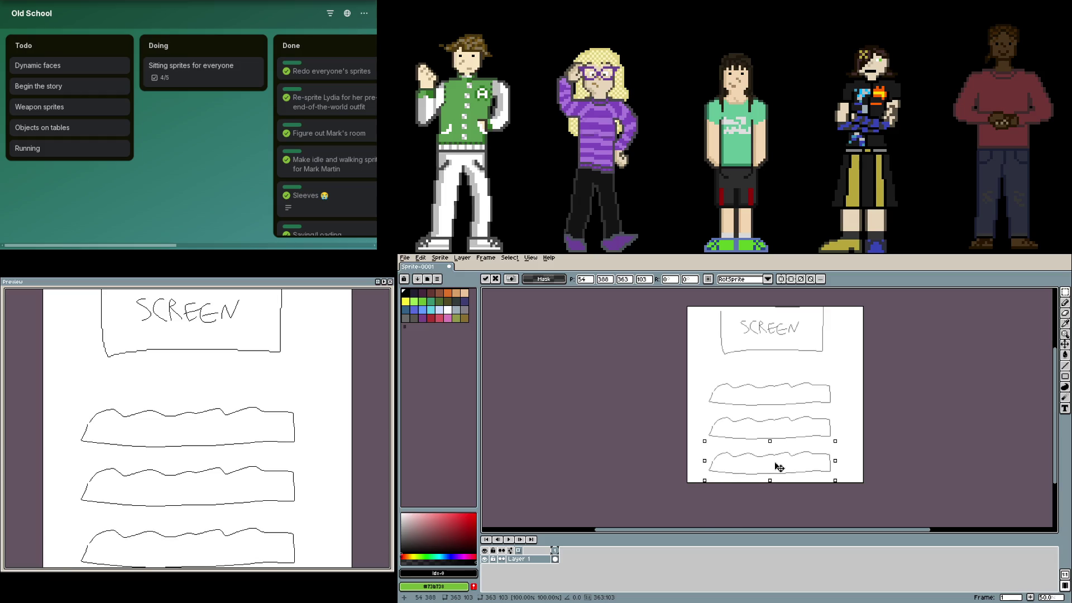
pyautogui.hotkey('ctrl', 'd')
pyautogui.scroll(1, 778, 360)
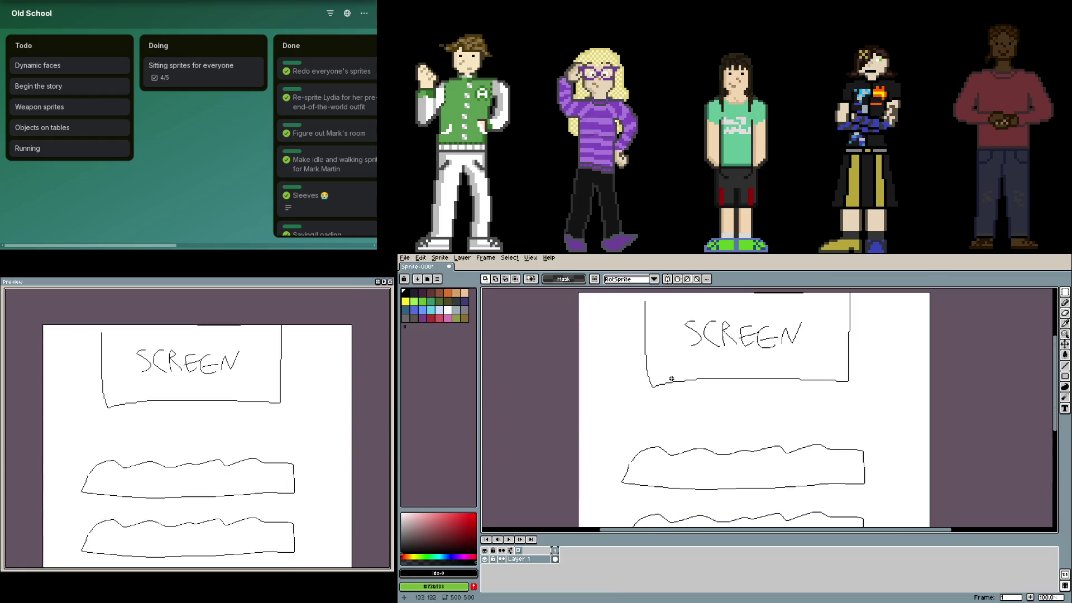
# - Draw a small box with an 8 in the top-left corner
pyautogui.press('b')
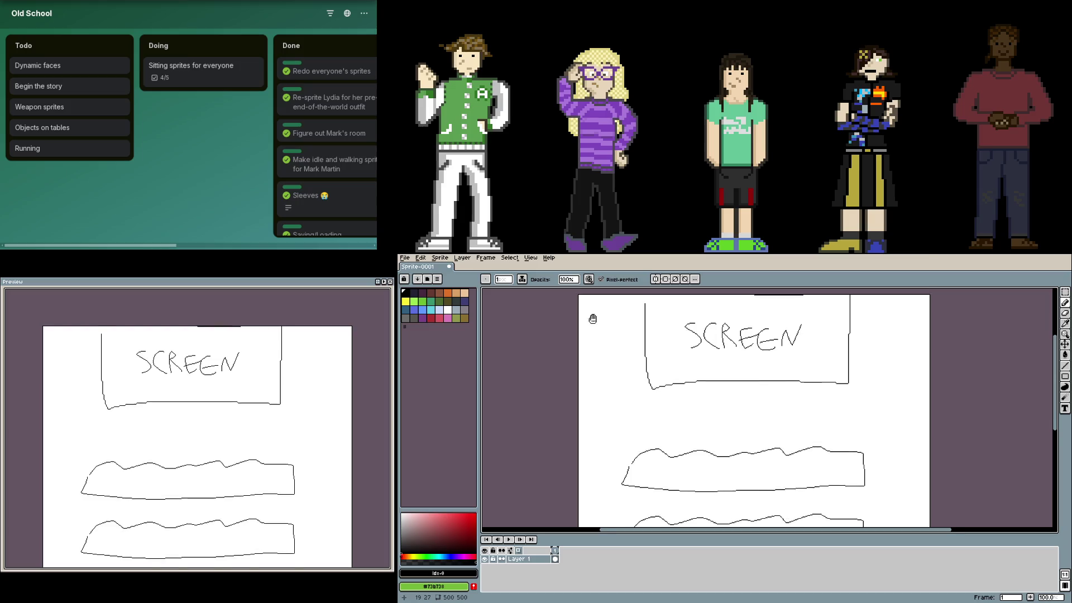
pyautogui.scroll(2, 586, 335)
pyautogui.moveTo(583, 353)
pyautogui.mouseDown()
pyautogui.moveTo(642, 326)
pyautogui.moveTo(609, 415)
pyautogui.moveTo(589, 351)
pyautogui.moveTo(624, 381)
pyautogui.moveTo(621, 390)
pyautogui.mouseUp()
pyautogui.scroll(-2, 822, 390)
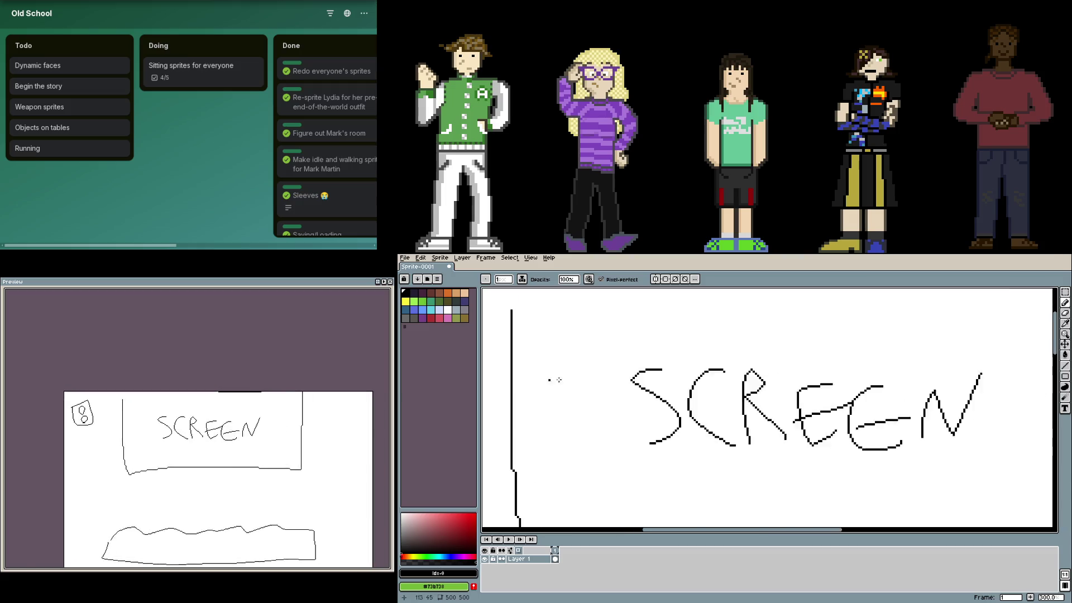
# - Copy the 8 box to the top-right corner beside SCREEN
pyautogui.press('m')
pyautogui.scroll(2, 588, 354)
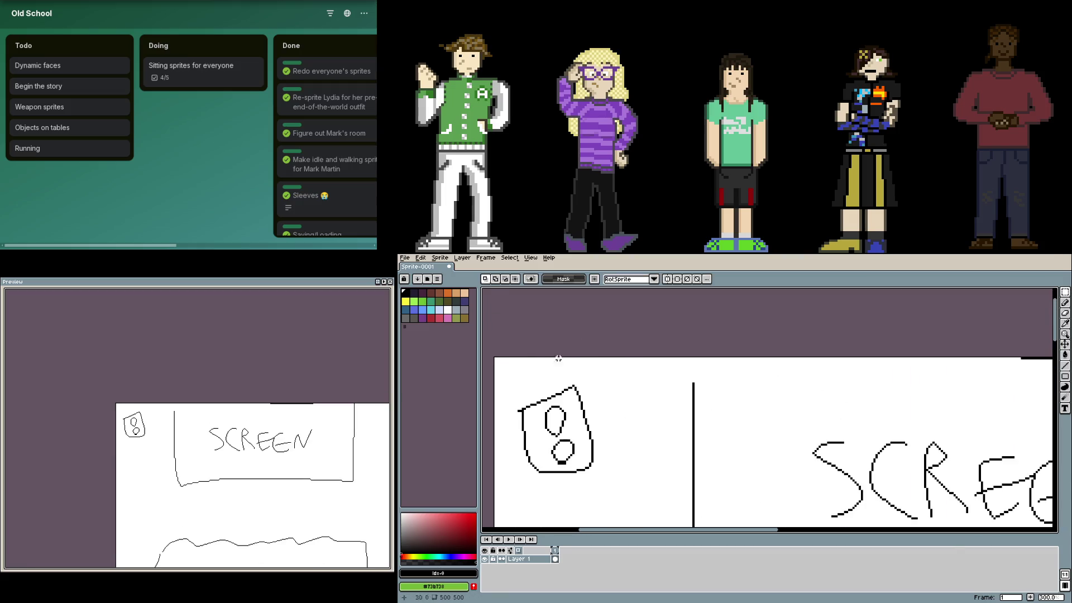
pyautogui.scroll(-1, 502, 348)
pyautogui.moveTo(502, 348); pyautogui.dragTo(578, 448)
pyautogui.scroll(-2, 708, 412)
pyautogui.click(708, 412)
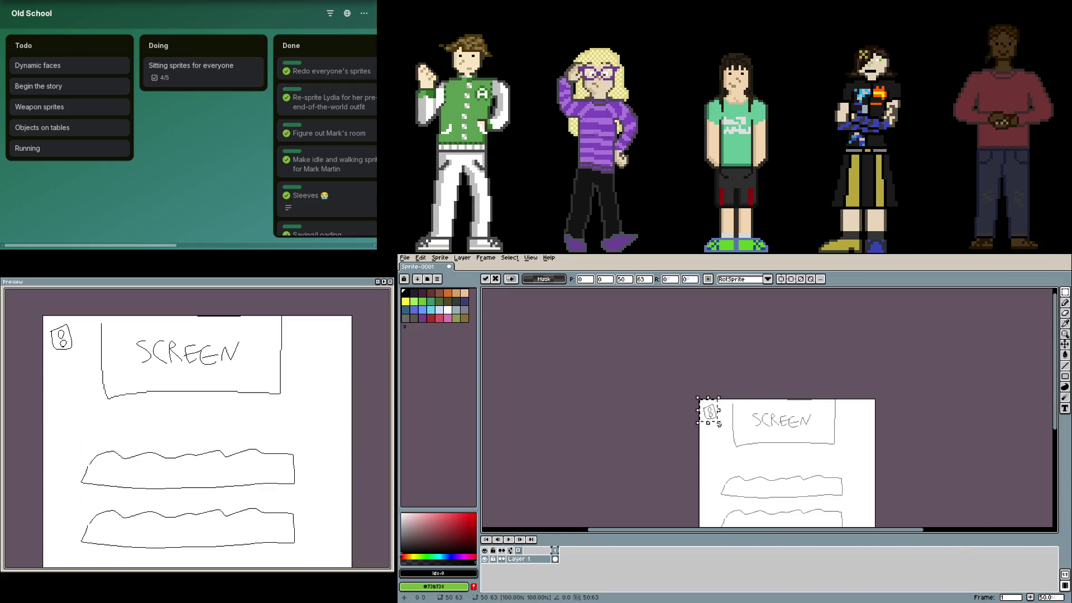
pyautogui.moveTo(707, 422); pyautogui.dragTo(862, 421)
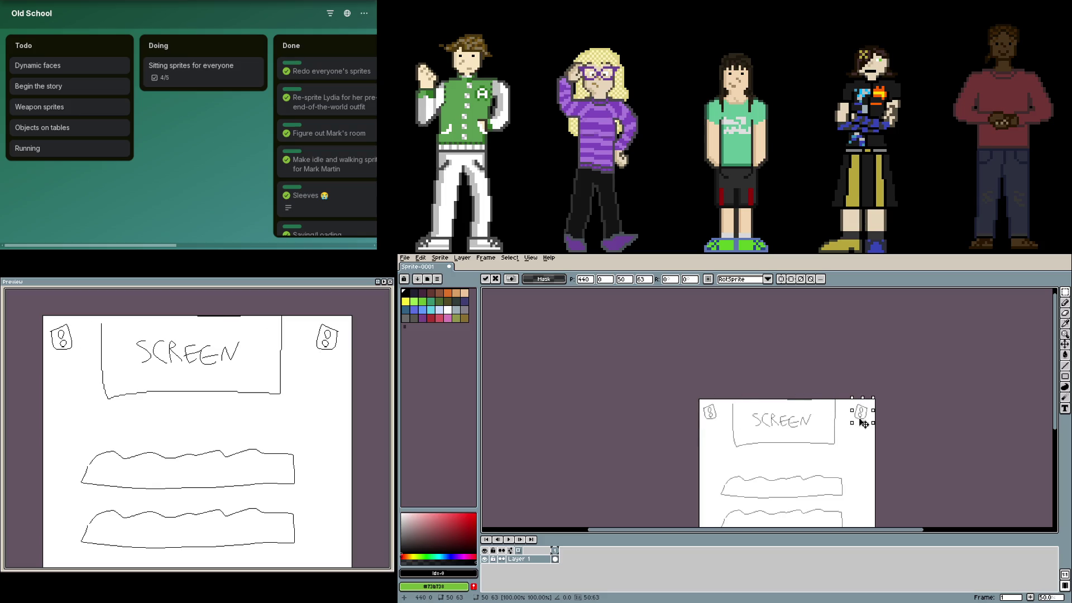
pyautogui.click(896, 415)
pyautogui.scroll(-1, 893, 415)
pyautogui.scroll(2, 762, 416)
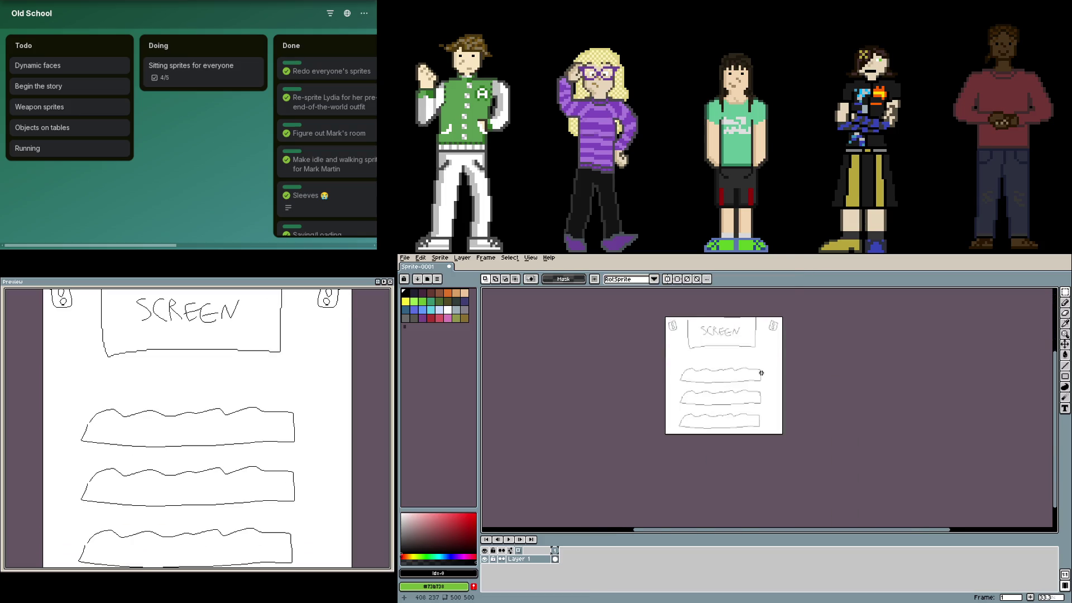
pyautogui.scroll(-1, 770, 428)
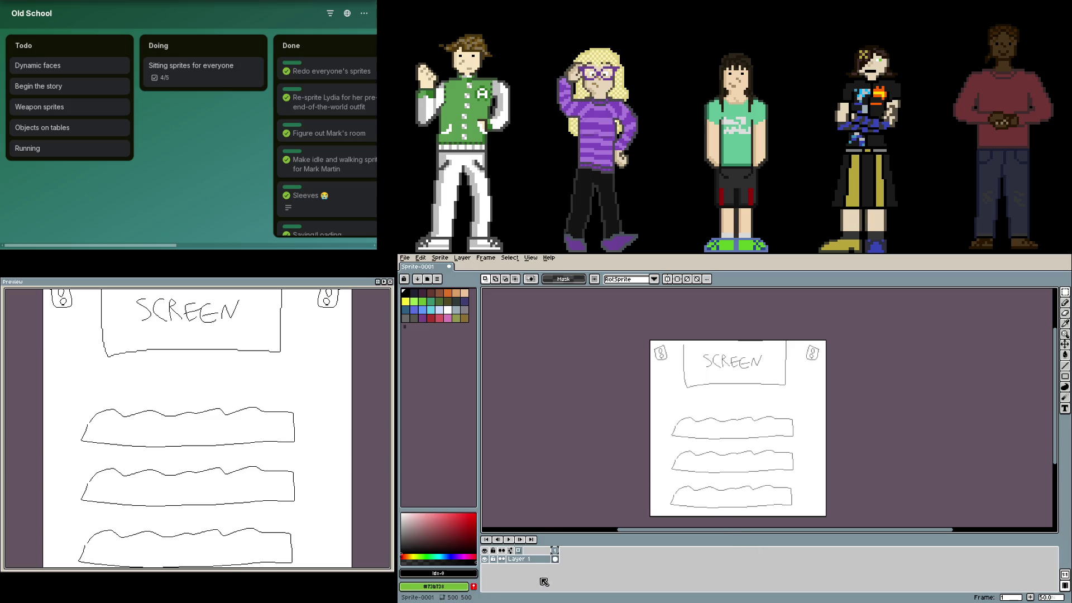
# - Nudge the sketch view and close the enlarged preview with F7
pyautogui.moveTo(587, 488); pyautogui.dragTo(609, 447)
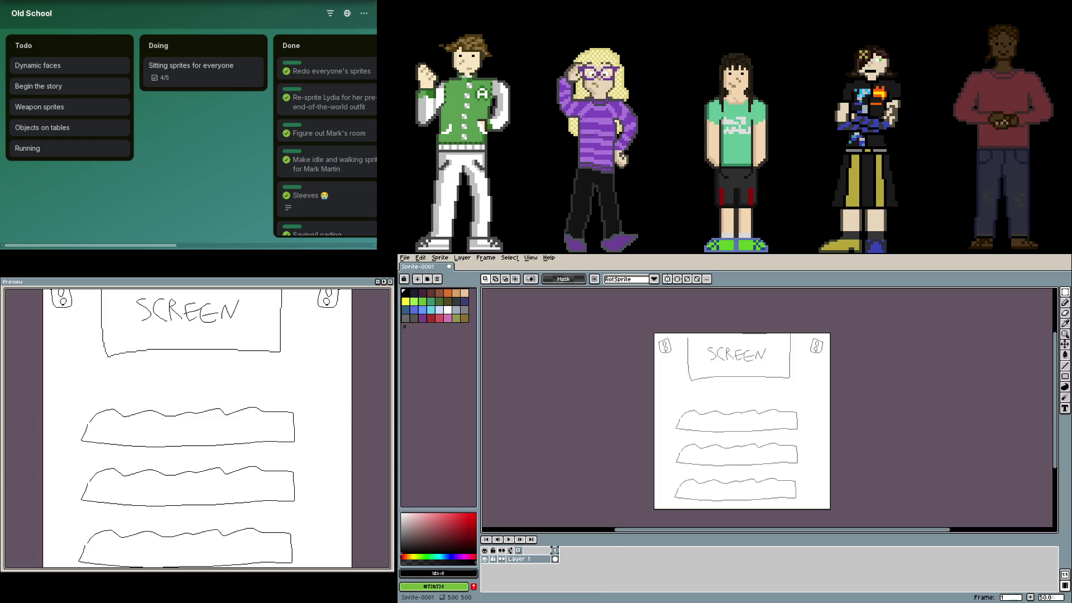
pyautogui.press('F7')
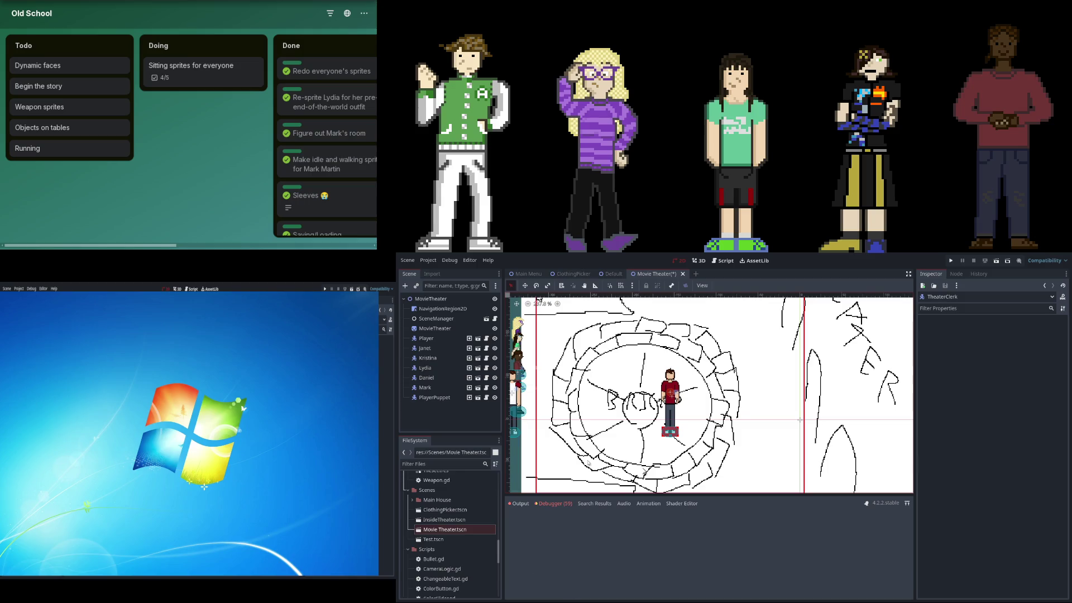
# - Undo the TheaterClerk removal in the Movie Theater scene
pyautogui.scroll(-3, 645, 472)
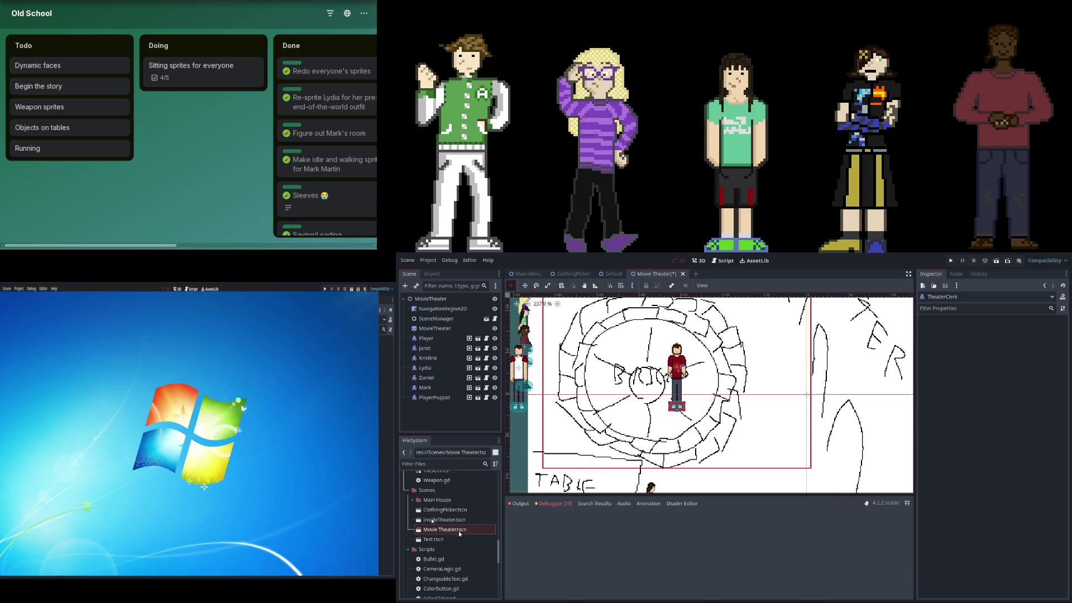
pyautogui.scroll(2, 551, 468)
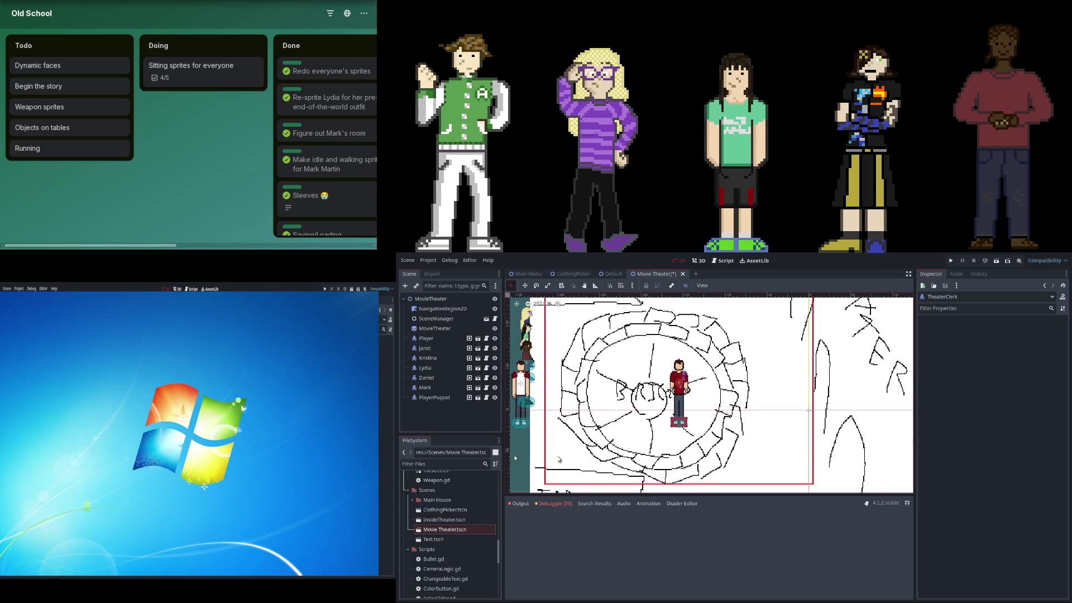
pyautogui.scroll(-1, 559, 459)
pyautogui.hotkey('ctrl', 'z')
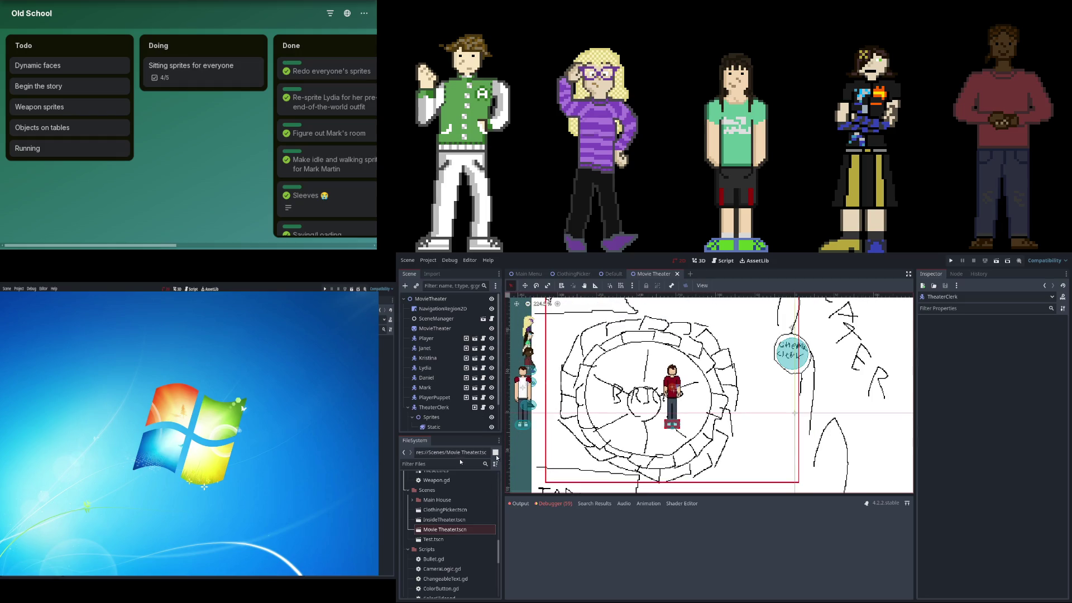
# - Open InsideTheater.tscn and delete its TheaterClerk node
pyautogui.doubleClick(455, 521)
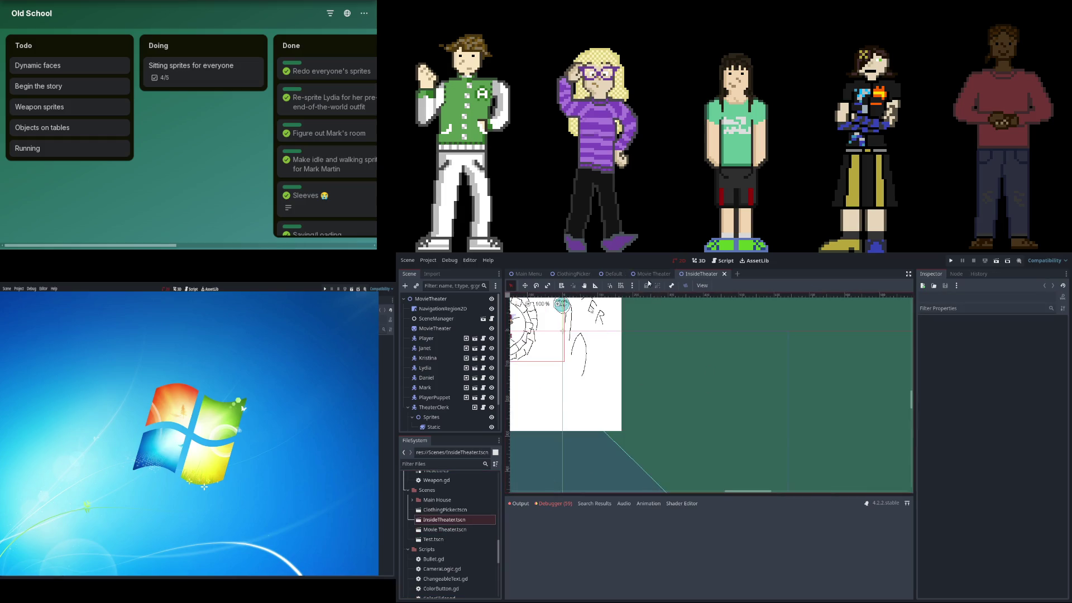
pyautogui.scroll(3, 659, 351)
pyautogui.scroll(-1, 431, 400)
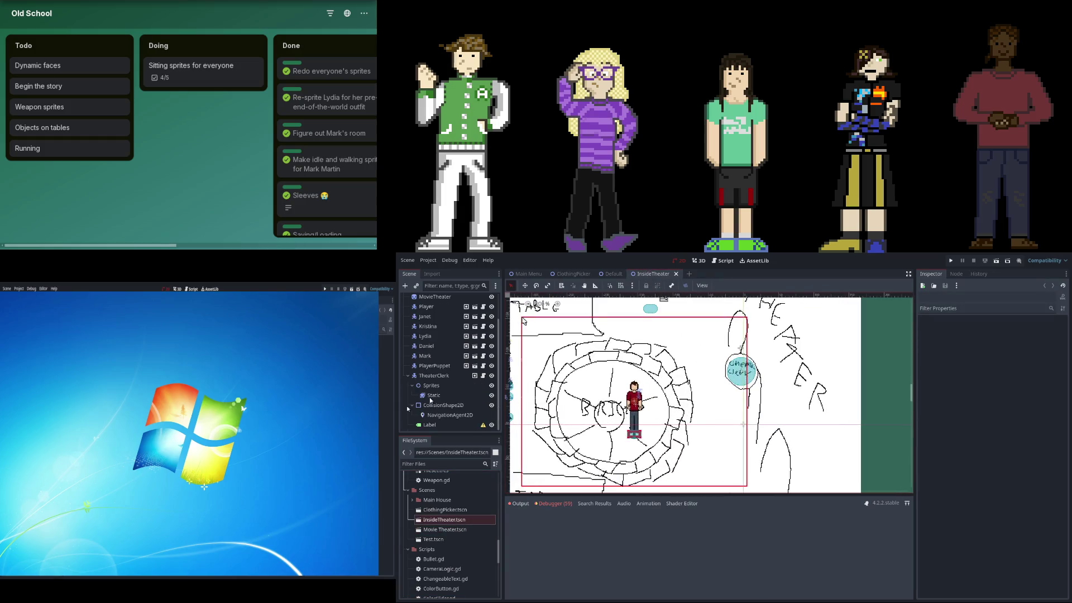
pyautogui.click(441, 375)
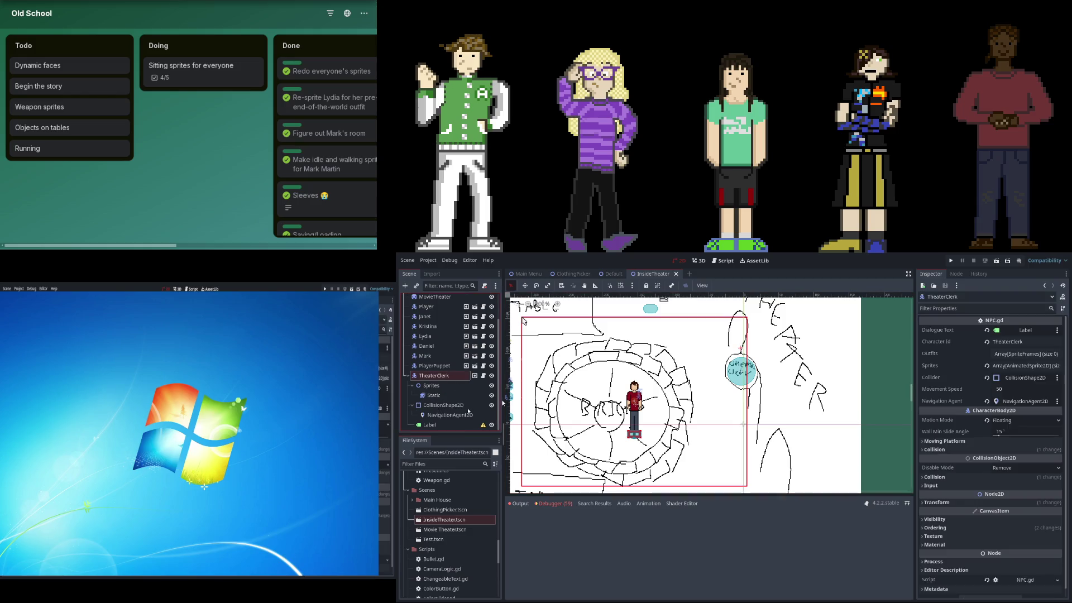
pyautogui.press('Delete')
# - Shift the Player further right in the InsideTheater scene with the Move tool
pyautogui.click(445, 300)
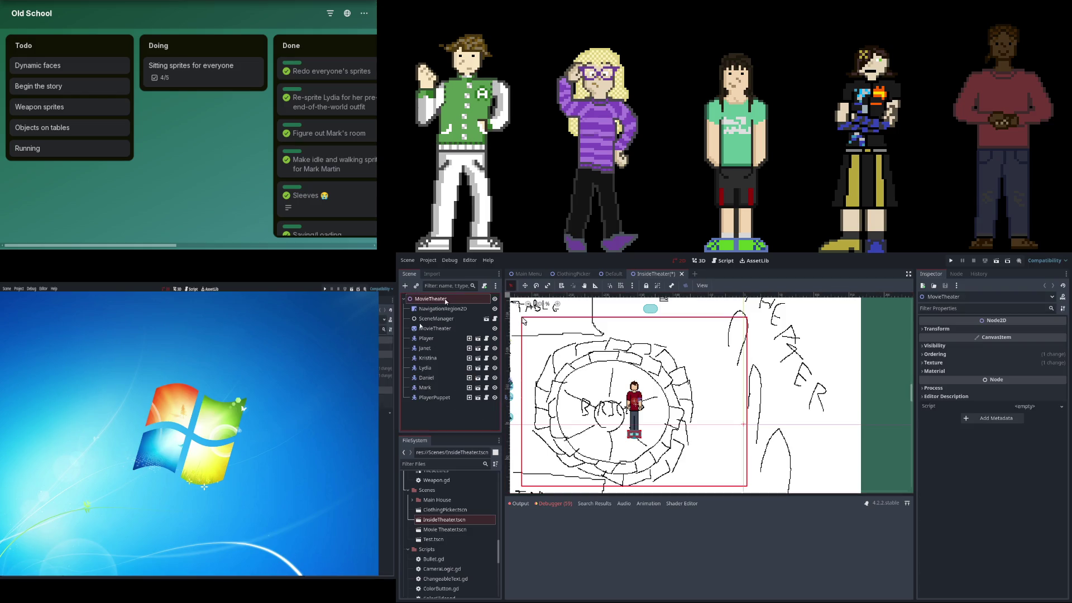
pyautogui.click(445, 310)
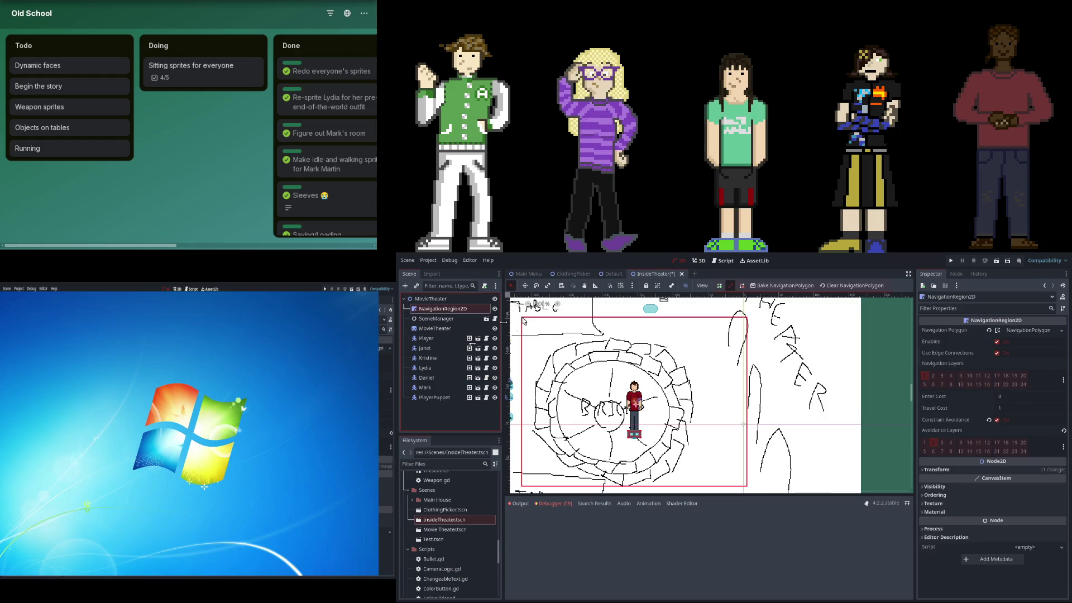
pyautogui.hscroll(-2, 524, 321)
pyautogui.scroll(-2, 523, 321)
pyautogui.scroll(1, 649, 373)
pyautogui.hscroll(-1, 649, 373)
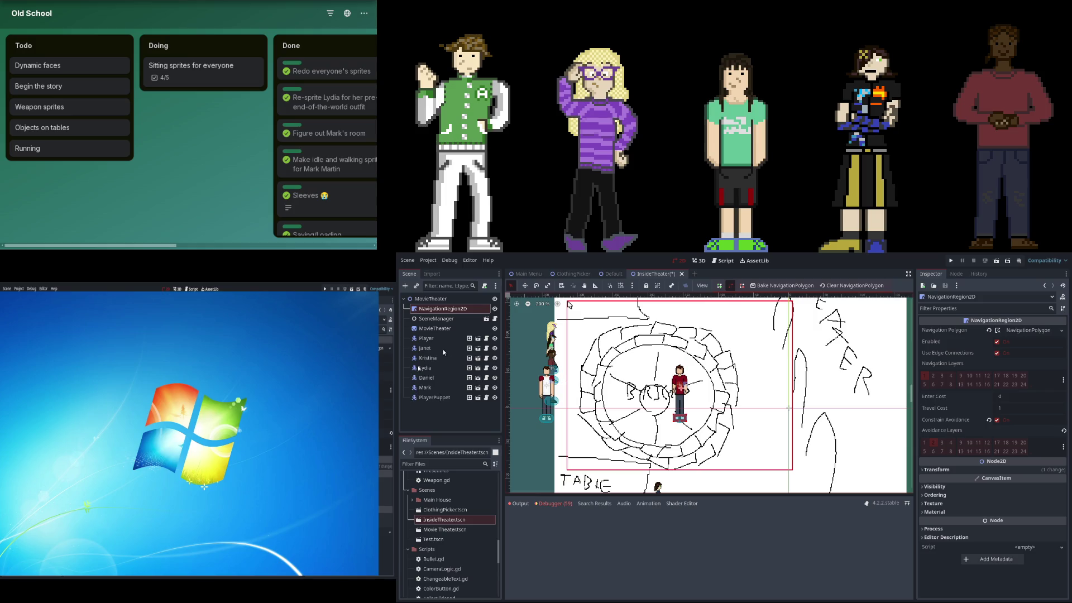
pyautogui.click(441, 338)
pyautogui.press('w')
pyautogui.moveTo(559, 388)
pyautogui.mouseDown()
pyautogui.moveTo(631, 398)
pyautogui.moveTo(574, 398)
pyautogui.moveTo(606, 398)
pyautogui.mouseUp()
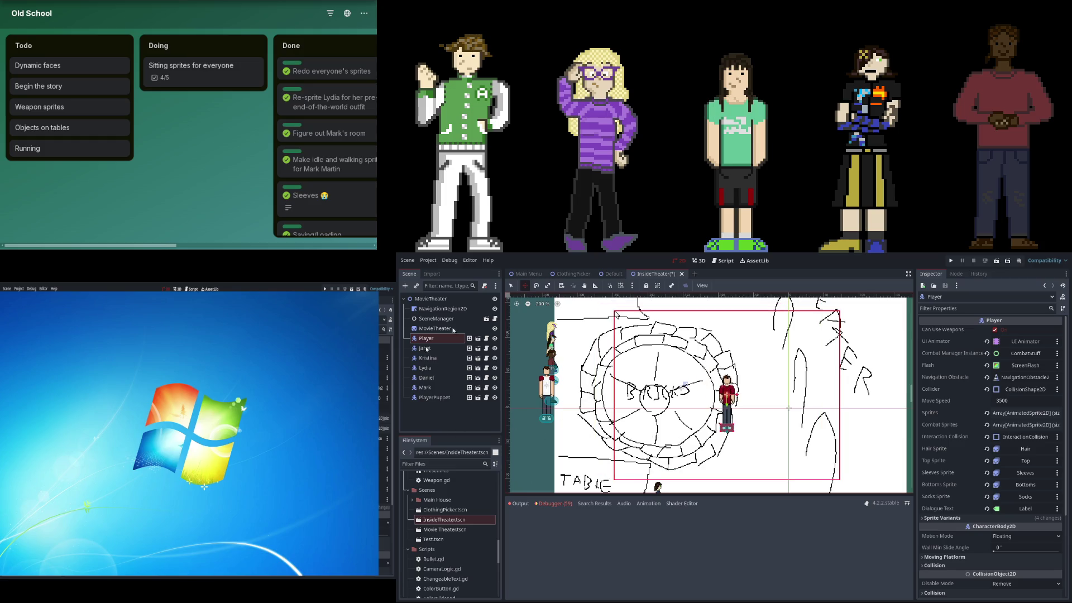
pyautogui.click(450, 327)
pyautogui.hscroll(5, 705, 392)
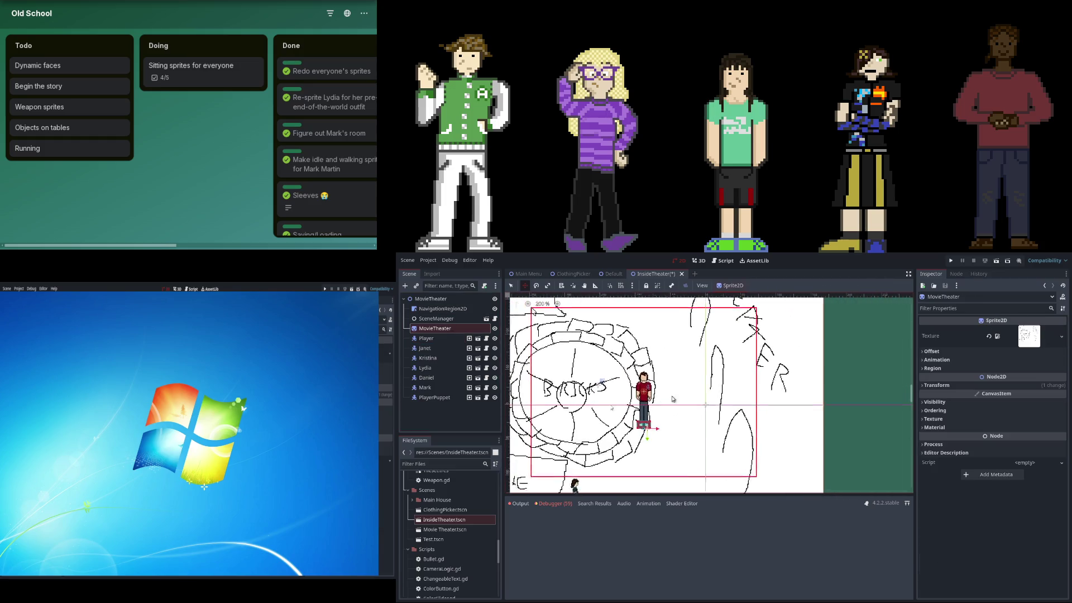
pyautogui.scroll(-10, 474, 572)
# - Set Sprites/Locations/Cinema/InsideTheater.png as the MovieTheater sprite's texture
pyautogui.click(411, 561)
pyautogui.click(408, 561)
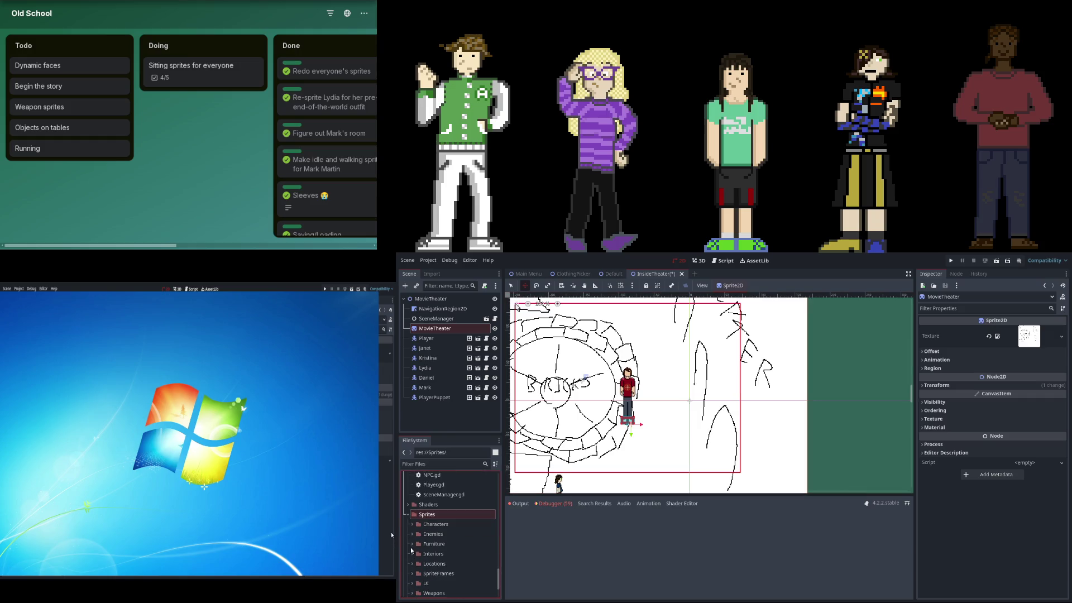
pyautogui.click(412, 563)
pyautogui.scroll(-3, 419, 536)
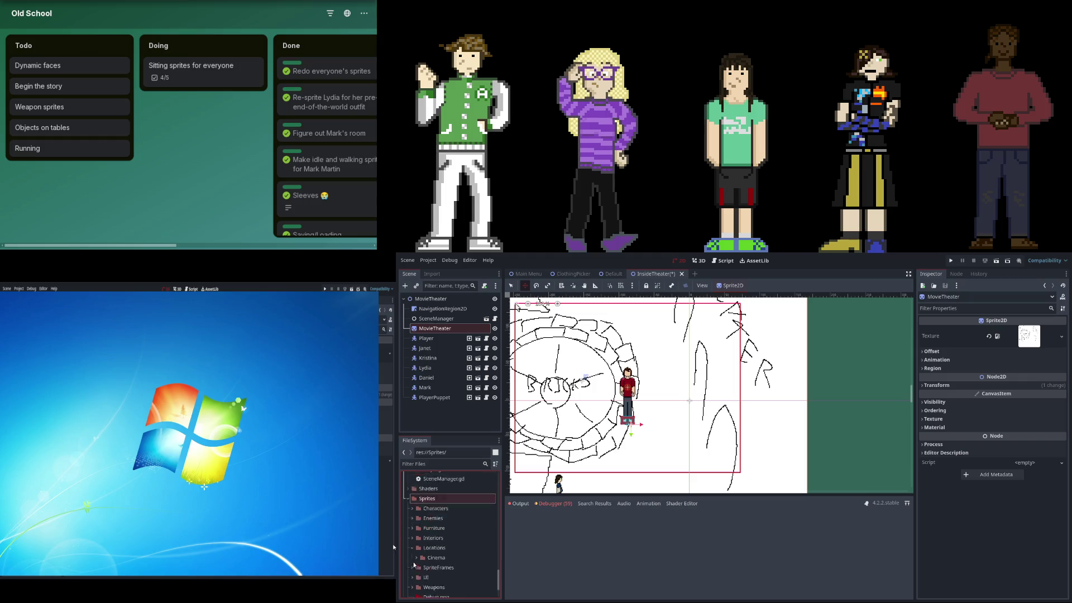
pyautogui.click(416, 511)
pyautogui.moveTo(450, 521)
pyautogui.mouseDown()
pyautogui.moveTo(826, 357)
pyautogui.moveTo(1009, 342)
pyautogui.mouseUp()
# - Save the InsideTheater scene with Ctrl+S
pyautogui.scroll(3, 709, 391)
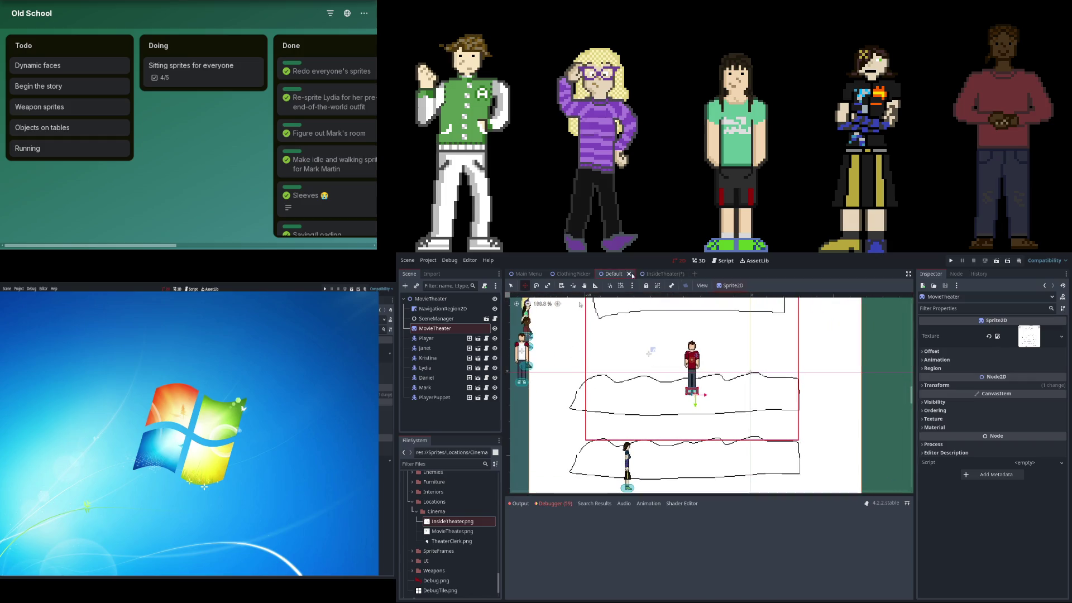
pyautogui.scroll(5, 460, 489)
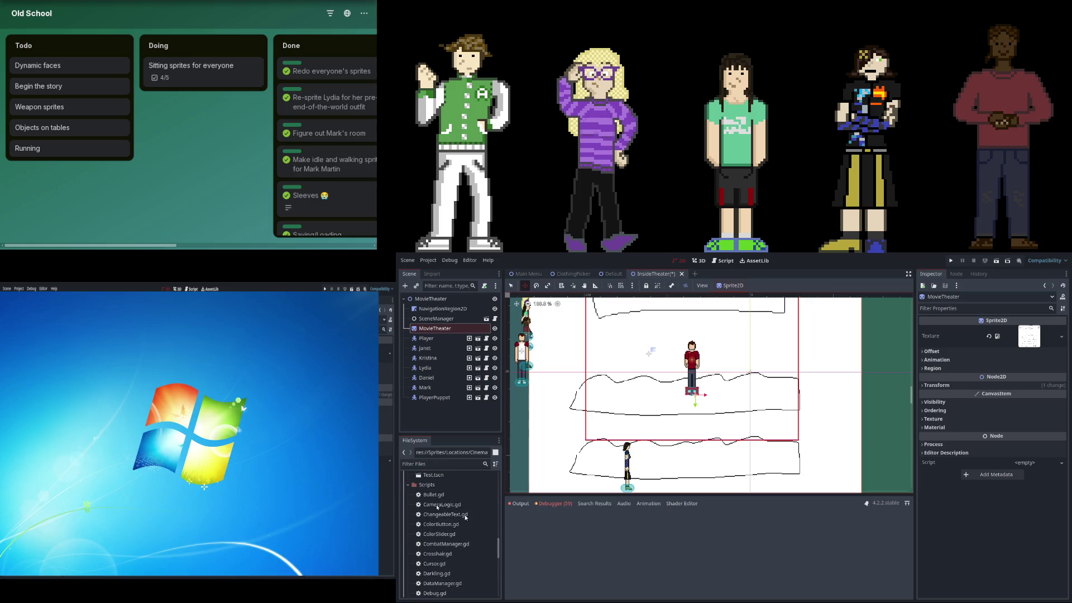
pyautogui.doubleClick(444, 527)
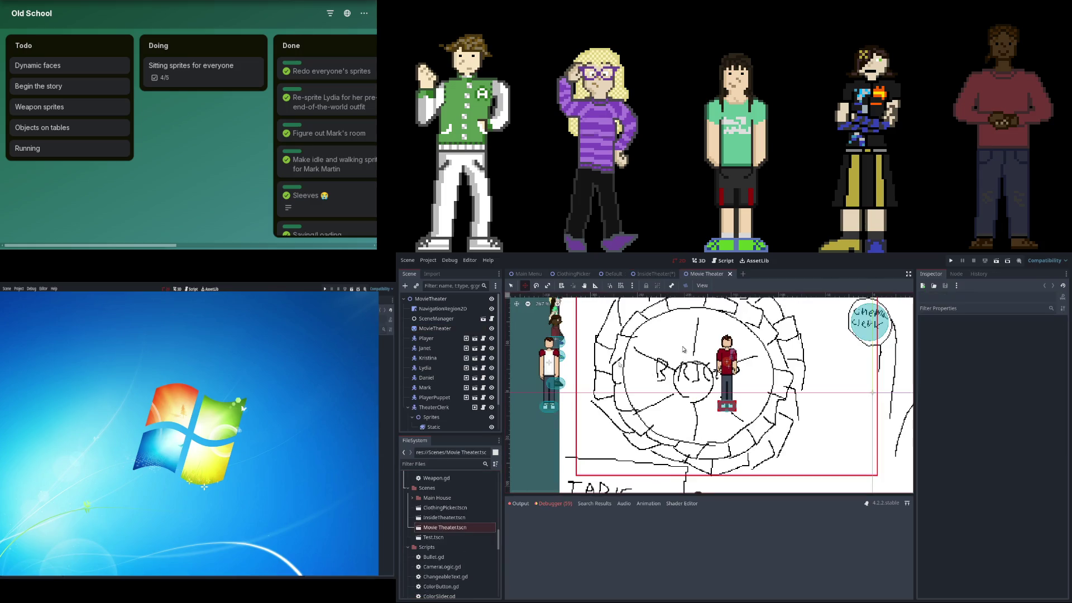
pyautogui.click(653, 274)
pyautogui.hotkey('ctrl', 's')
pyautogui.click(698, 274)
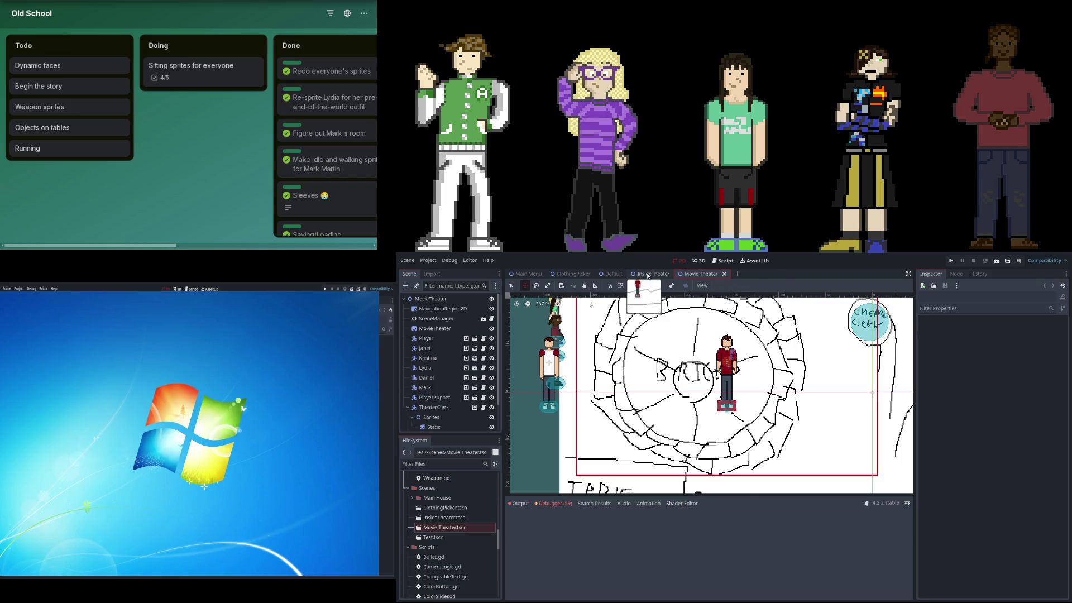
pyautogui.click(653, 274)
# - Move the Player down to stand just below the SCREEN
pyautogui.scroll(-2, 650, 392)
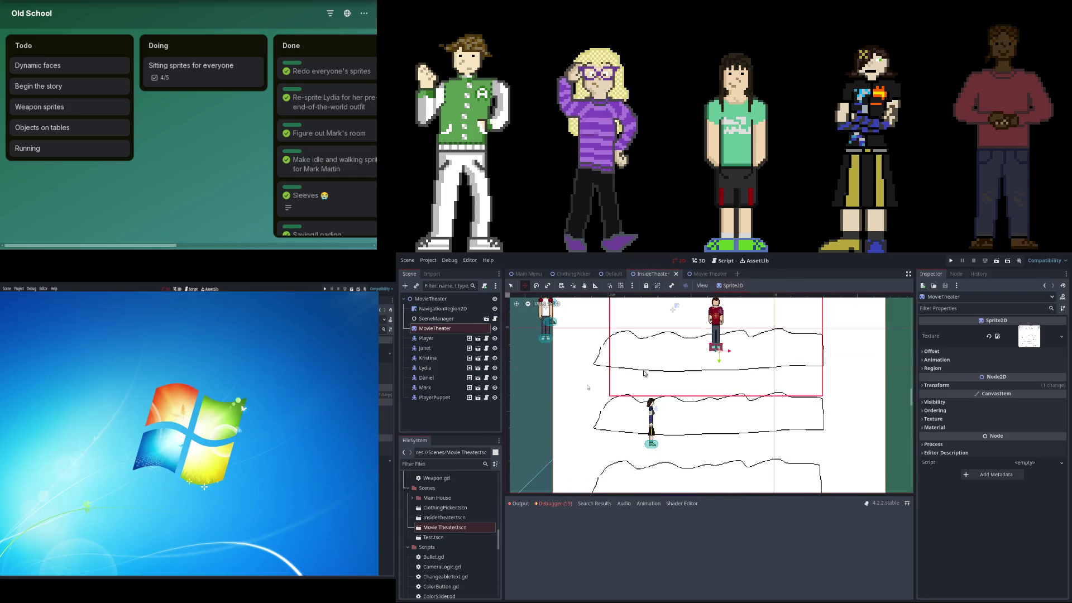
pyautogui.scroll(2, 553, 387)
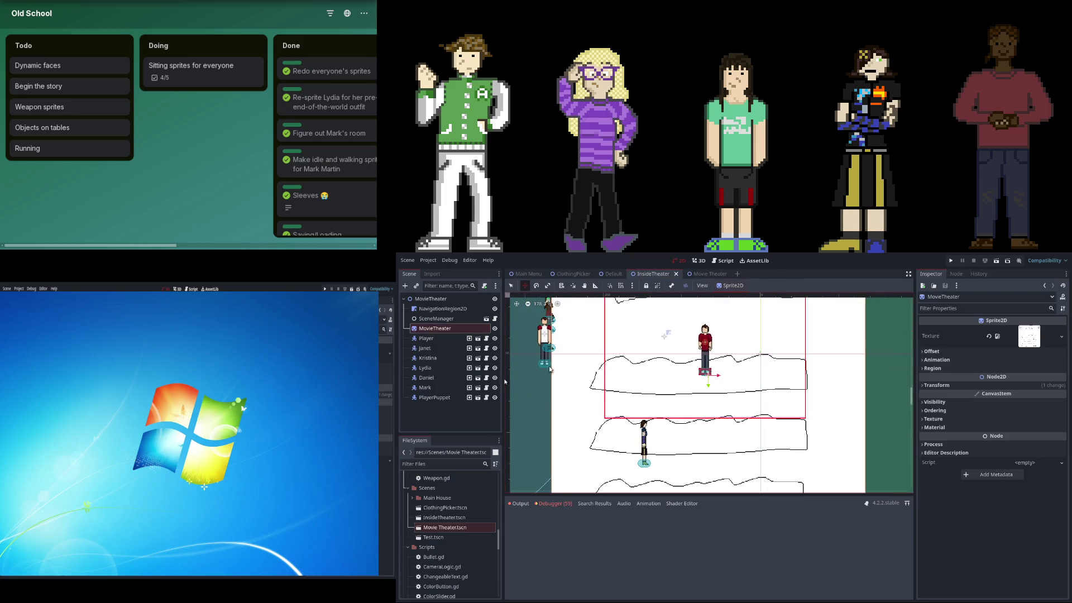
pyautogui.click(427, 339)
pyautogui.scroll(-2, 709, 351)
pyautogui.moveTo(709, 351)
pyautogui.mouseDown()
pyautogui.moveTo(714, 447)
pyautogui.moveTo(722, 363)
pyautogui.moveTo(705, 441)
pyautogui.moveTo(703, 425)
pyautogui.mouseUp()
pyautogui.scroll(-3, 716, 444)
pyautogui.scroll(3, 721, 363)
pyautogui.scroll(1, 717, 394)
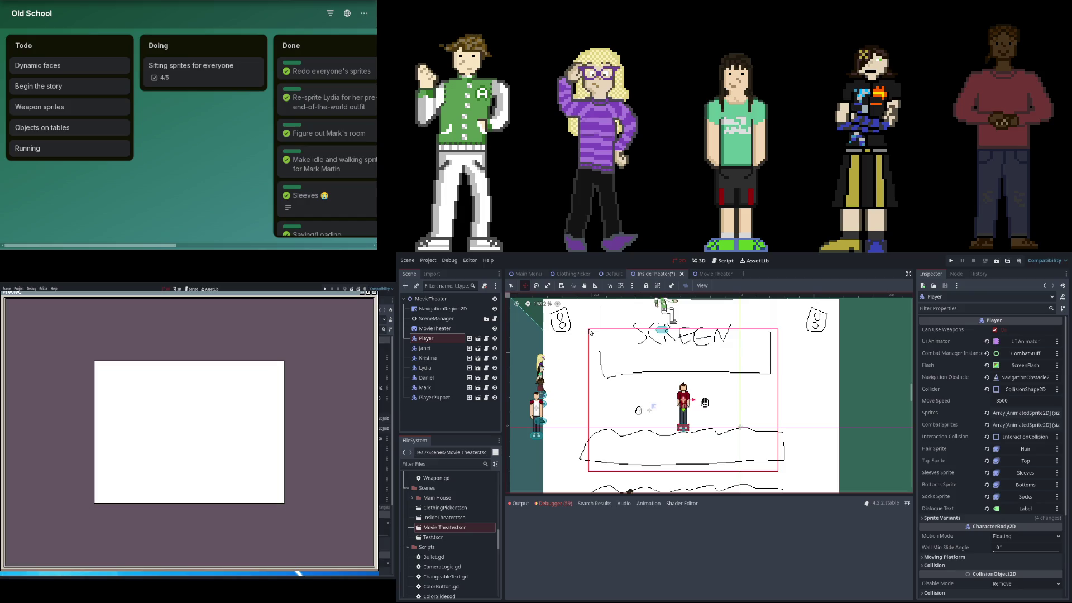
# - Sketch the seat-row outline, close the preview with F8, and lower the Player toward the seats
pyautogui.moveTo(116, 409)
pyautogui.mouseDown()
pyautogui.moveTo(214, 421)
pyautogui.moveTo(200, 371)
pyautogui.moveTo(114, 371)
pyautogui.mouseUp()
pyautogui.moveTo(256, 419); pyautogui.dragTo(137, 412)
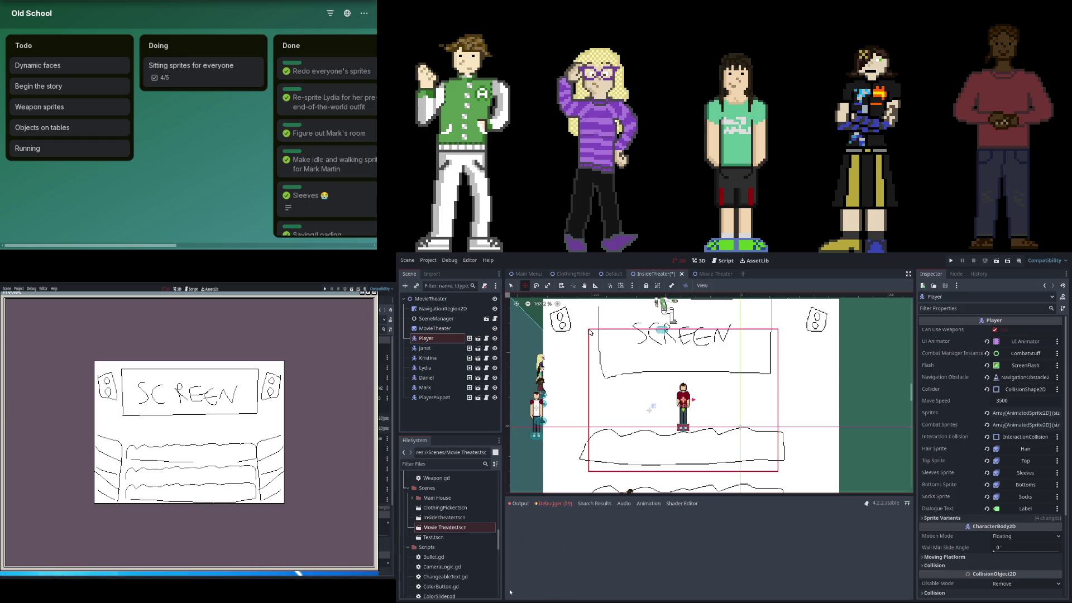
pyautogui.press('F8')
pyautogui.moveTo(693, 383); pyautogui.dragTo(701, 430)
# - Nudge the Player slightly lower onto the front seat row
pyautogui.scroll(4, 701, 431)
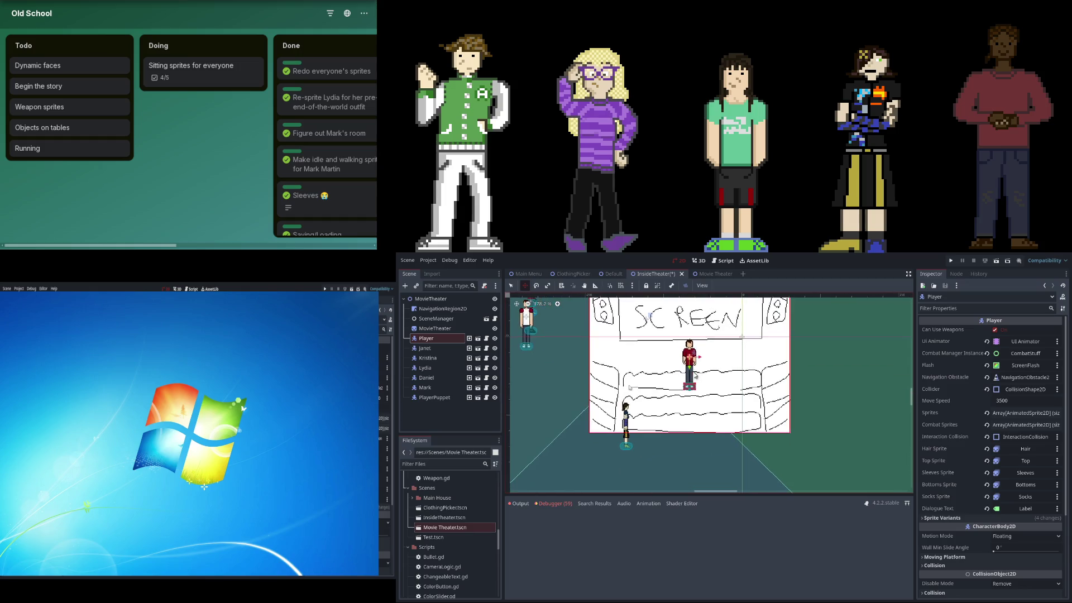
pyautogui.moveTo(690, 398); pyautogui.dragTo(690, 404)
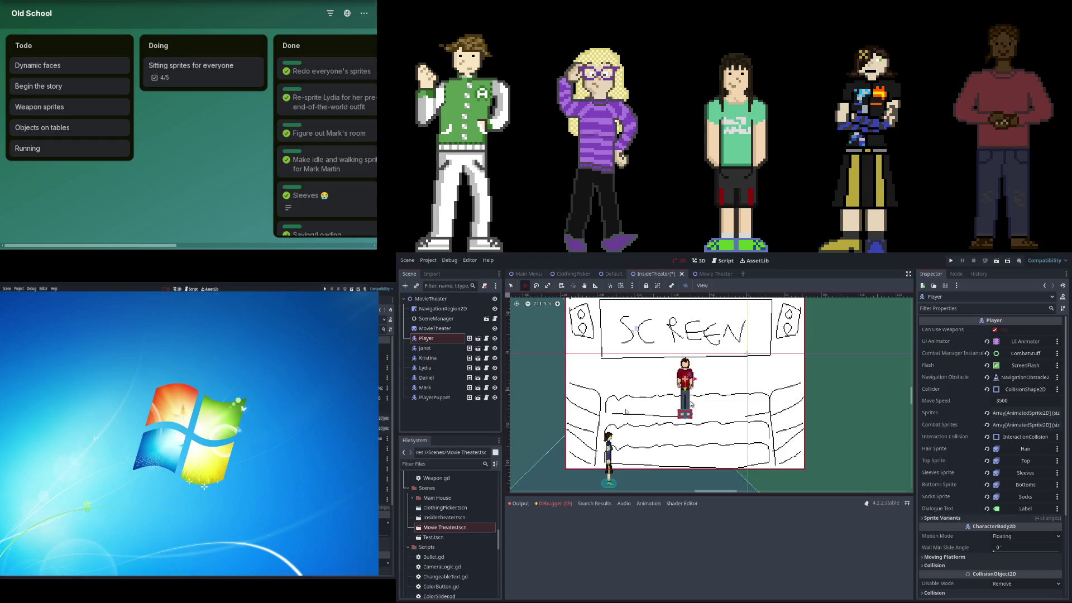
pyautogui.scroll(1, 573, 306)
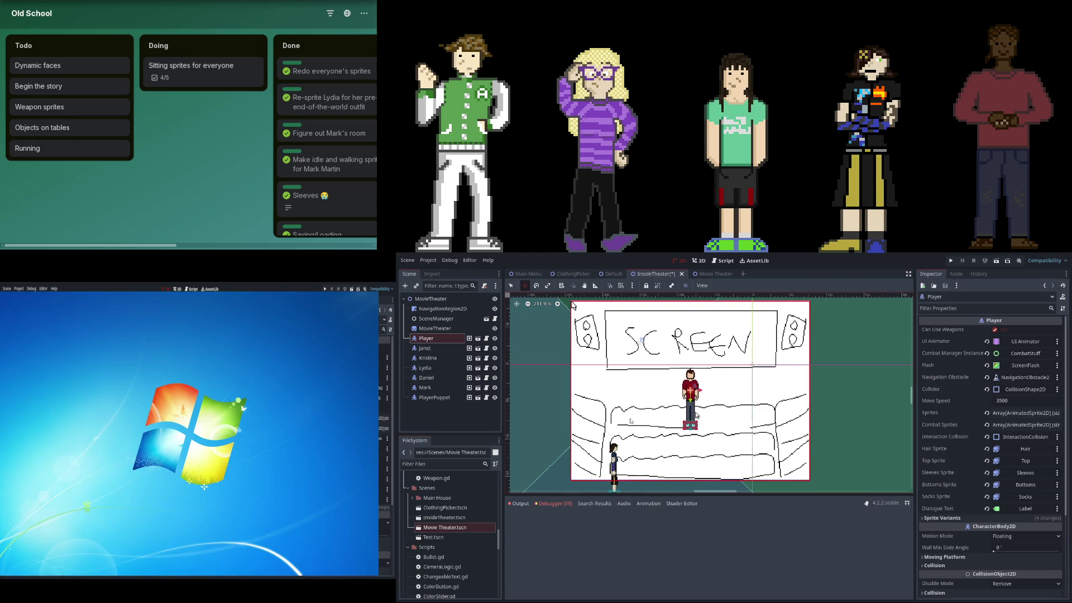
# - Create the first SceneManager event as a visibility event targeting the Player
pyautogui.click(435, 318)
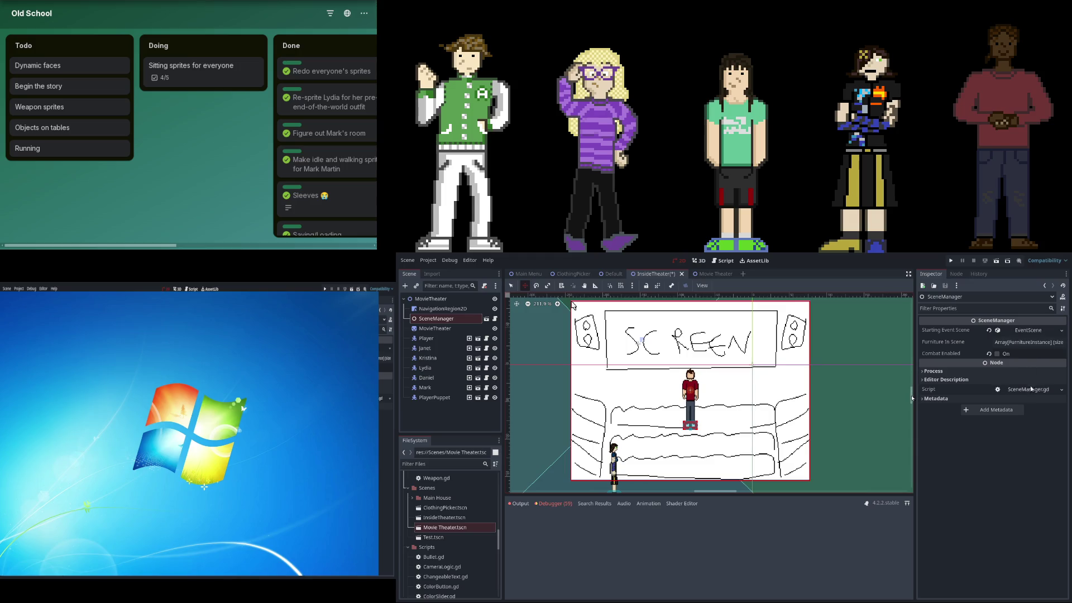
pyautogui.click(1019, 331)
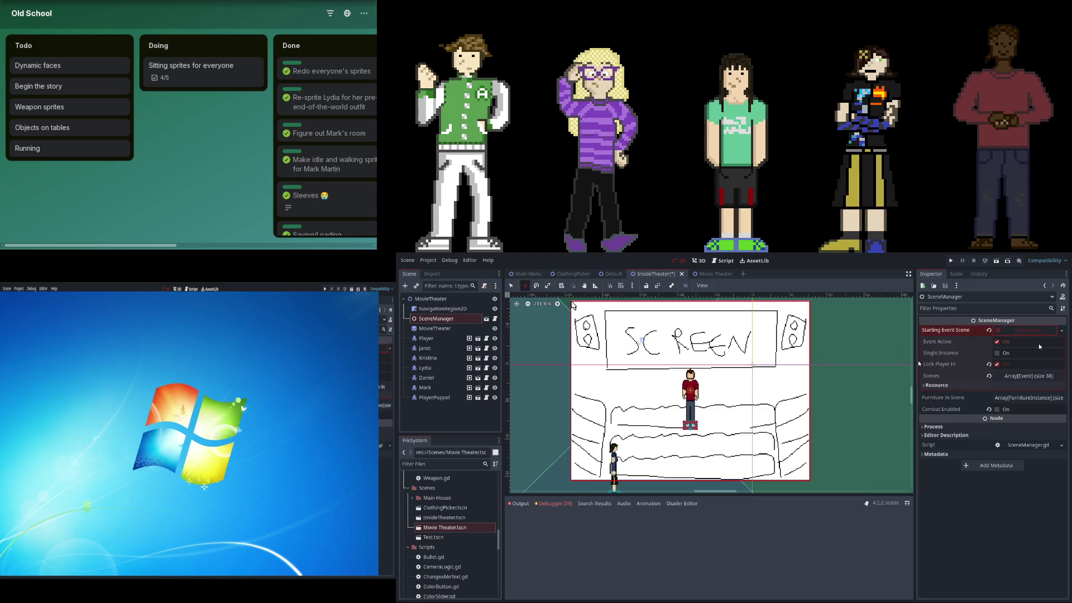
pyautogui.click(1005, 376)
pyautogui.click(1018, 397)
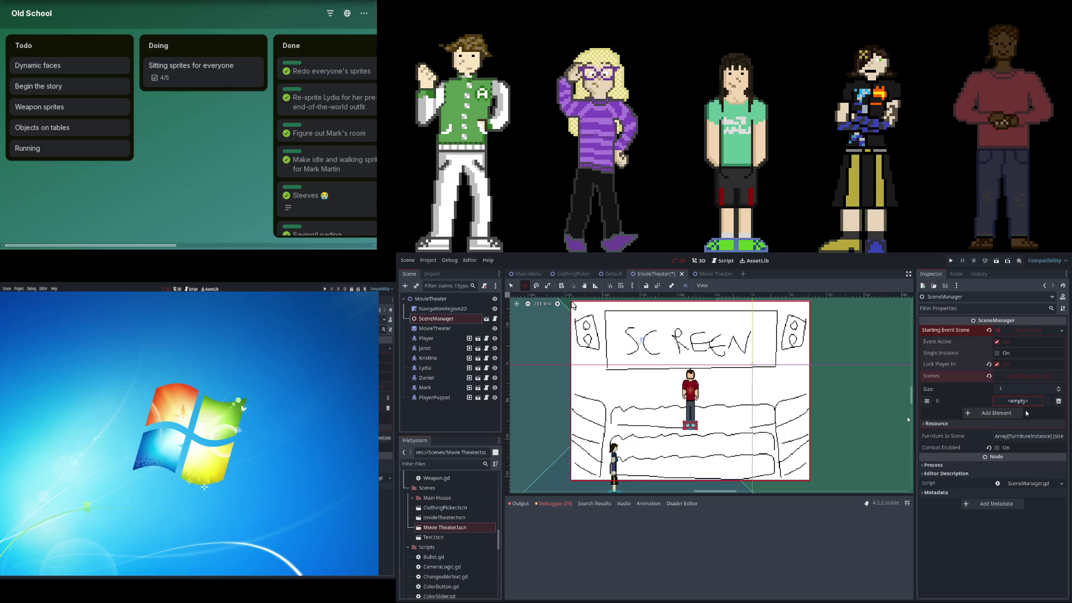
pyautogui.click(1017, 413)
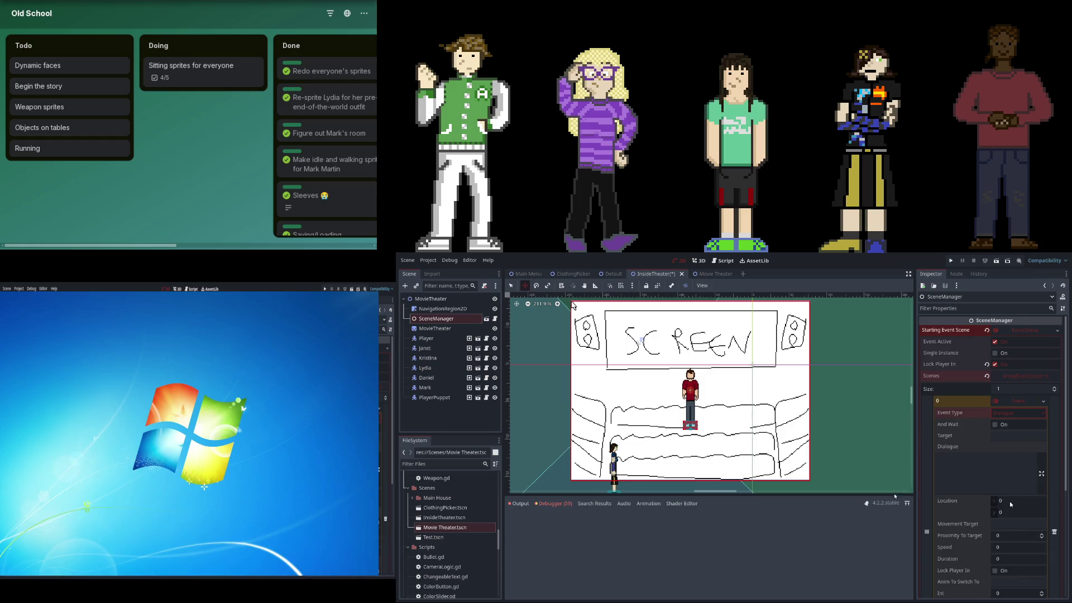
pyautogui.click(1029, 571)
pyautogui.click(1011, 435)
pyautogui.write('yer')
pyautogui.press('Tab')
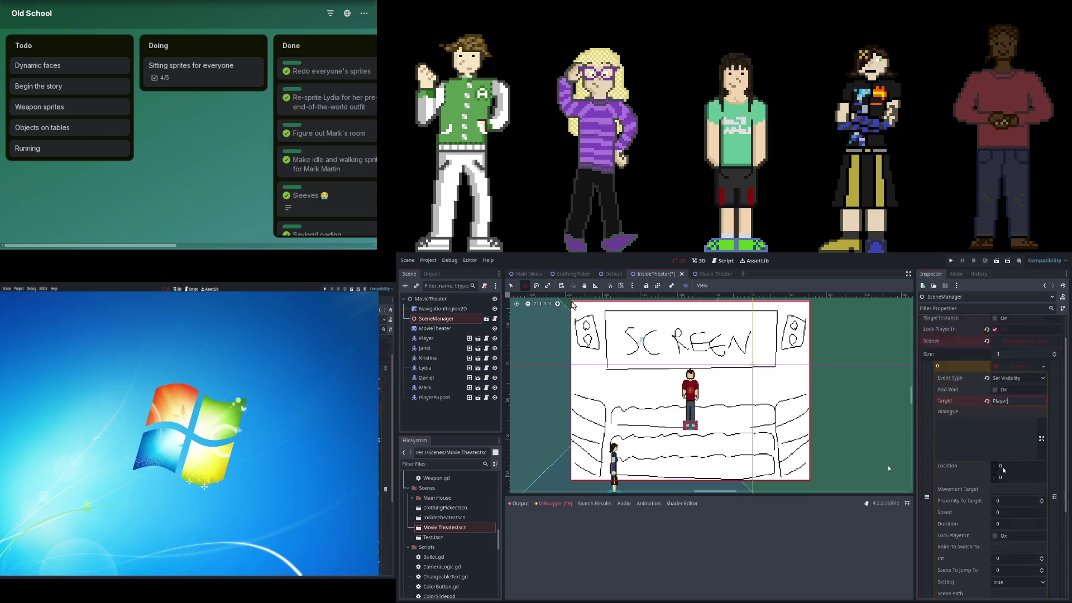
pyautogui.scroll(-4, 1015, 515)
pyautogui.scroll(4, 975, 504)
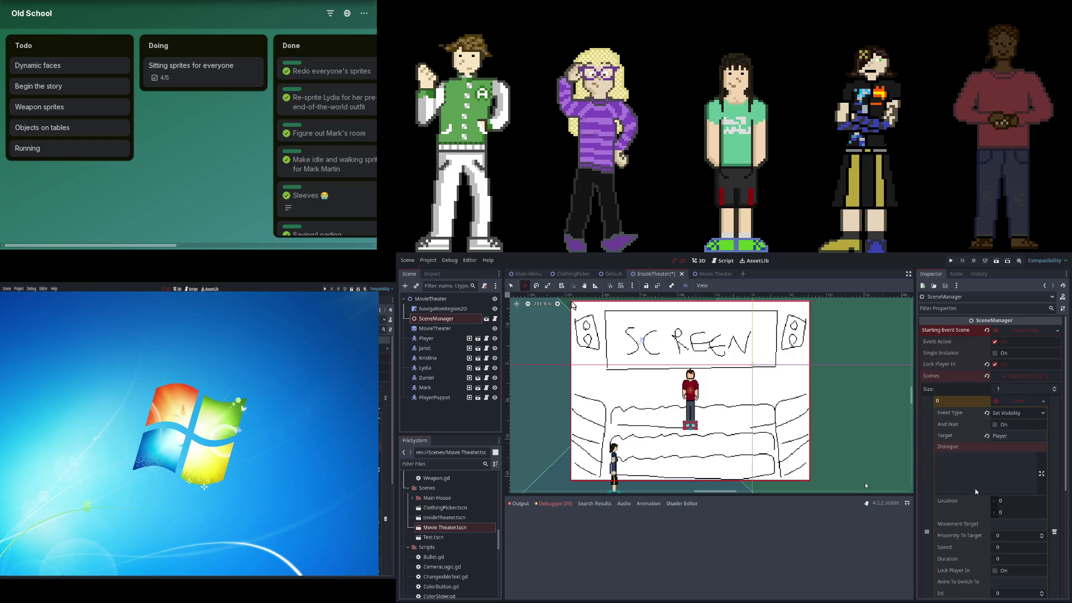
pyautogui.click(1013, 408)
# - Add a second Event to the Scenes list with type Set Animation
pyautogui.click(1005, 424)
pyautogui.click(1017, 413)
pyautogui.hscroll(-2, 865, 411)
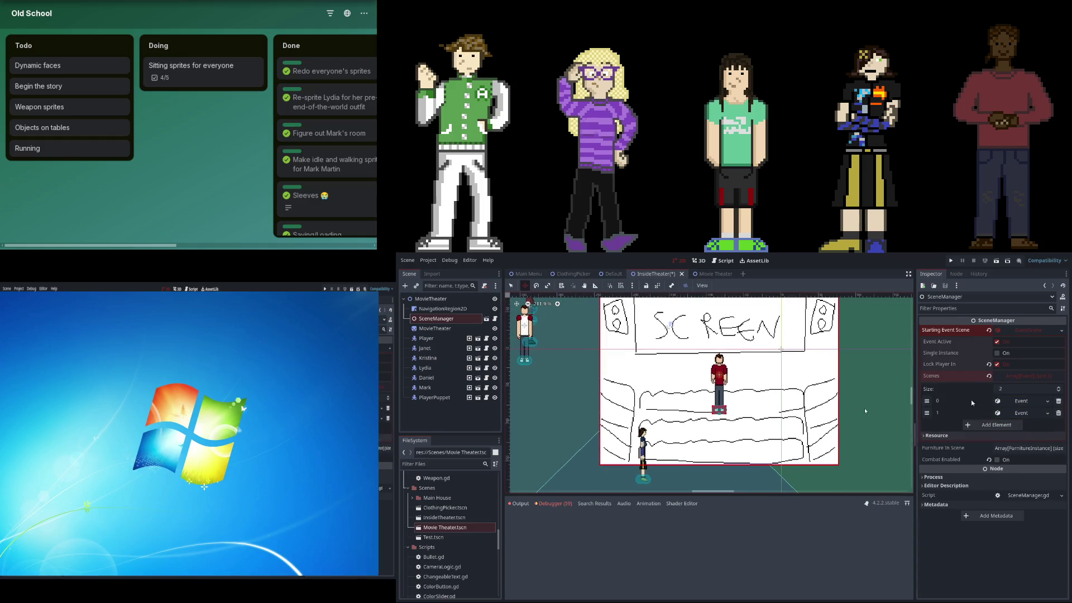
pyautogui.click(1026, 414)
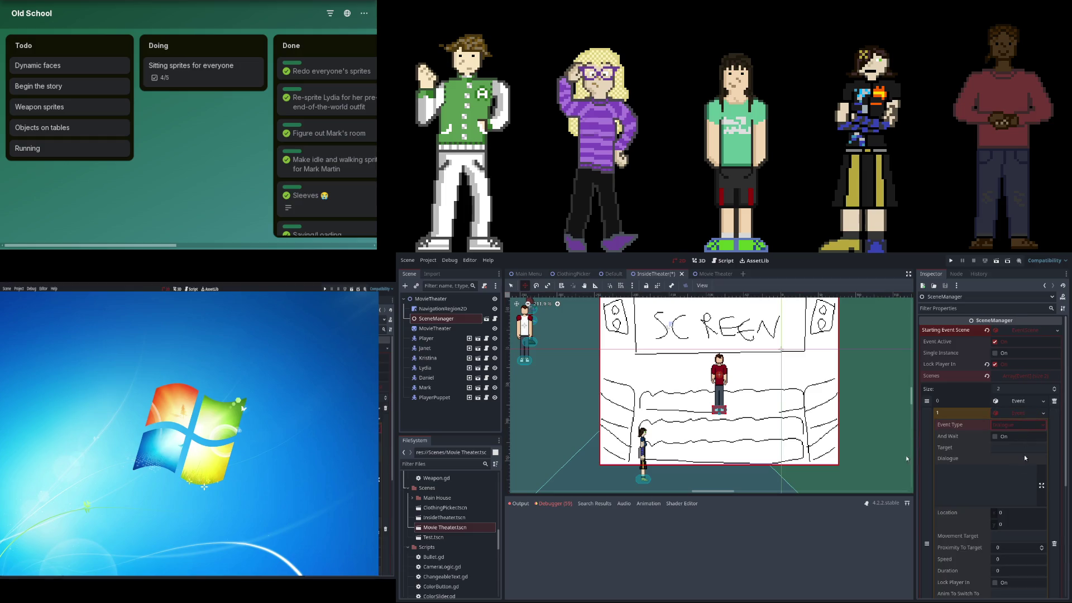
pyautogui.click(1017, 424)
pyautogui.click(1005, 448)
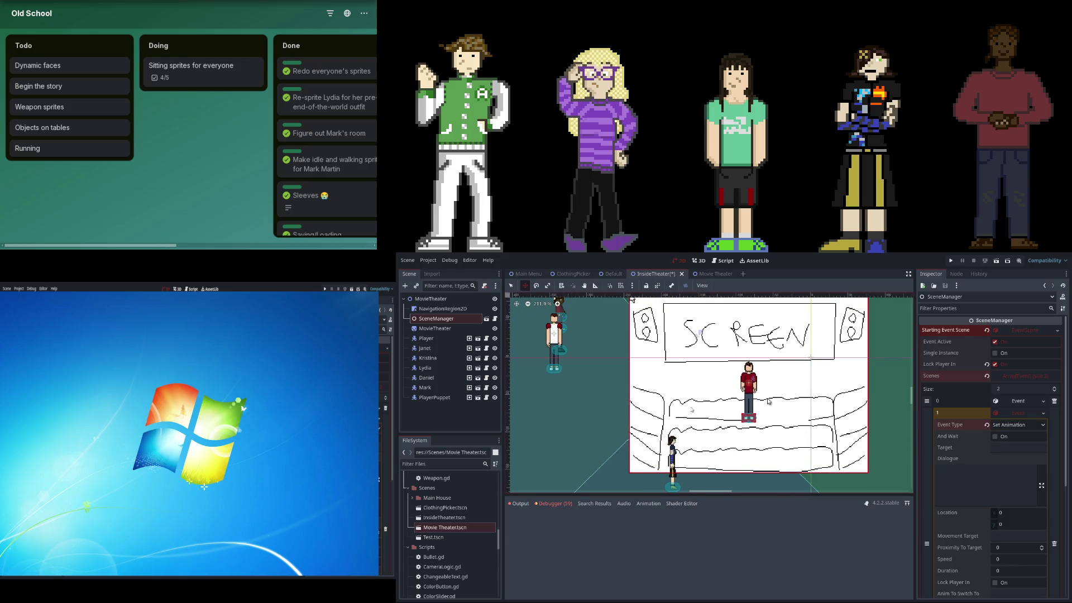
pyautogui.click(556, 391)
# - Seat Janet and Kristina side by side on the seats before the screen
pyautogui.moveTo(580, 333)
pyautogui.mouseDown()
pyautogui.moveTo(621, 385)
pyautogui.moveTo(718, 457)
pyautogui.mouseUp()
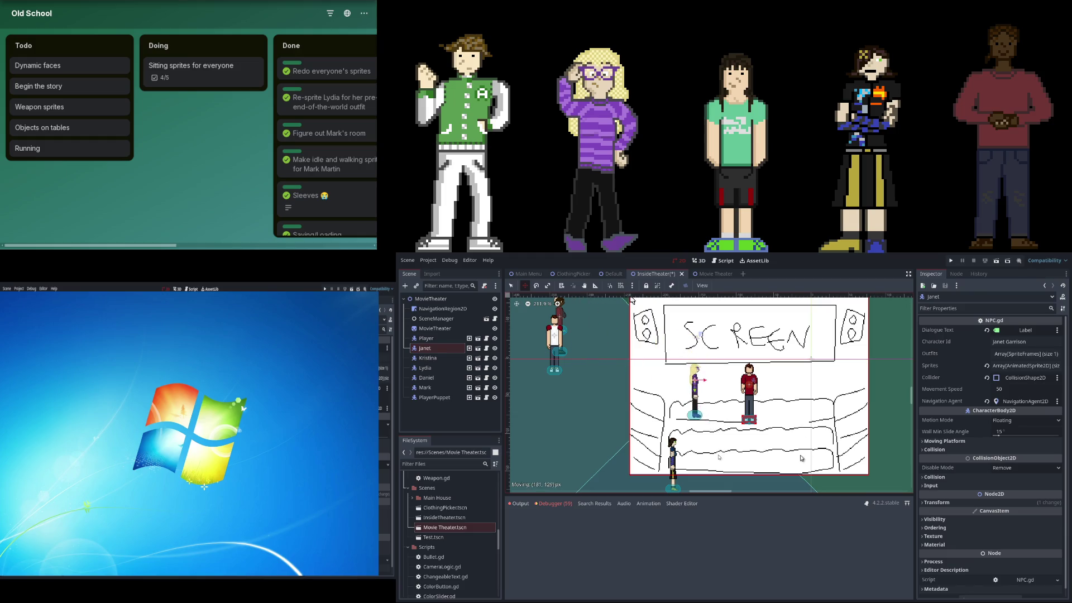
pyautogui.click(427, 358)
pyautogui.moveTo(611, 380)
pyautogui.mouseDown()
pyautogui.moveTo(745, 418)
pyautogui.moveTo(777, 469)
pyautogui.moveTo(768, 473)
pyautogui.mouseUp()
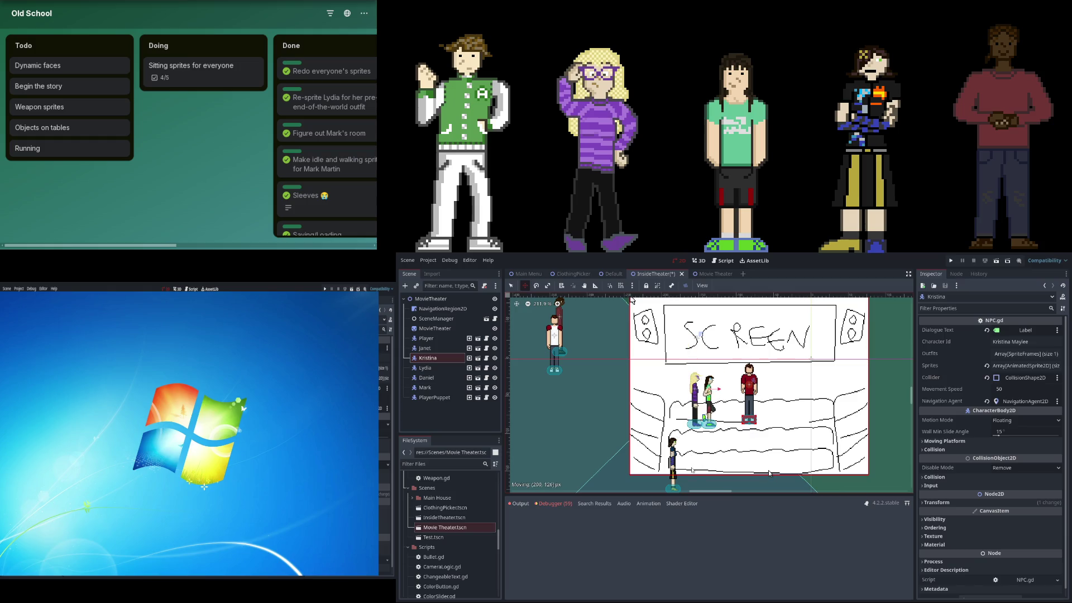
pyautogui.moveTo(534, 384); pyautogui.dragTo(514, 372)
pyautogui.click(441, 318)
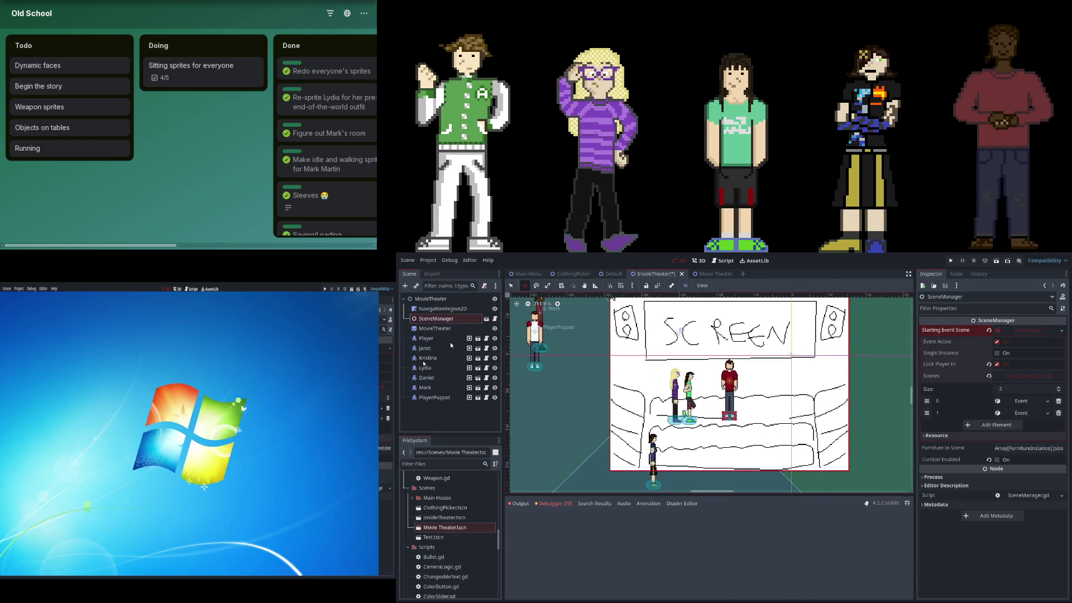
# - Place Mark on the back row and Daniel on the right-hand seats
pyautogui.click(425, 387)
pyautogui.moveTo(562, 347)
pyautogui.mouseDown()
pyautogui.moveTo(759, 441)
pyautogui.moveTo(758, 463)
pyautogui.moveTo(756, 414)
pyautogui.moveTo(756, 430)
pyautogui.mouseUp()
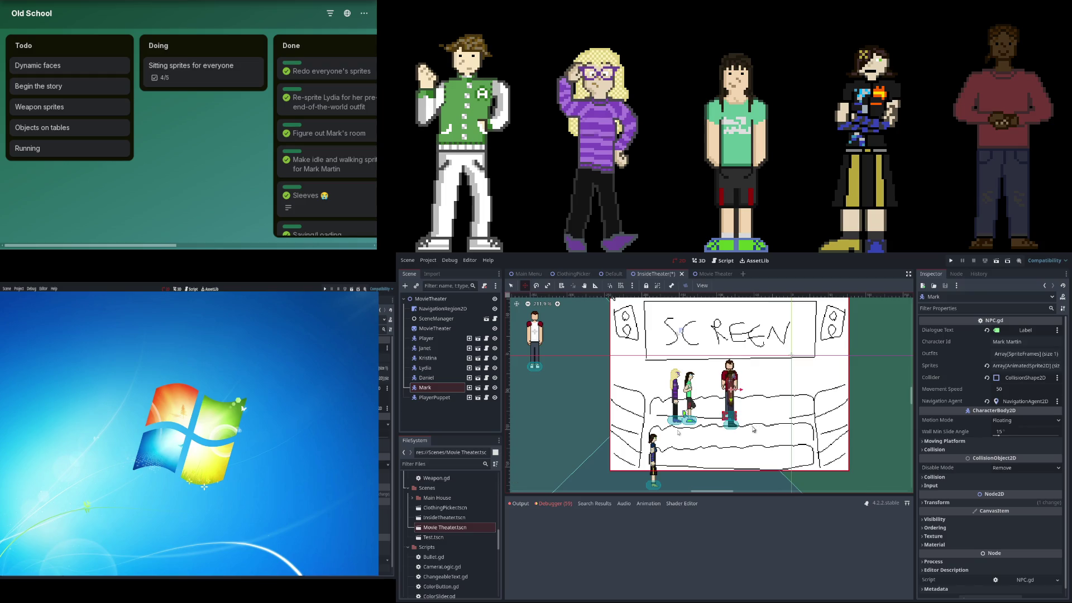
pyautogui.click(446, 377)
pyautogui.moveTo(632, 369)
pyautogui.mouseDown()
pyautogui.moveTo(556, 356)
pyautogui.moveTo(679, 434)
pyautogui.moveTo(774, 403)
pyautogui.moveTo(699, 484)
pyautogui.moveTo(782, 501)
pyautogui.mouseUp()
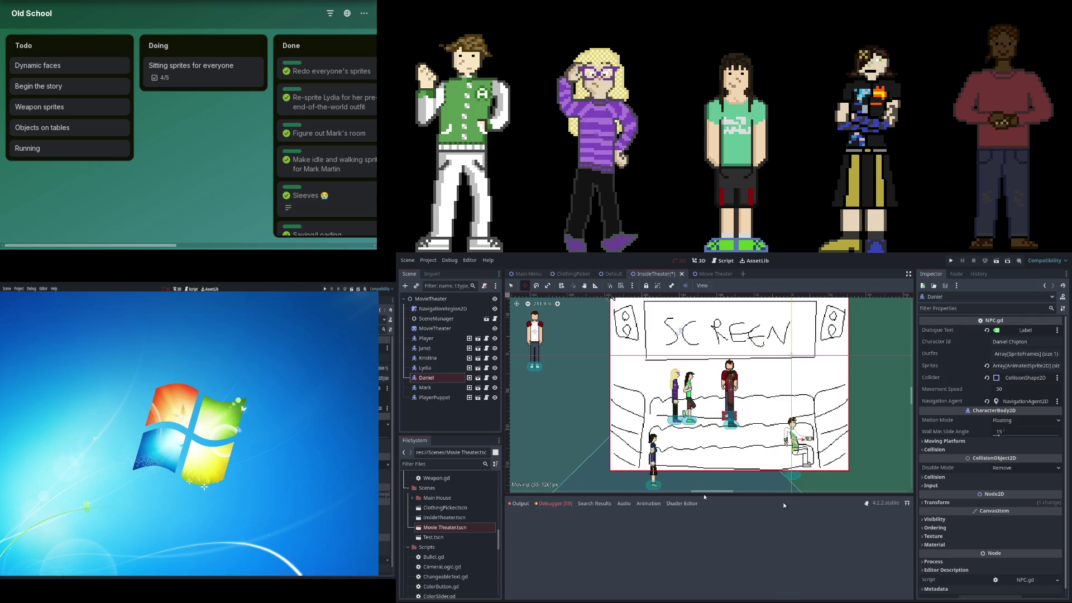
pyautogui.moveTo(734, 438); pyautogui.dragTo(732, 442)
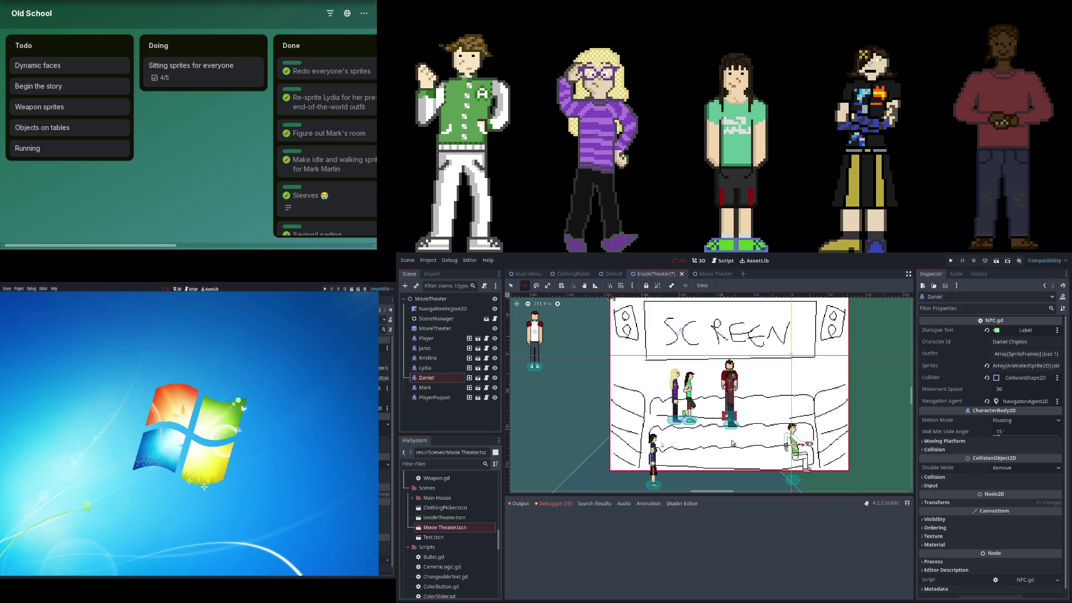
# - Settle Lydia on the middle row of seats
pyautogui.click(454, 367)
pyautogui.moveTo(655, 444); pyautogui.dragTo(728, 388)
pyautogui.moveTo(658, 417)
pyautogui.mouseDown()
pyautogui.moveTo(666, 386)
pyautogui.moveTo(698, 384)
pyautogui.mouseUp()
pyautogui.moveTo(769, 380)
pyautogui.mouseDown()
pyautogui.moveTo(686, 421)
pyautogui.moveTo(714, 418)
pyautogui.moveTo(700, 434)
pyautogui.mouseUp()
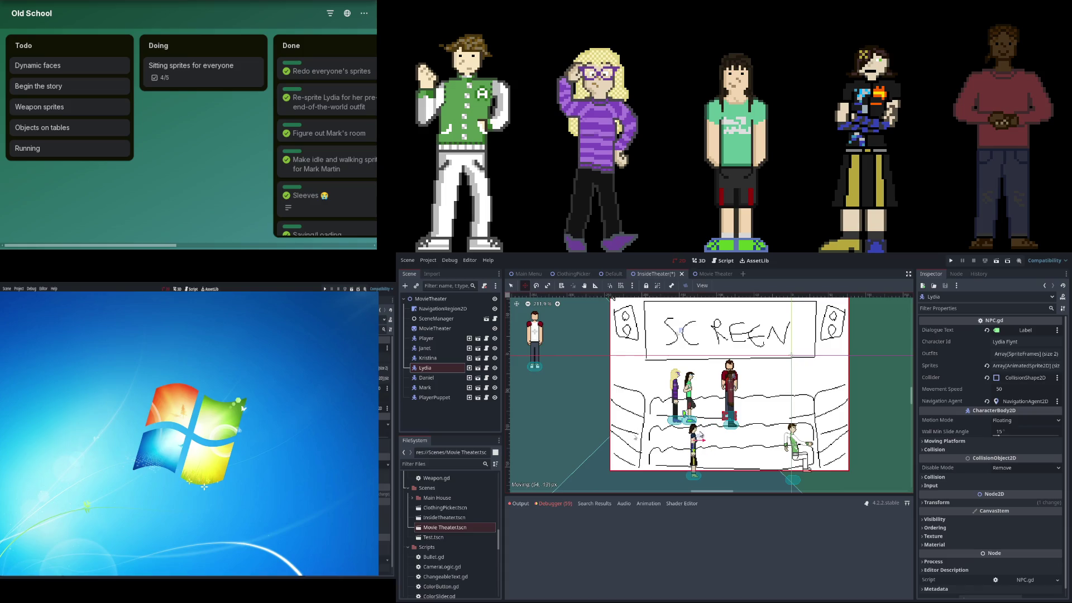
pyautogui.moveTo(700, 435)
pyautogui.mouseDown()
pyautogui.moveTo(695, 420)
pyautogui.moveTo(732, 413)
pyautogui.moveTo(715, 413)
pyautogui.mouseUp()
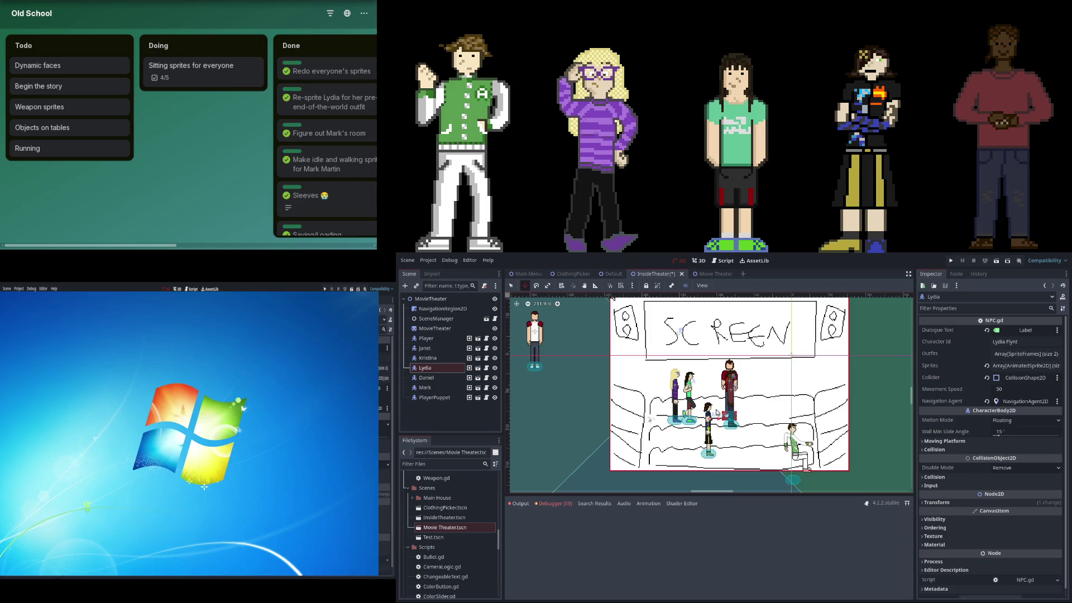
pyautogui.scroll(3, 782, 403)
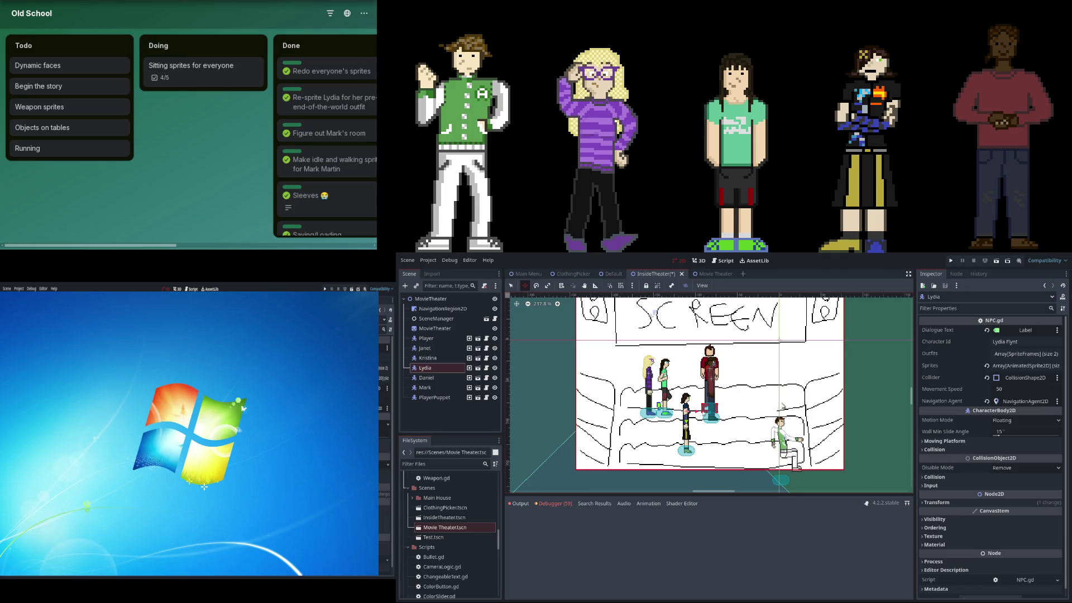
# - Give the second event the BackSit animation and Janet as its target
pyautogui.click(436, 318)
pyautogui.click(1006, 413)
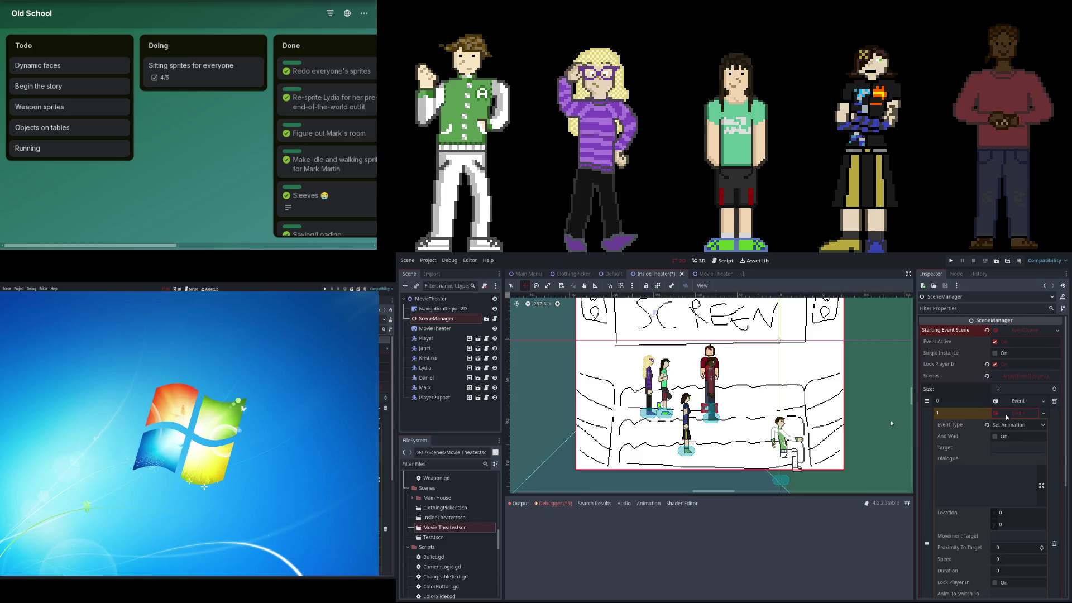
pyautogui.scroll(-3, 1008, 459)
pyautogui.scroll(-2, 998, 513)
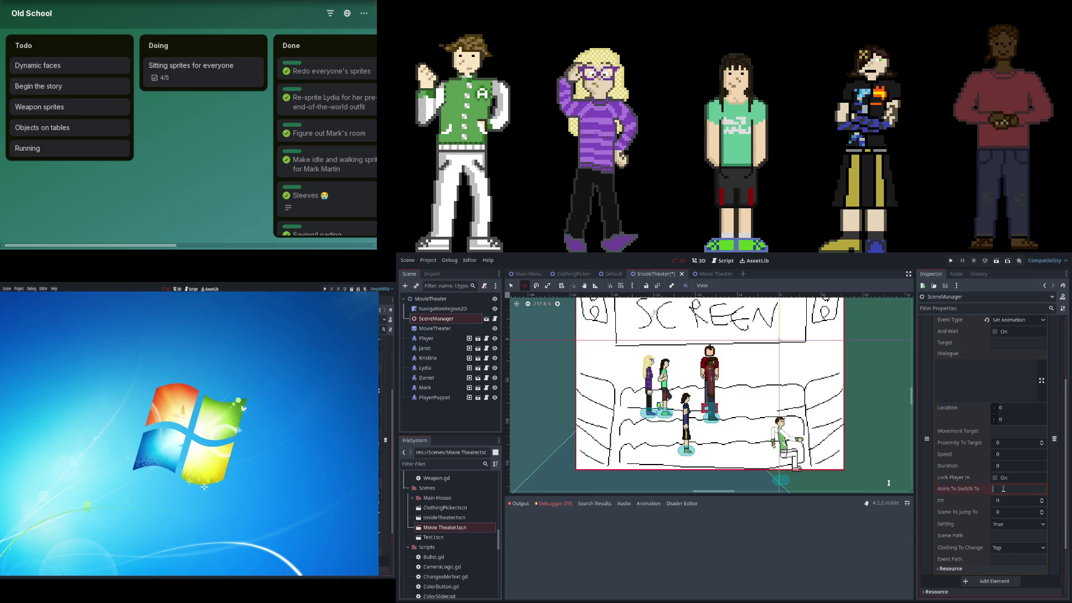
pyautogui.write('BackSit')
pyautogui.scroll(3, 994, 489)
pyautogui.click(1007, 414)
pyautogui.write('et')
pyautogui.press('BackSpace')
pyautogui.write('arrison')
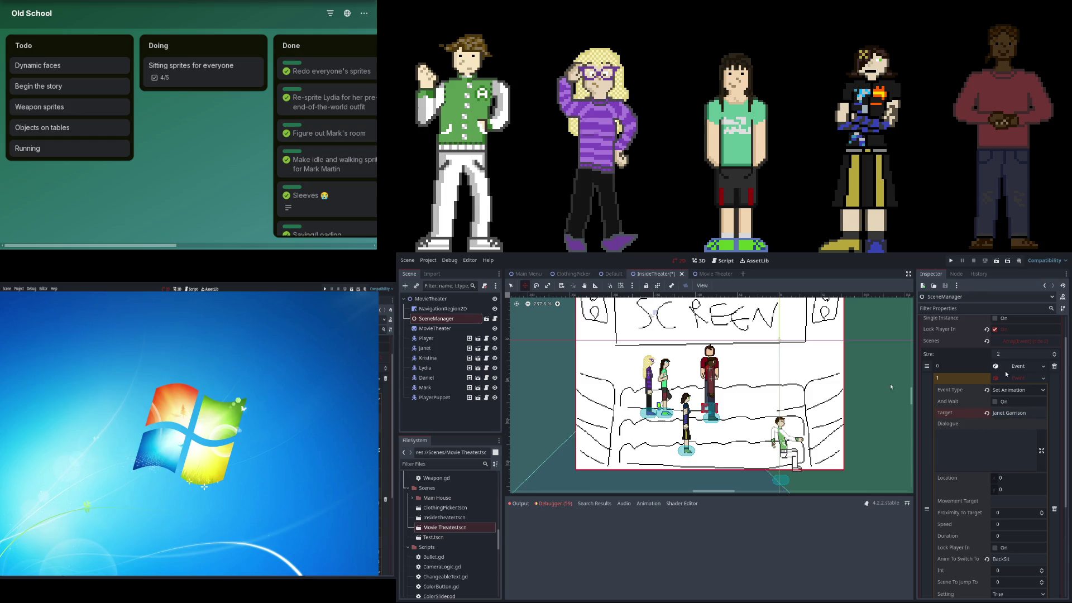
pyautogui.click(1013, 378)
# - Add four more Event elements, bringing the Scenes list to six
pyautogui.click(1007, 426)
pyautogui.click(1002, 437)
pyautogui.click(1002, 450)
pyautogui.click(1002, 461)
pyautogui.click(1002, 473)
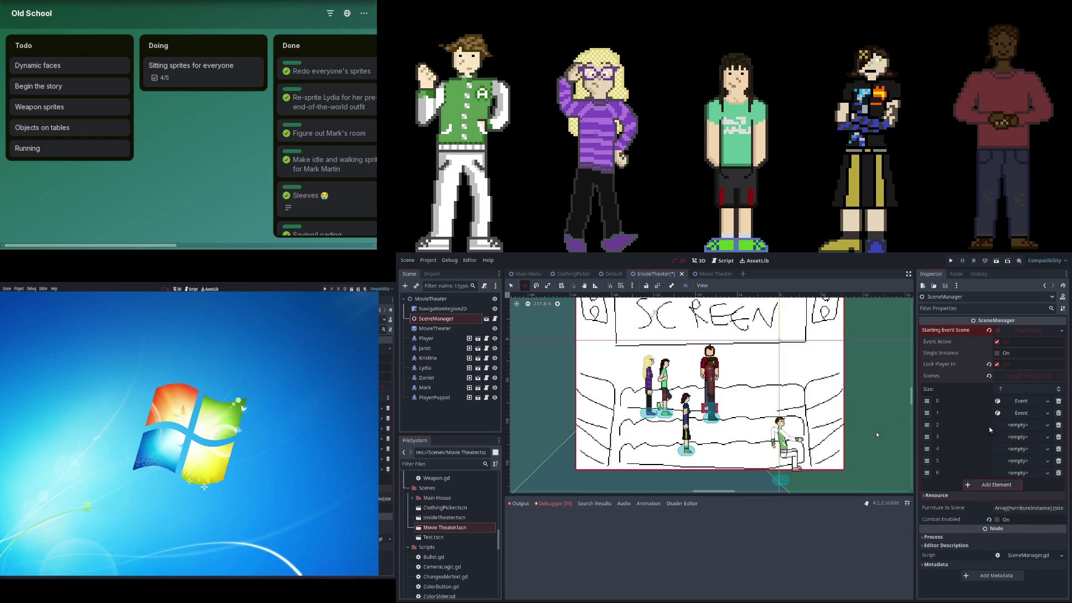
pyautogui.click(1057, 473)
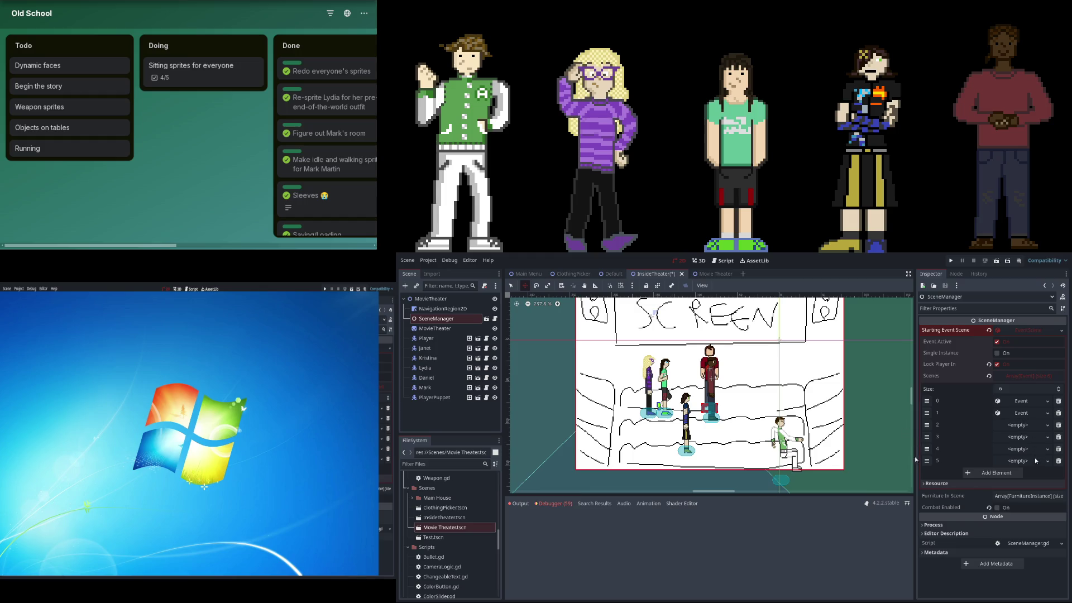
pyautogui.click(1020, 425)
pyautogui.click(1019, 436)
pyautogui.click(1019, 449)
pyautogui.click(1019, 461)
# - Target the third event at Kristina and the fourth at Daniel
pyautogui.click(1019, 423)
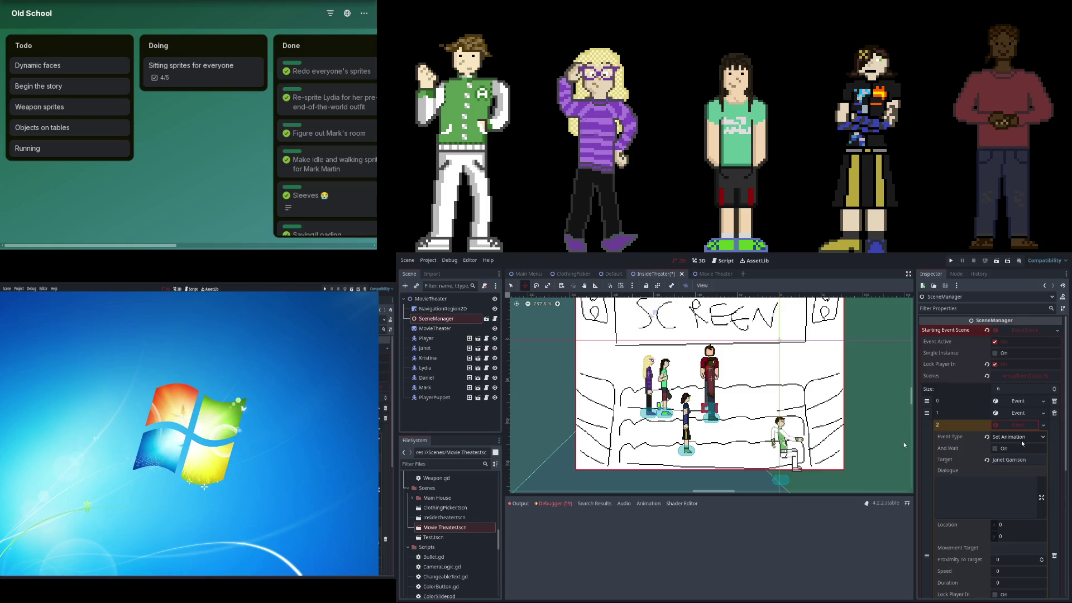
pyautogui.click(1014, 460)
pyautogui.hotkey('ctrl', 'a')
pyautogui.write('Kristi')
pyautogui.write('na Kaylee')
pyautogui.click(1019, 424)
pyautogui.click(1018, 436)
pyautogui.click(1024, 473)
pyautogui.hotkey('ctrl', 'a')
pyautogui.write('Daniel Chipto')
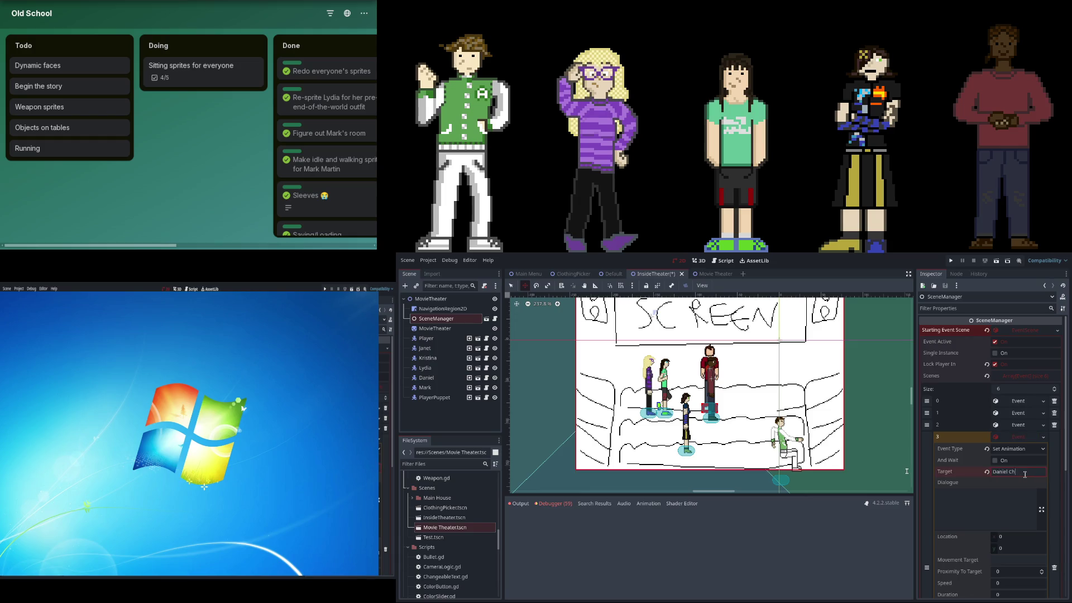
pyautogui.write('n')
pyautogui.press('Return')
# - Target the fifth event at Lydia and the sixth at Mark Martin, then run the project
pyautogui.click(1002, 438)
pyautogui.click(1017, 448)
pyautogui.click(1020, 483)
pyautogui.hotkey('ctrl', 'a')
pyautogui.write('Lydia Flyn')
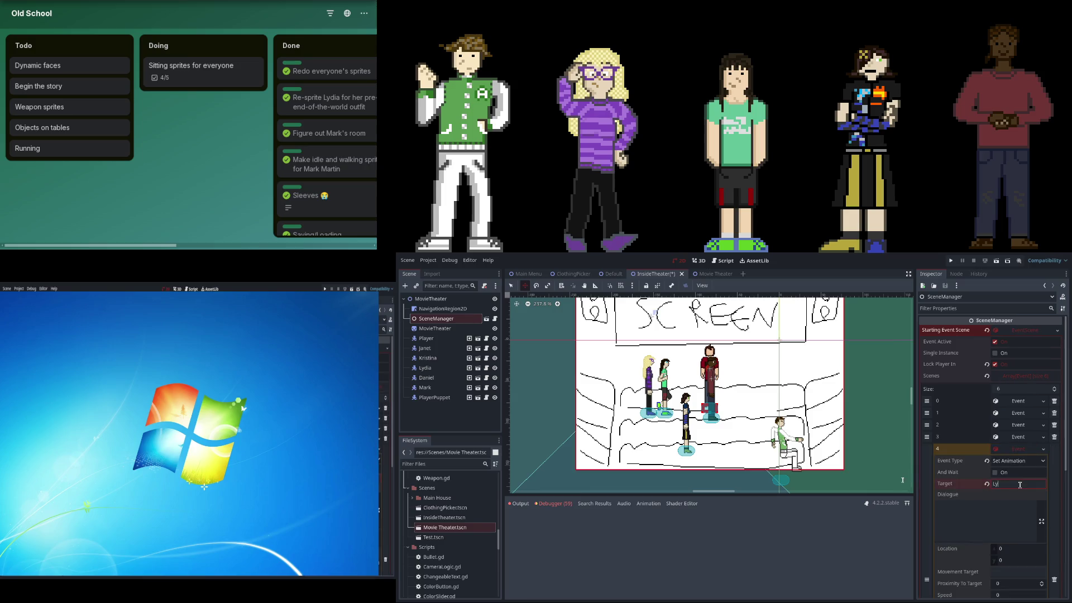
pyautogui.click(1017, 448)
pyautogui.click(1017, 461)
pyautogui.click(1015, 495)
pyautogui.hotkey('ctrl', 'a')
pyautogui.write('m')
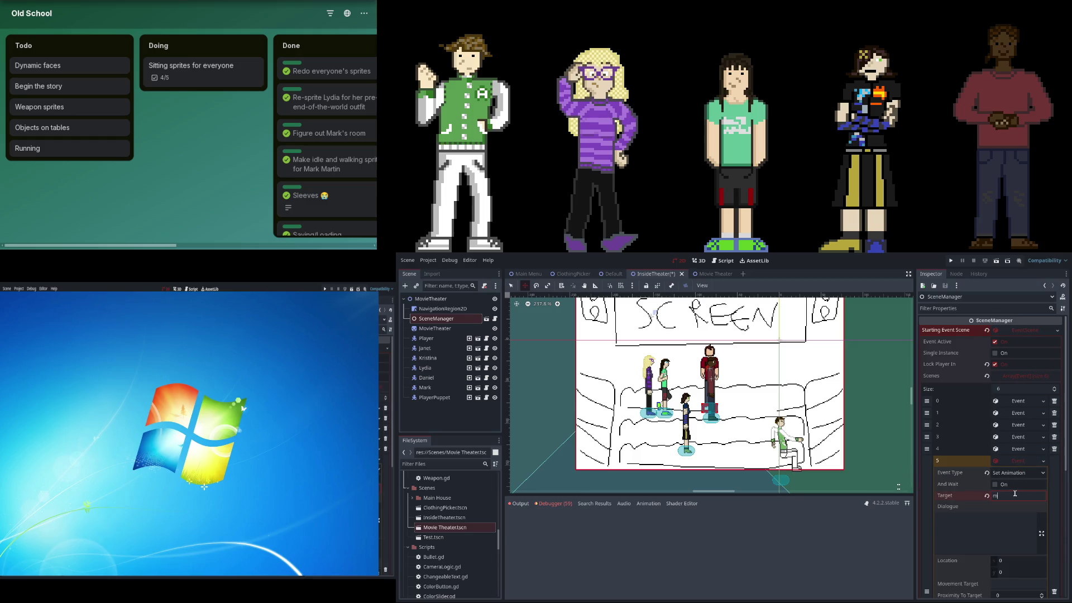
pyautogui.write('Mark Martin')
pyautogui.click(1025, 462)
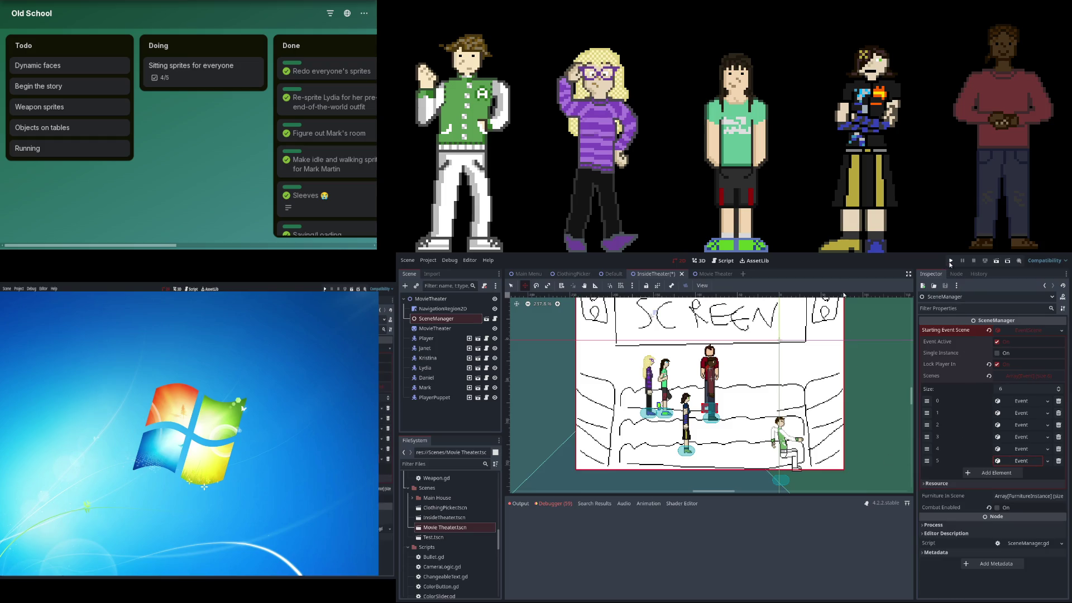
pyautogui.click(951, 262)
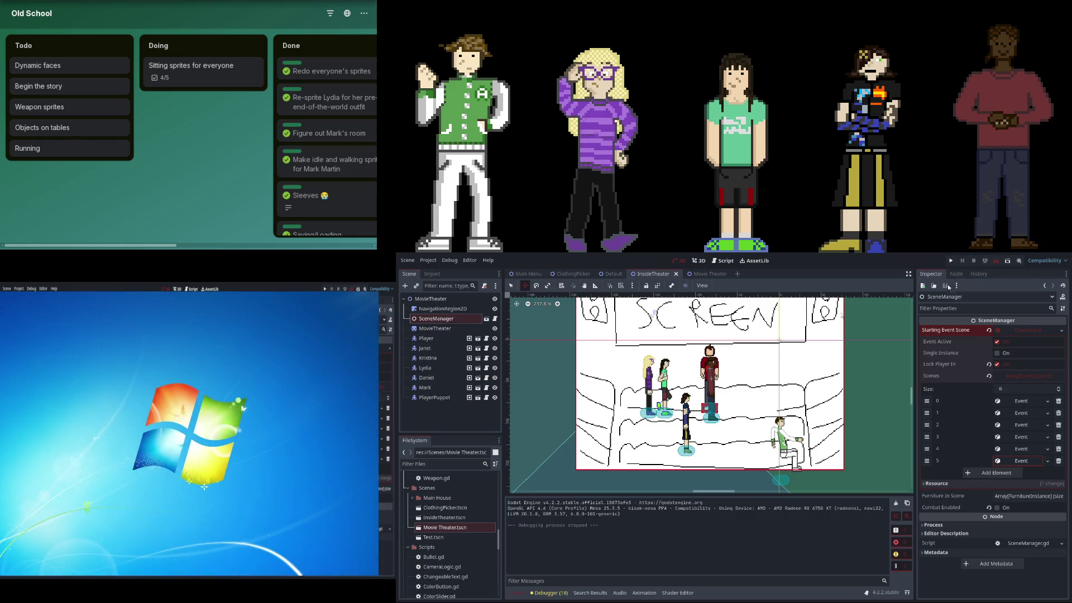
# - Relaunch the game, continue past the NPC-PlayerPuppet.gd error, and select the running MovieTheater node
pyautogui.click(953, 260)
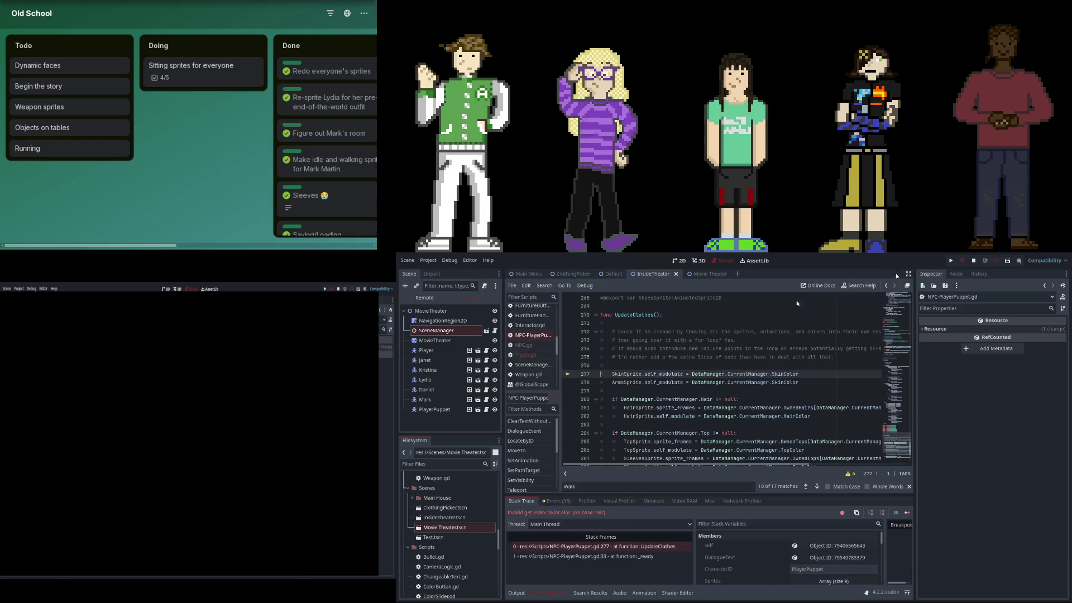
pyautogui.click(962, 260)
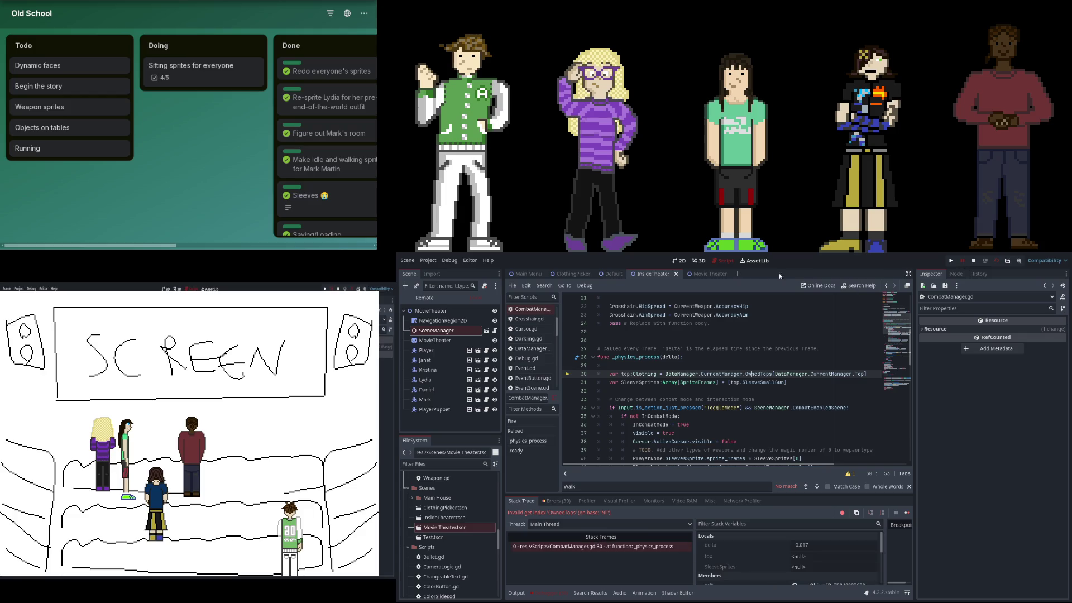
pyautogui.click(449, 312)
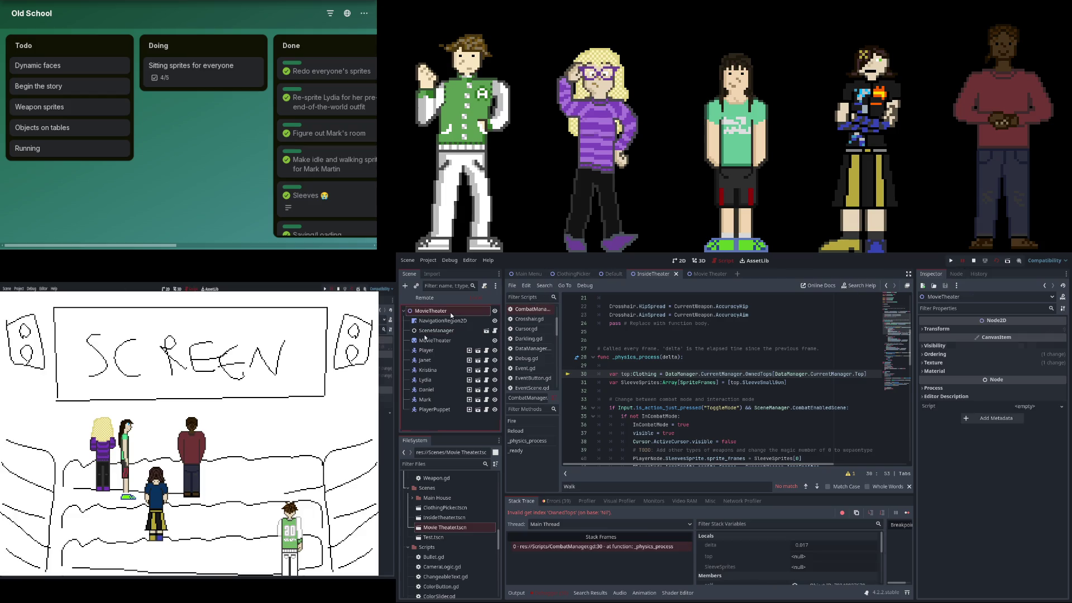
pyautogui.click(676, 261)
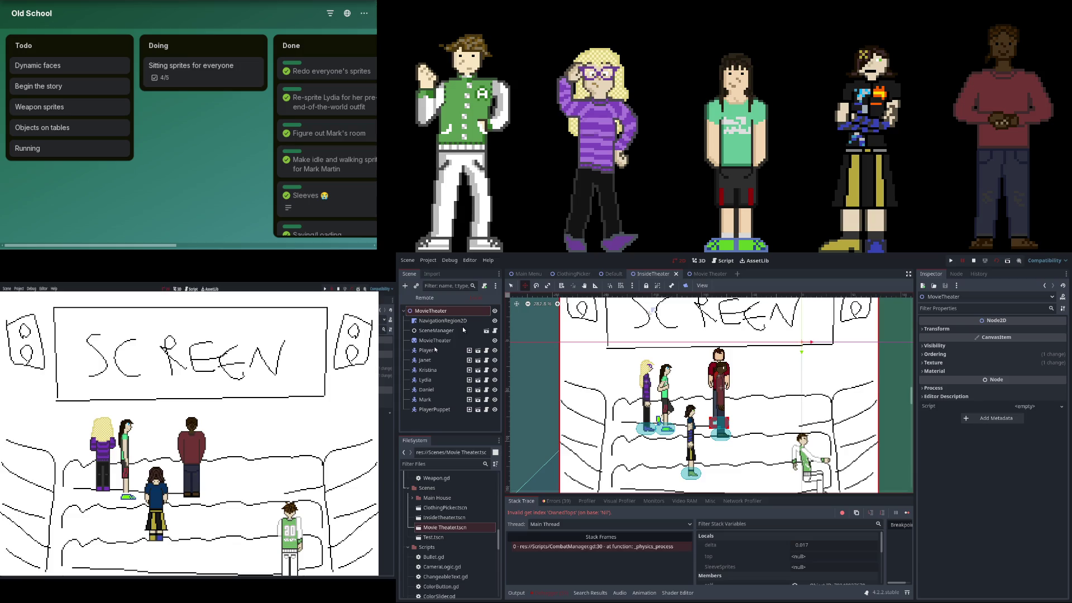
# - Inspect Daniel's properties, then switch the Scene dock to the Remote tree
pyautogui.scroll(-2, 561, 344)
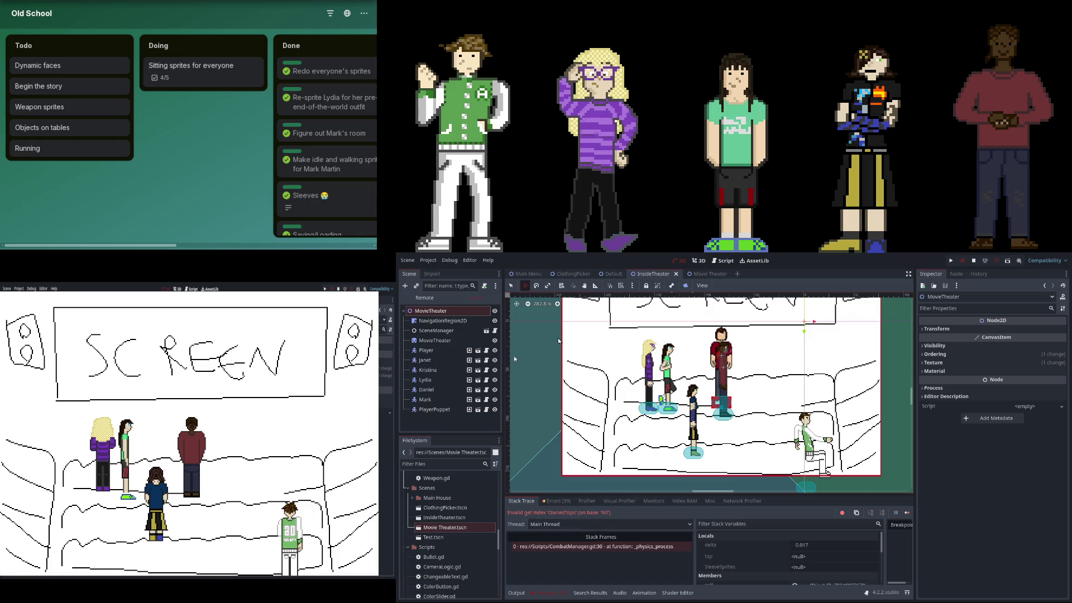
pyautogui.scroll(2, 808, 389)
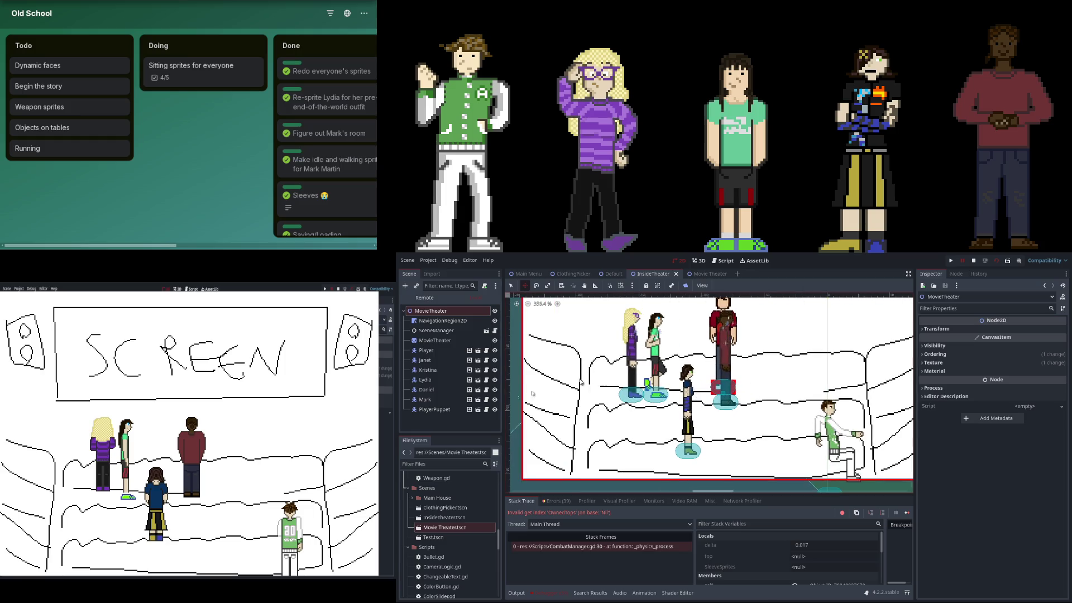
pyautogui.click(427, 390)
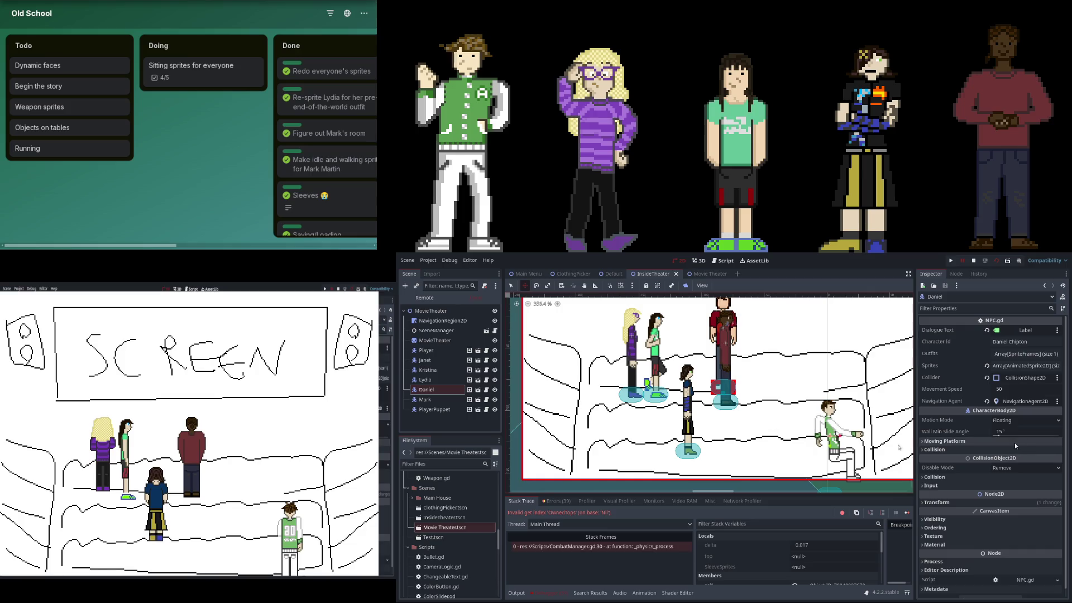
pyautogui.scroll(-1, 980, 454)
pyautogui.scroll(1, 980, 454)
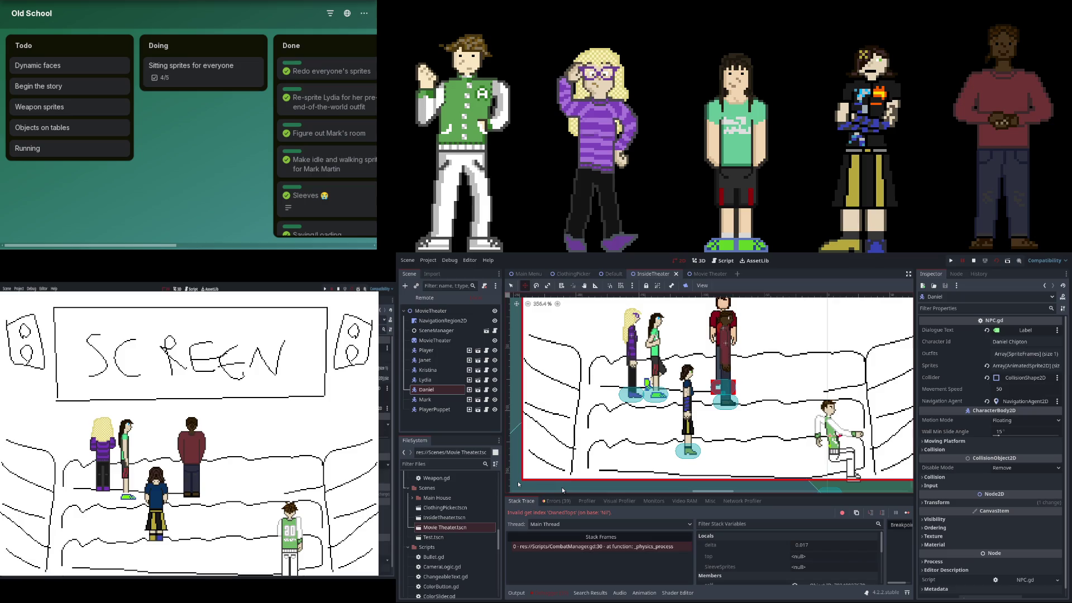
pyautogui.click(438, 294)
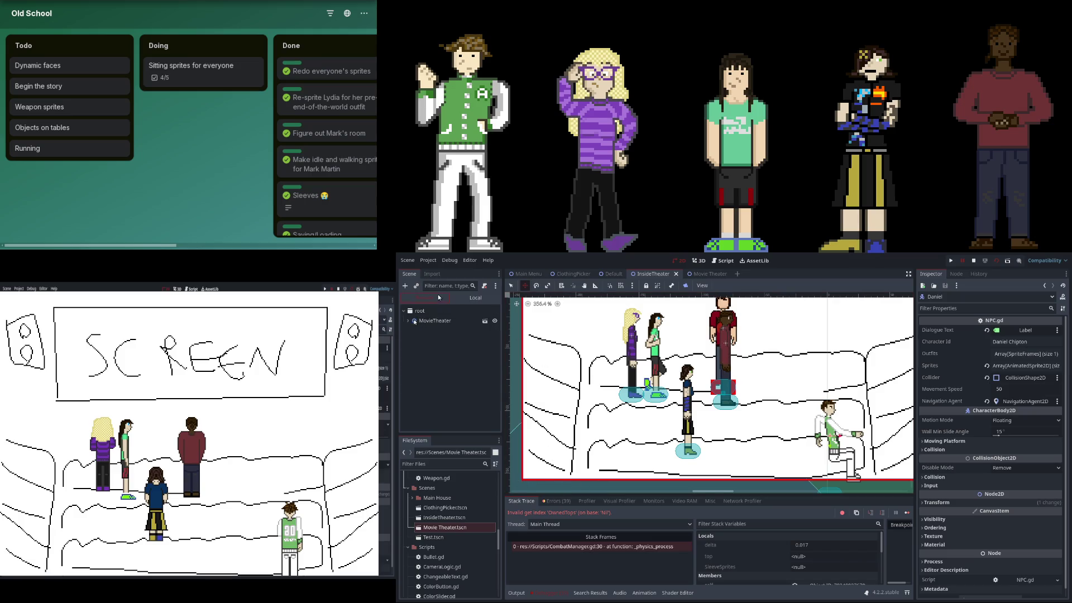
# - Expand MovieTheater in the Remote tree and inspect Daniel's live properties
pyautogui.click(408, 321)
pyautogui.click(427, 399)
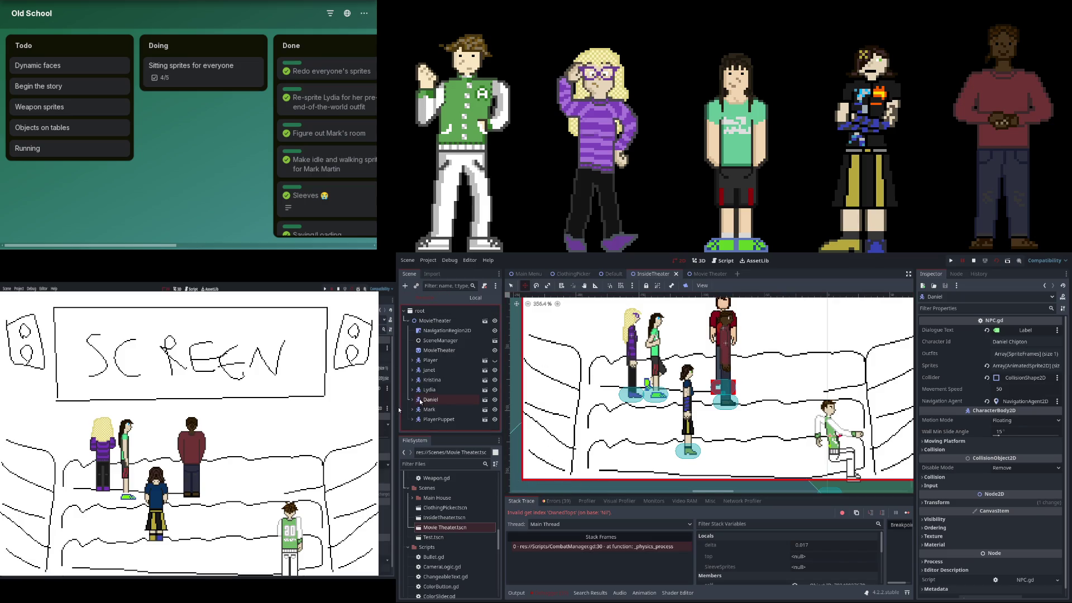
pyautogui.scroll(-6, 728, 419)
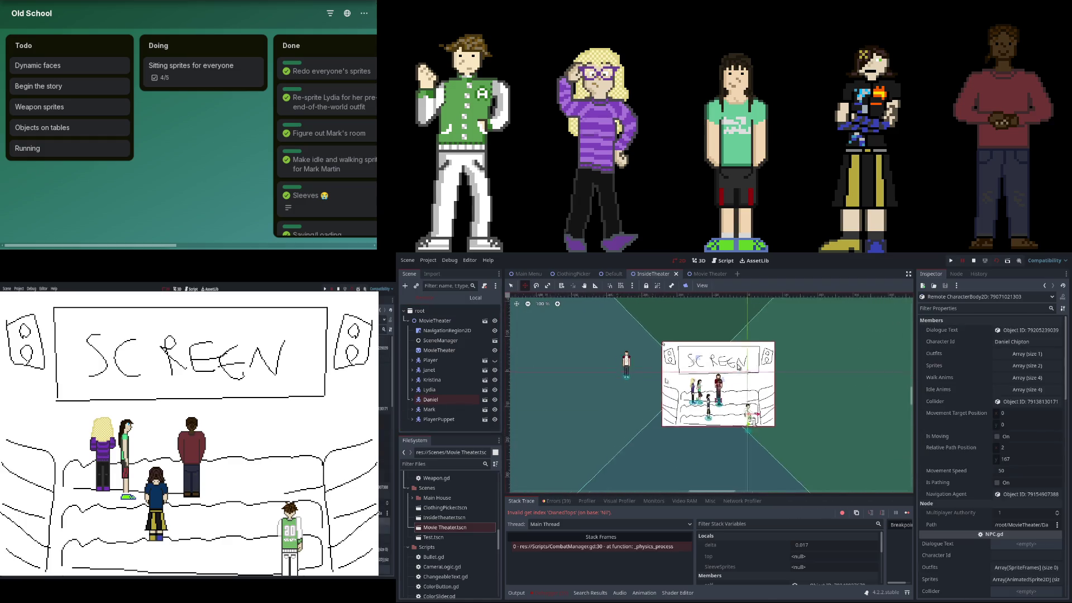
pyautogui.scroll(7, 724, 403)
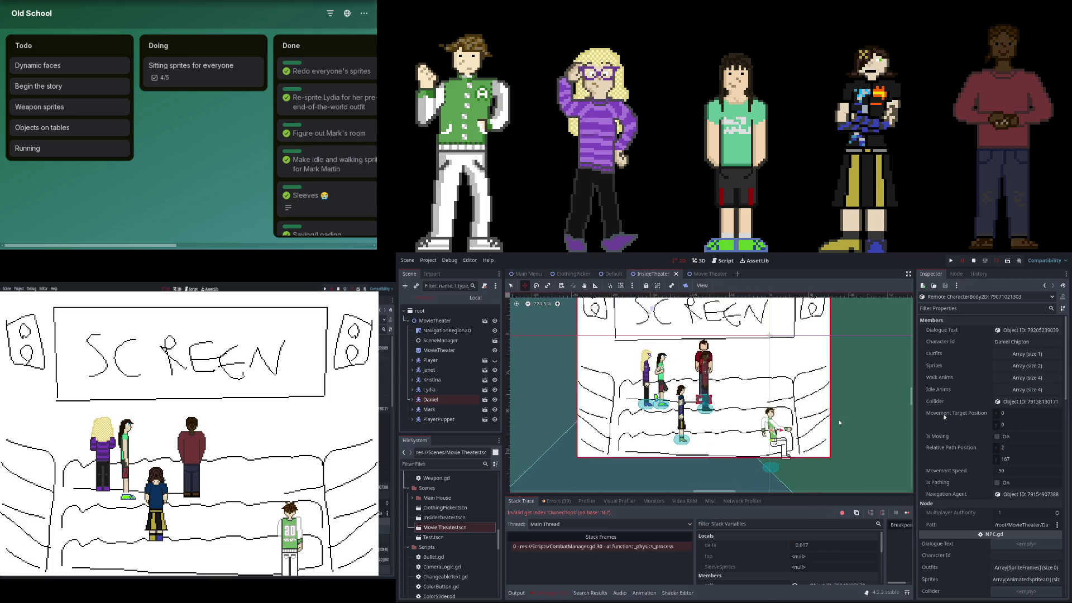
pyautogui.scroll(-5, 958, 419)
pyautogui.scroll(-2, 972, 422)
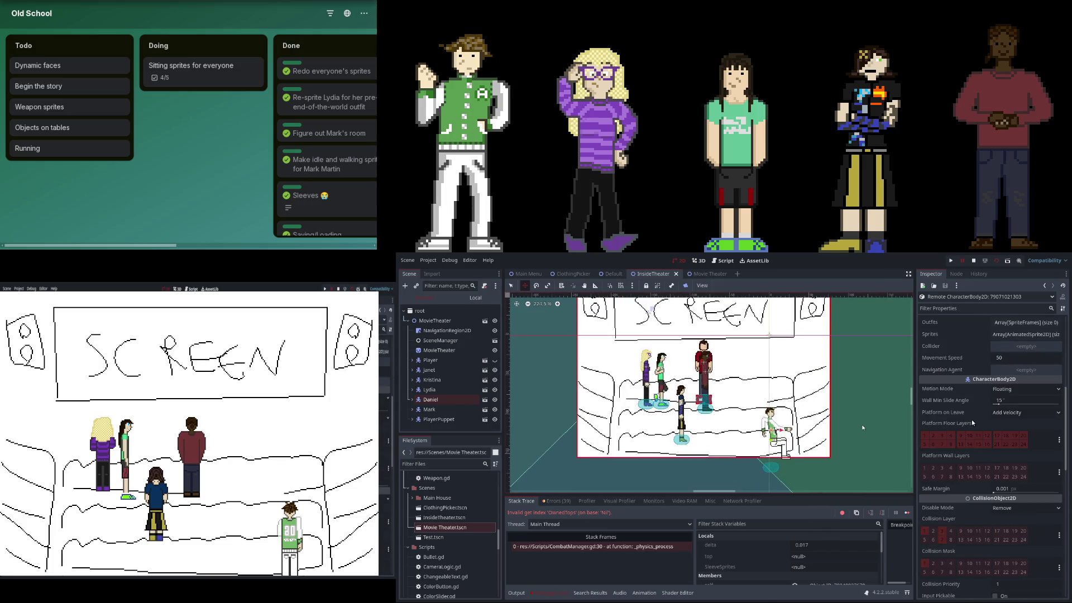
pyautogui.scroll(4, 975, 432)
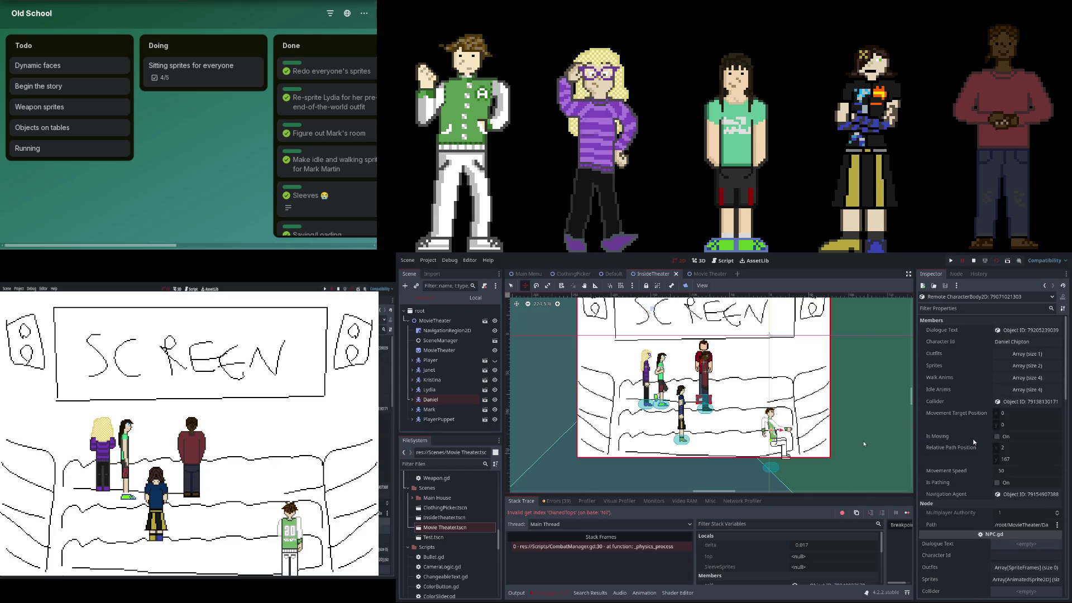
pyautogui.scroll(-10, 949, 439)
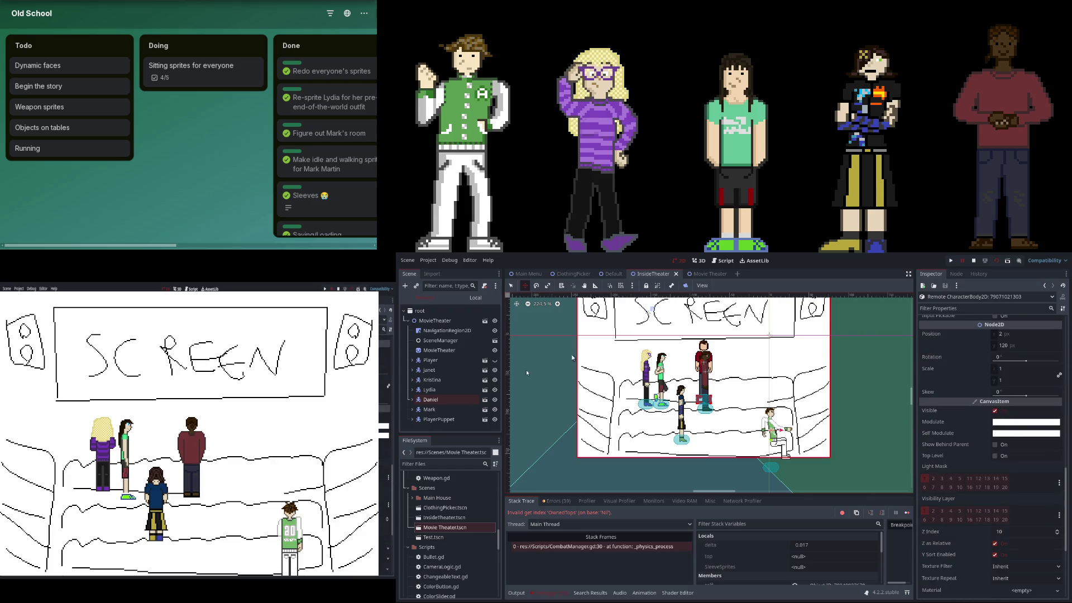
# - Confirm Daniel's live Static sprite plays BackSit, then open DefaultNPC.tscn
pyautogui.click(412, 399)
pyautogui.click(438, 419)
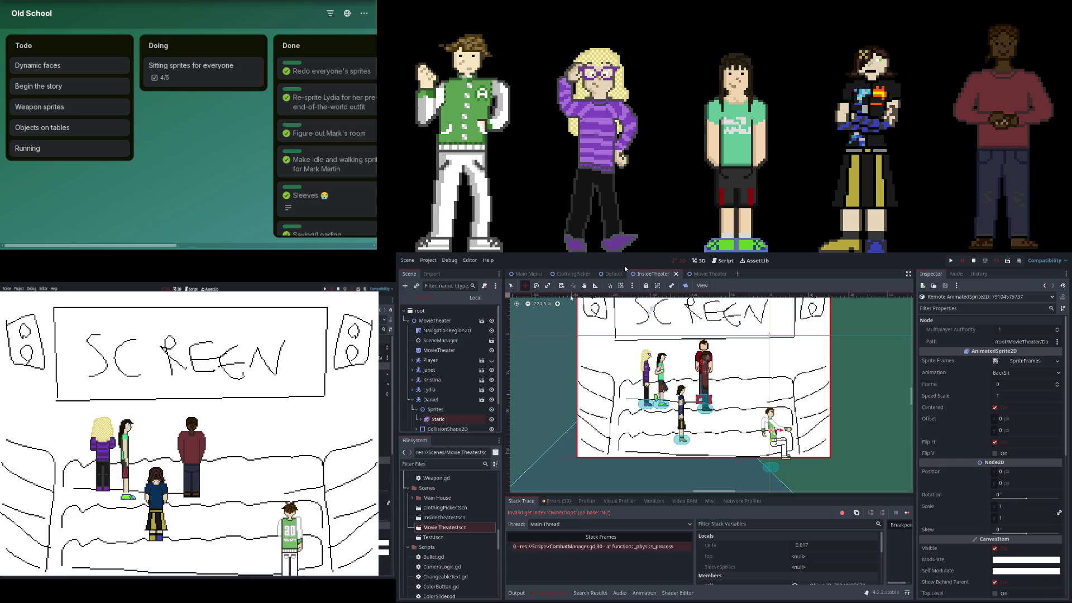
pyautogui.scroll(-10, 452, 497)
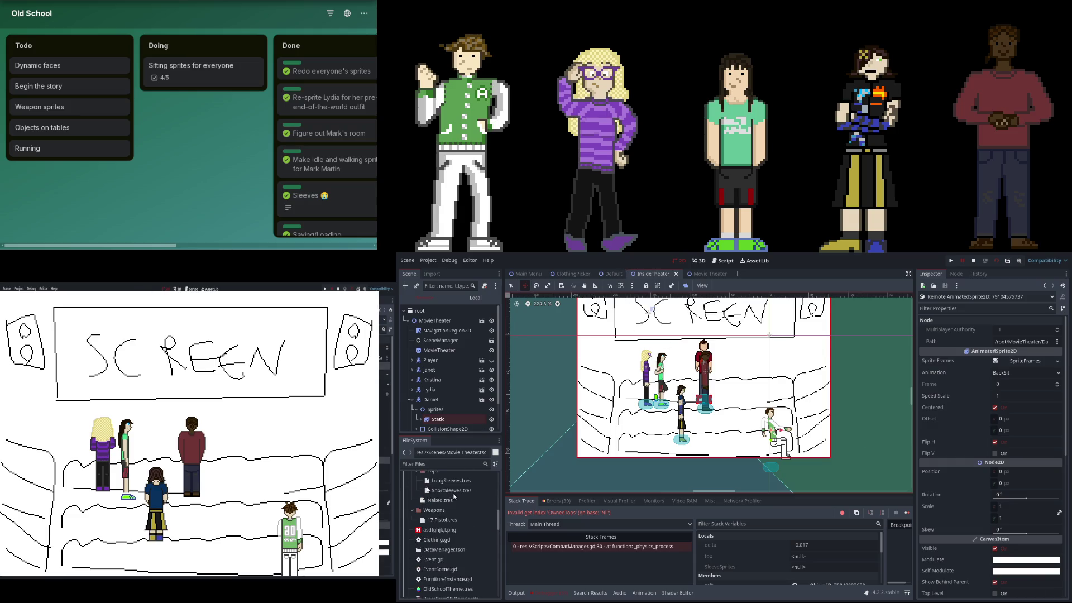
pyautogui.scroll(10, 454, 501)
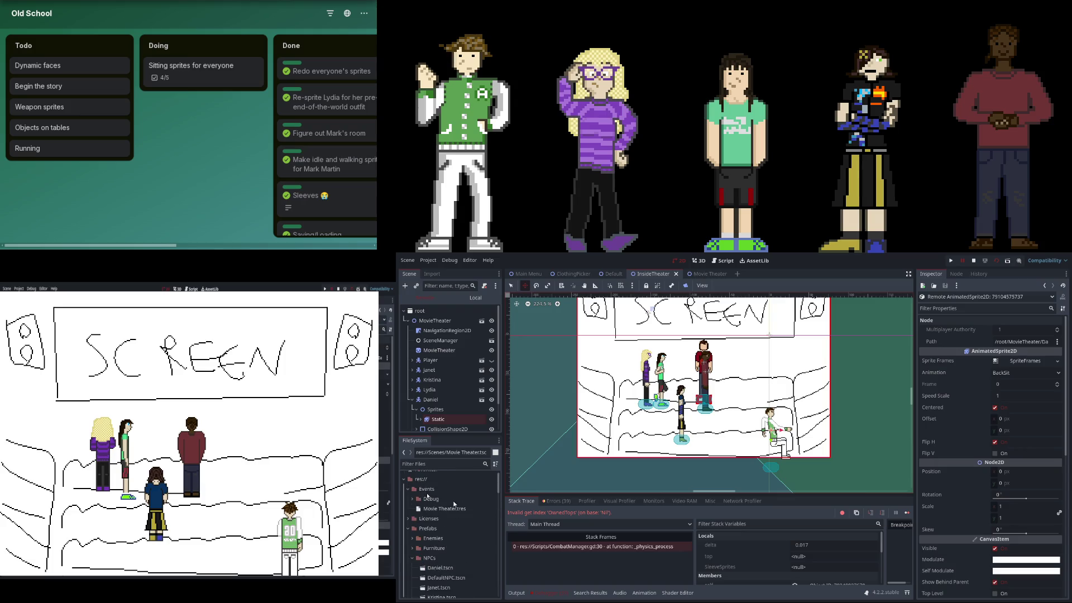
pyautogui.doubleClick(444, 585)
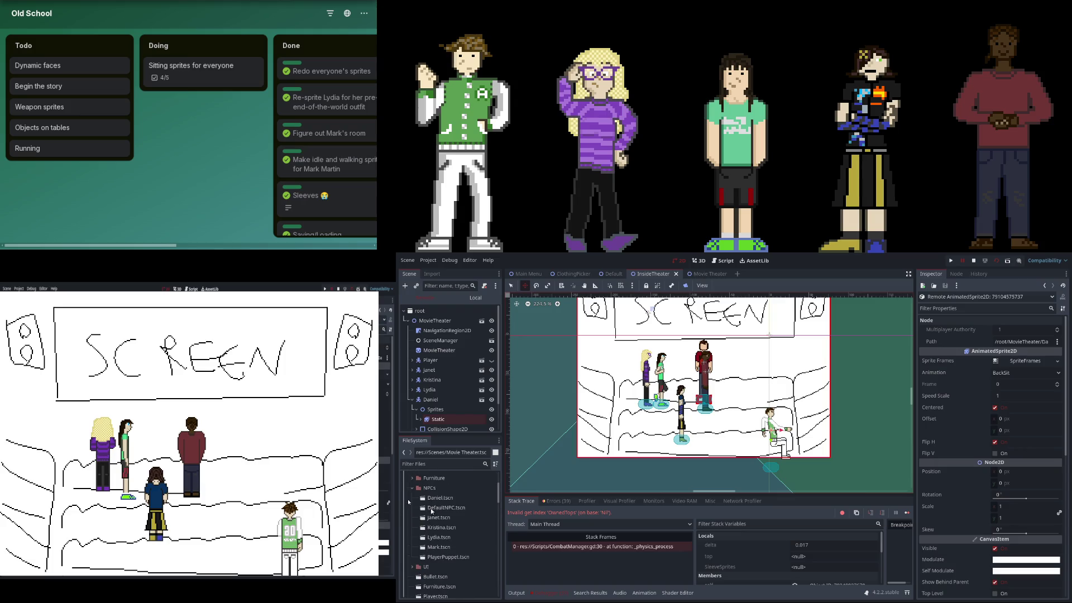
# - Check the DefaultNPC Static sprite's animations and Offset, then return to the InsideTheater scene
pyautogui.click(469, 298)
pyautogui.click(424, 331)
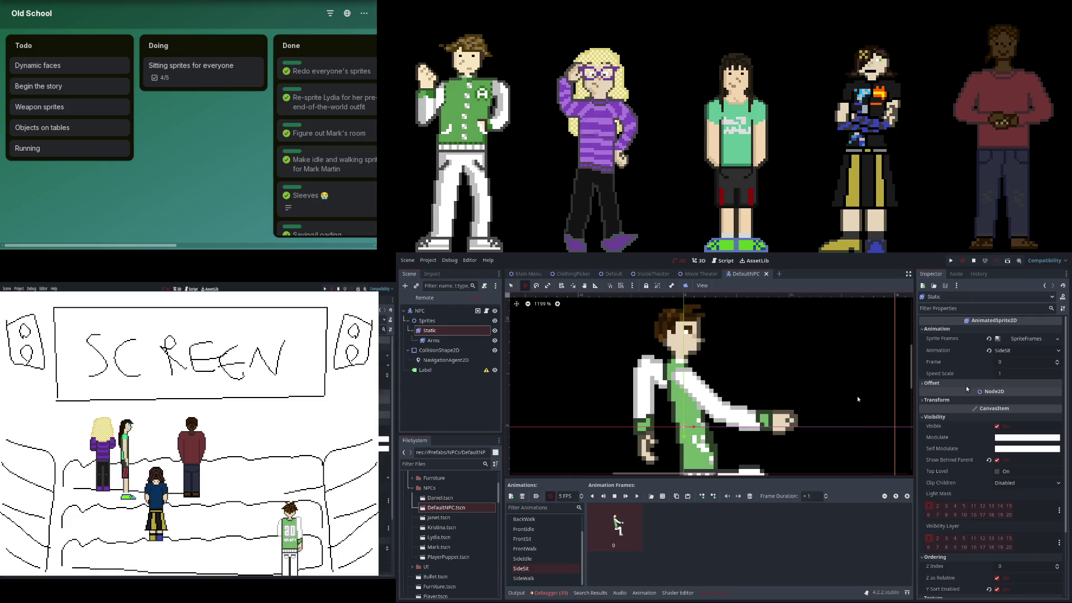
pyautogui.click(966, 384)
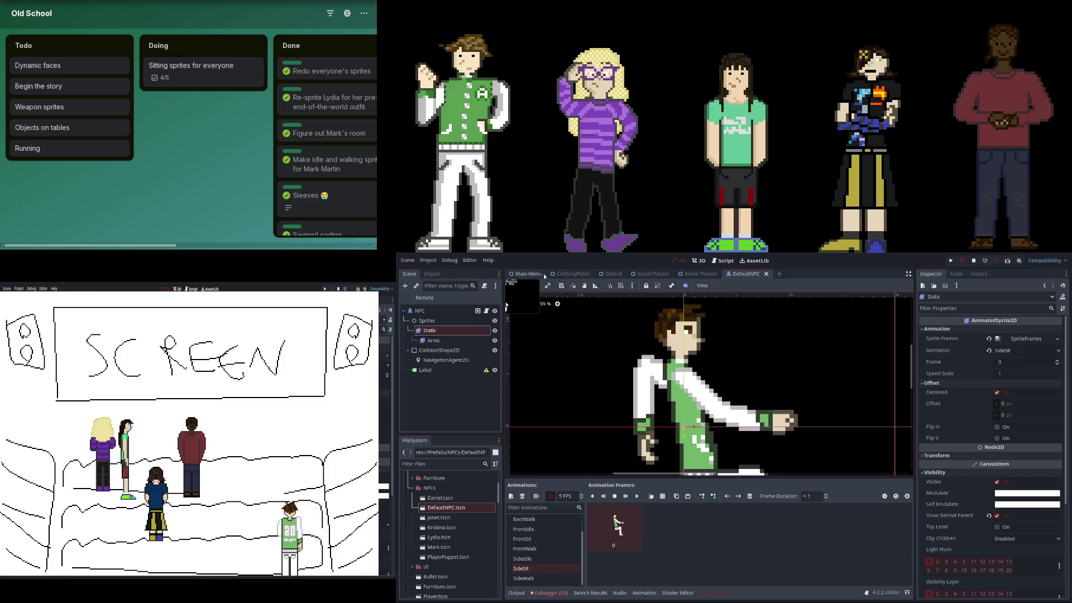
pyautogui.click(699, 273)
pyautogui.click(644, 273)
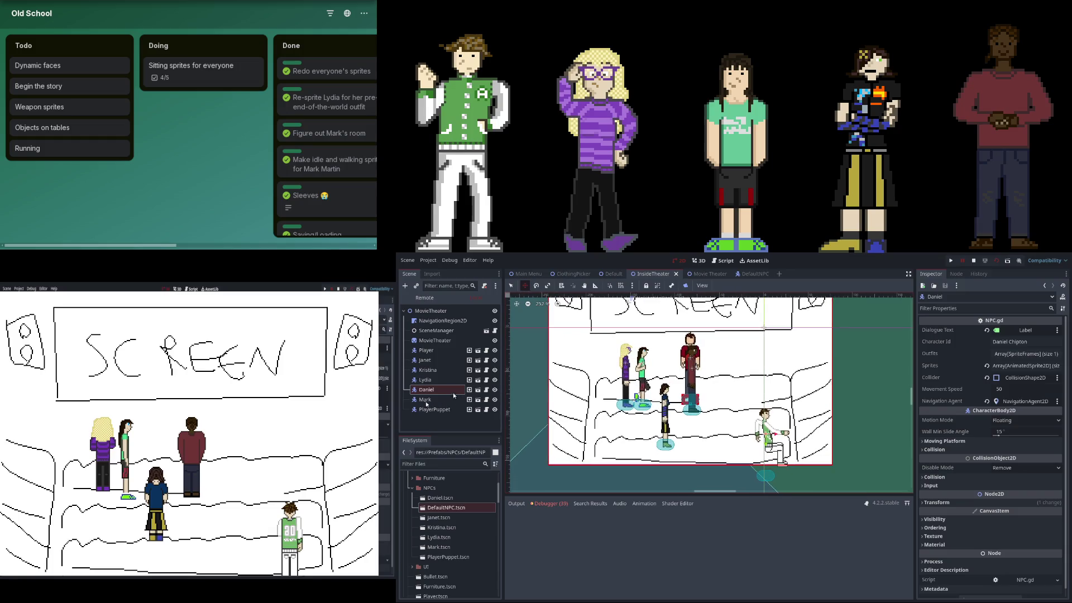
# - Inspect SceneManager's third scene event, which switches Kristina to BackSit
pyautogui.click(436, 330)
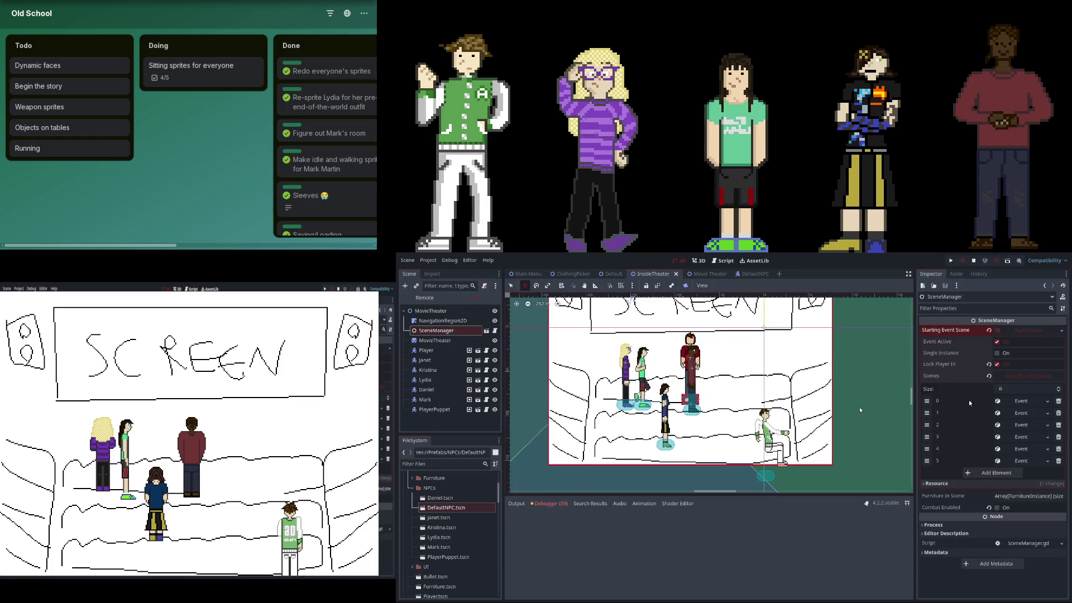
pyautogui.click(1015, 424)
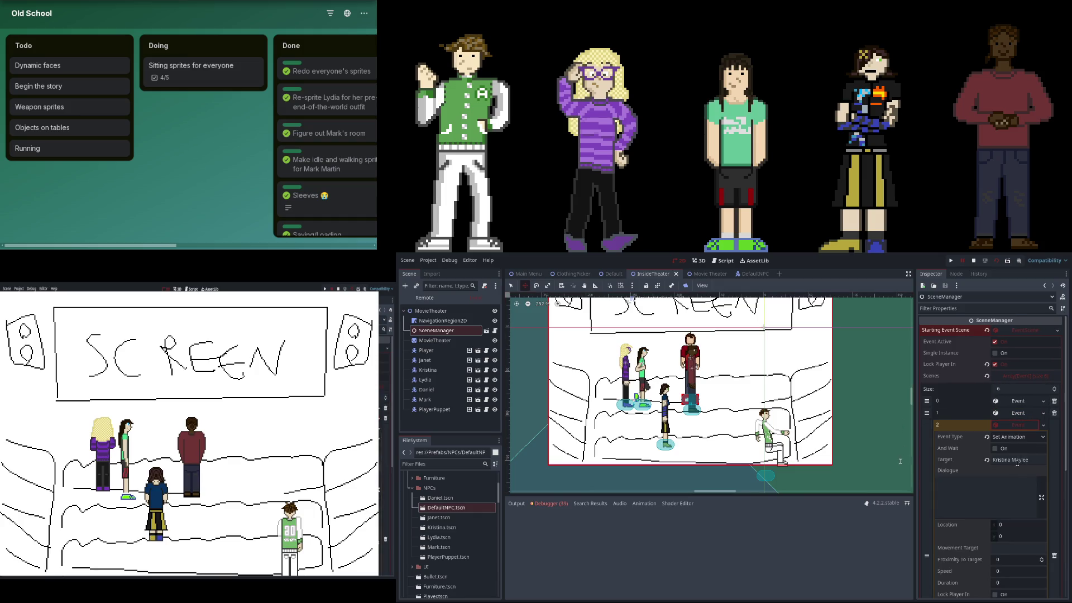
pyautogui.scroll(-3, 1016, 464)
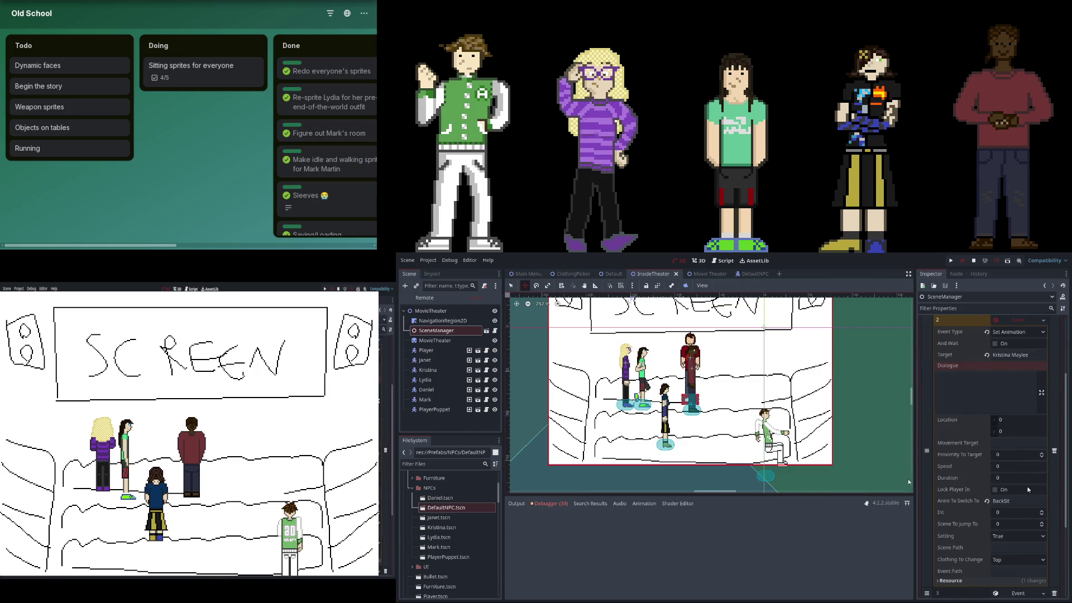
pyautogui.scroll(2, 1028, 489)
# - Select Kristina's node and her scene file in the FileSystem
pyautogui.click(444, 369)
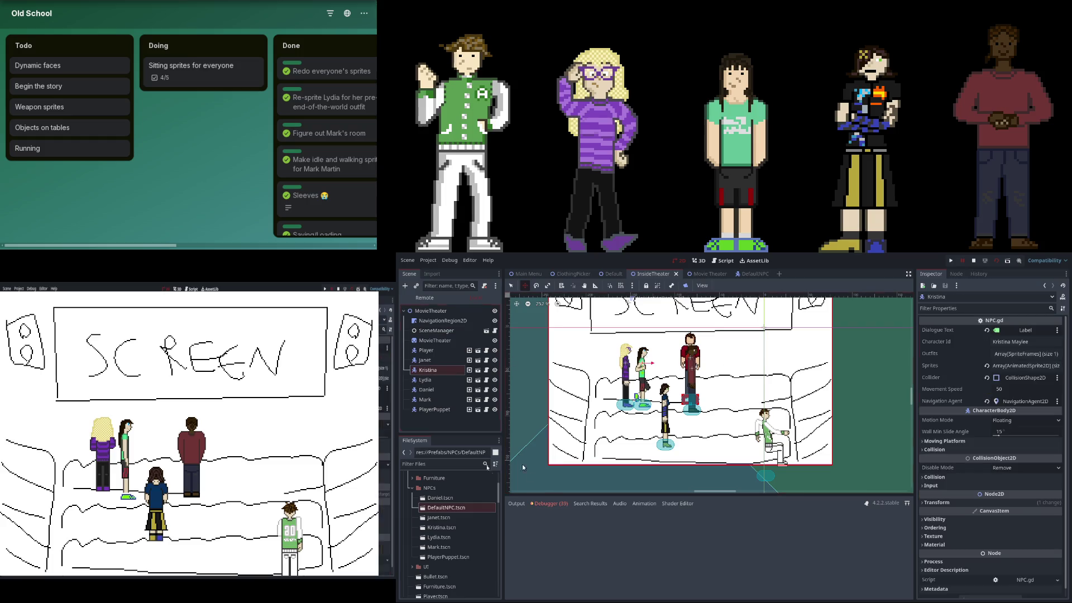
pyautogui.scroll(-1, 452, 519)
pyautogui.click(455, 496)
# - In Kristina.tscn, add three new sprite animations and name them FrontSit and SideSit
pyautogui.doubleClick(457, 497)
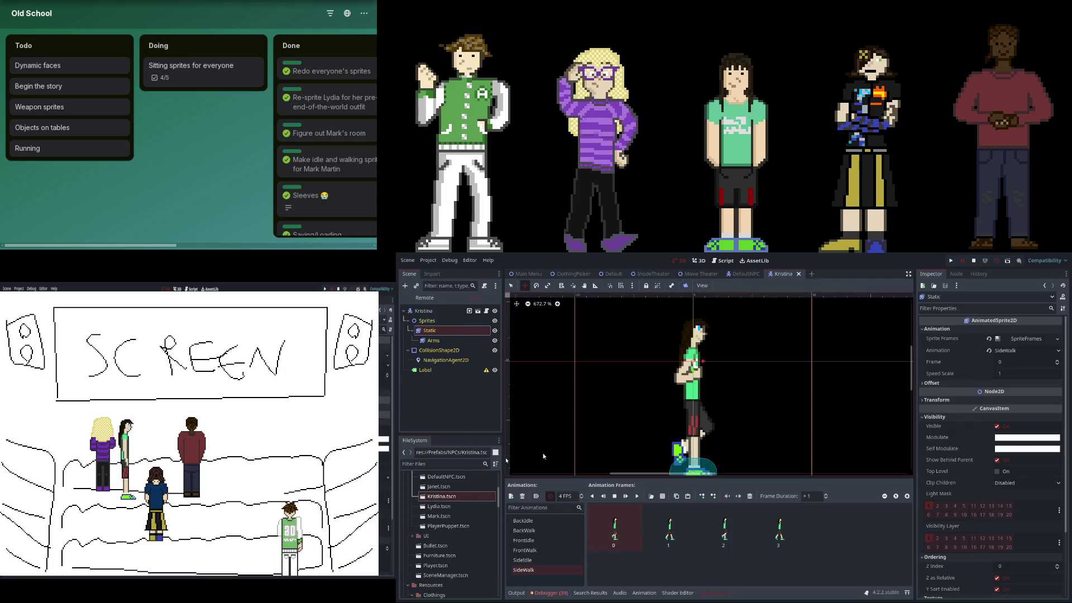
pyautogui.click(536, 496)
pyautogui.click(567, 559)
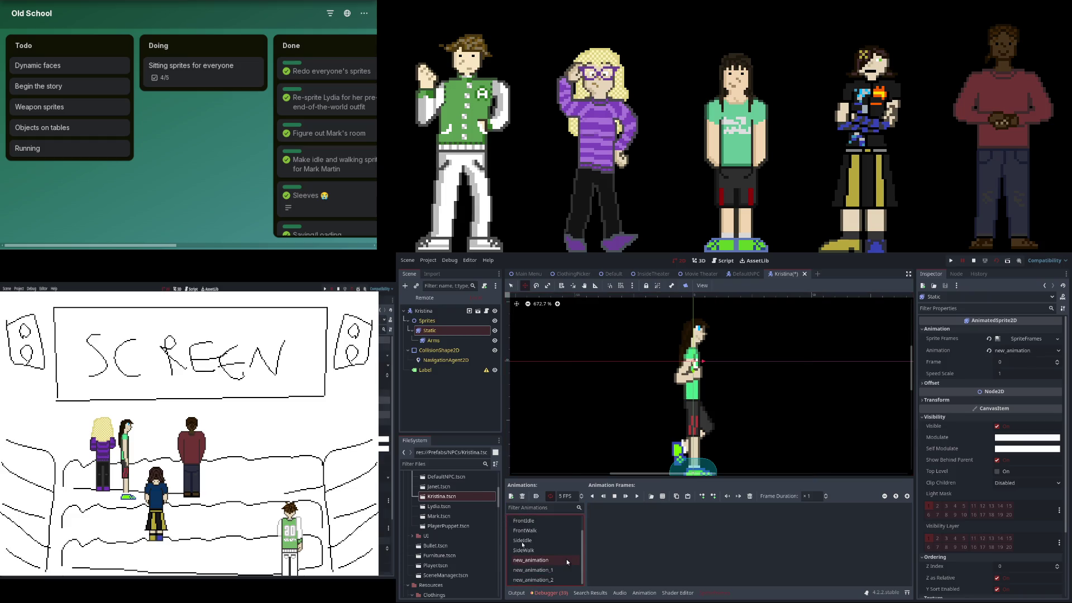
pyautogui.write('FrontSit')
pyautogui.press('Return')
pyautogui.click(543, 579)
pyautogui.write('SideSit')
pyautogui.press('Return')
# - Paste one sitting frame each into the BackSit, FrontSit and SideSit animations
pyautogui.click(525, 531)
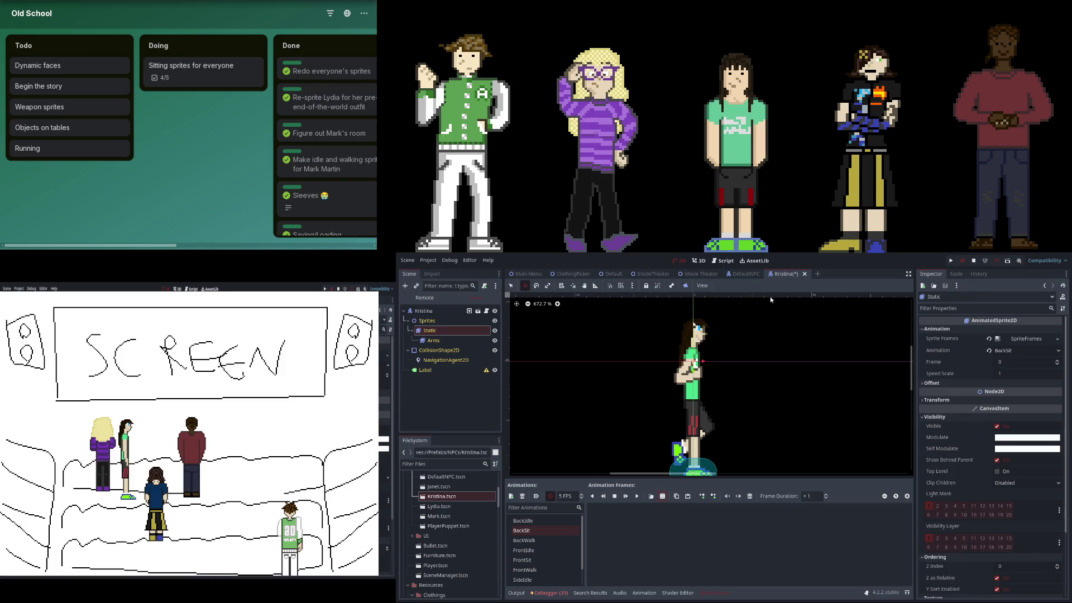
pyautogui.hotkey('ctrl', 'v')
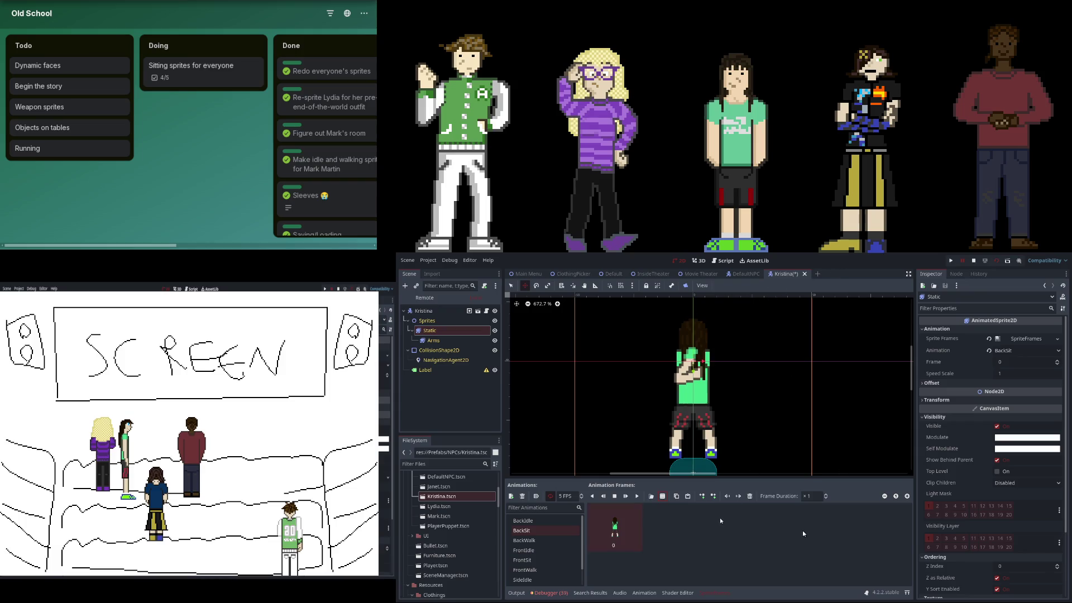
pyautogui.click(557, 560)
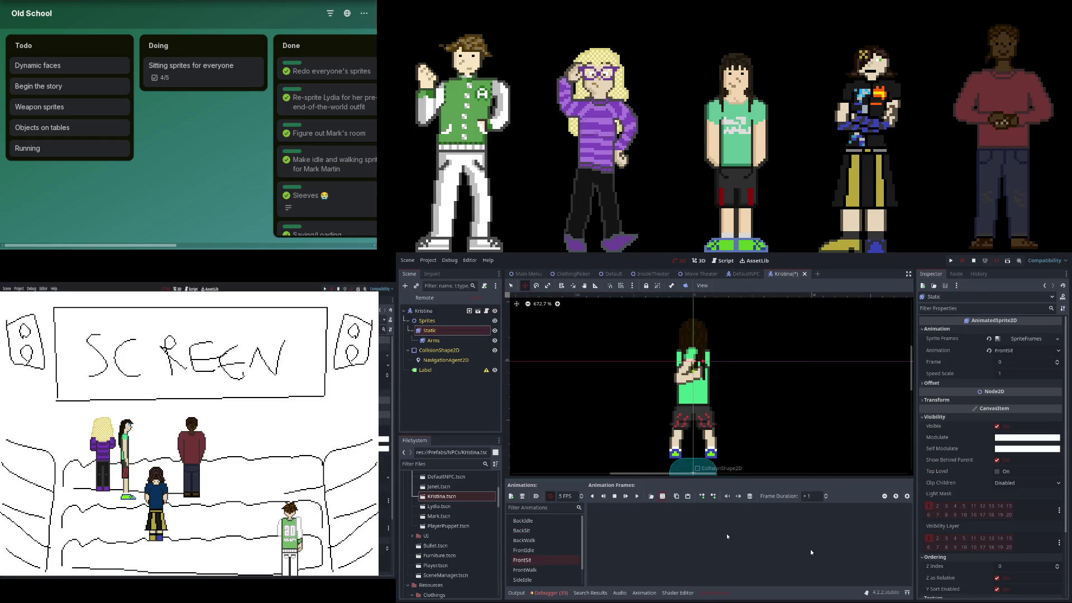
pyautogui.hotkey('ctrl', 'v')
pyautogui.scroll(-1, 545, 572)
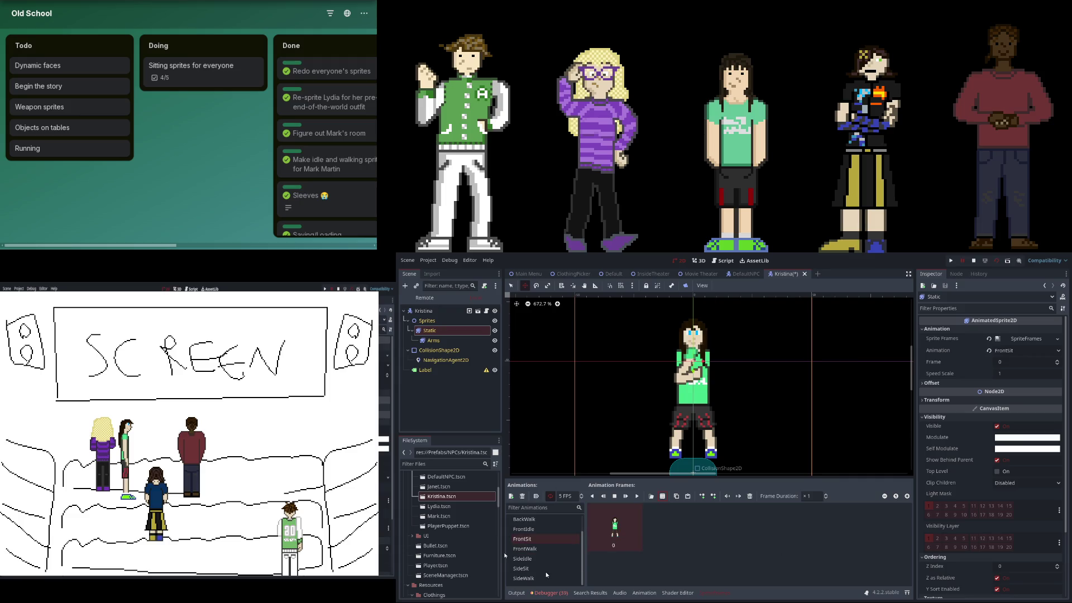
pyautogui.click(549, 568)
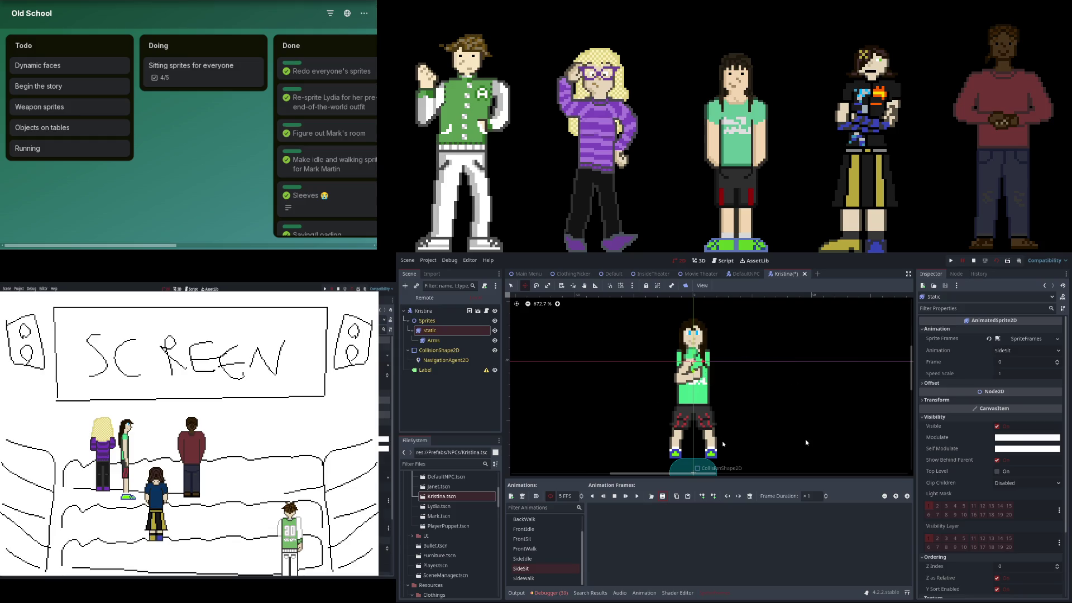
pyautogui.hotkey('ctrl', 'v')
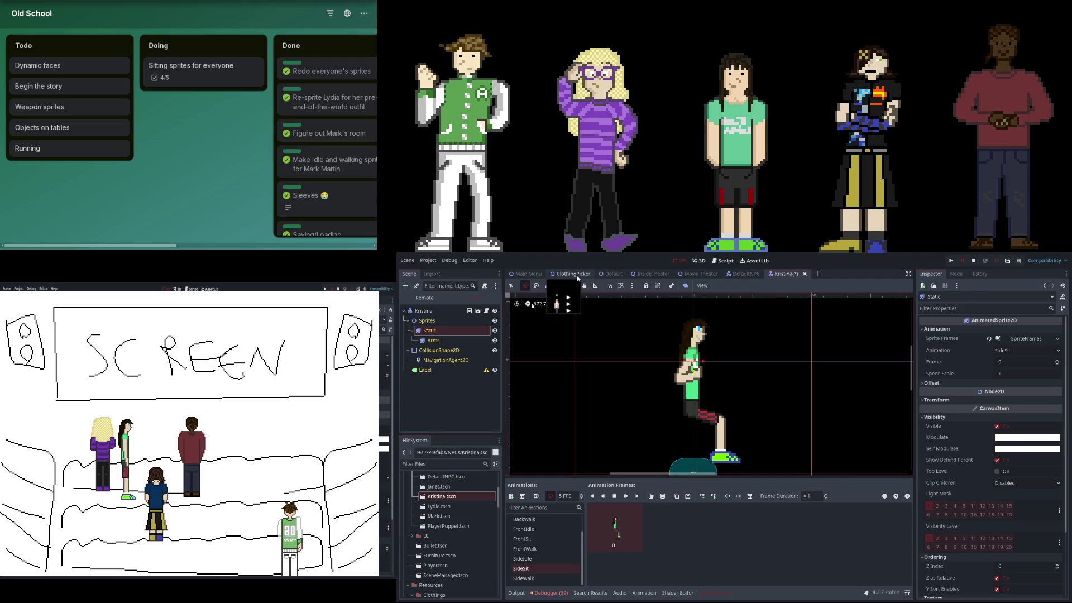
# - Return to InsideTheater and expand the Furniture prefabs folder
pyautogui.click(650, 274)
pyautogui.scroll(-3, 437, 515)
pyautogui.scroll(-2, 437, 515)
pyautogui.scroll(-1, 441, 525)
pyautogui.scroll(-2, 435, 532)
pyautogui.scroll(10, 435, 530)
pyautogui.click(412, 540)
pyautogui.scroll(-3, 452, 547)
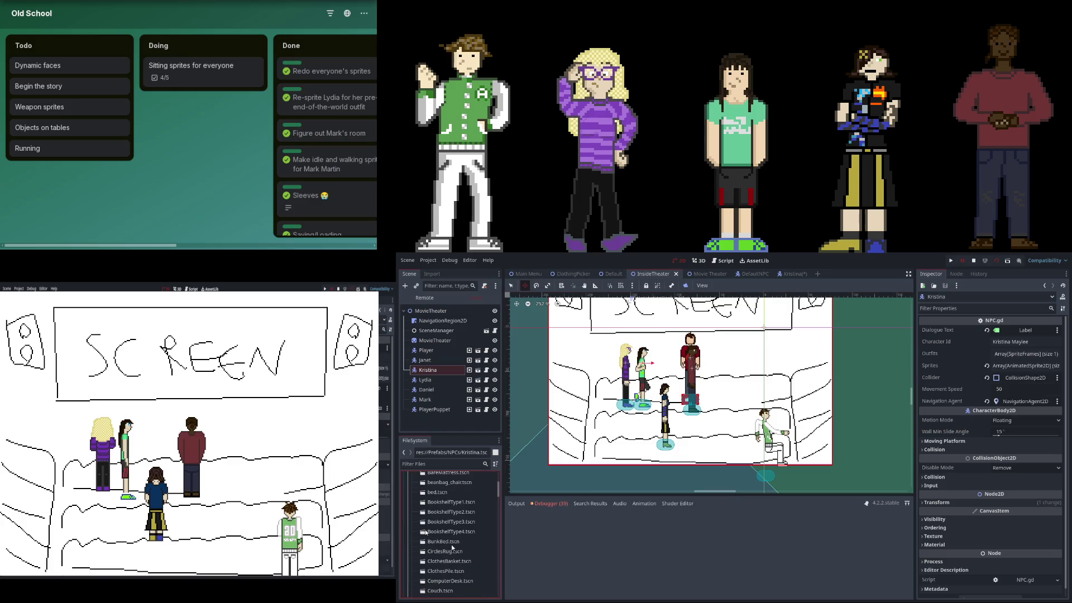
pyautogui.scroll(-5, 453, 544)
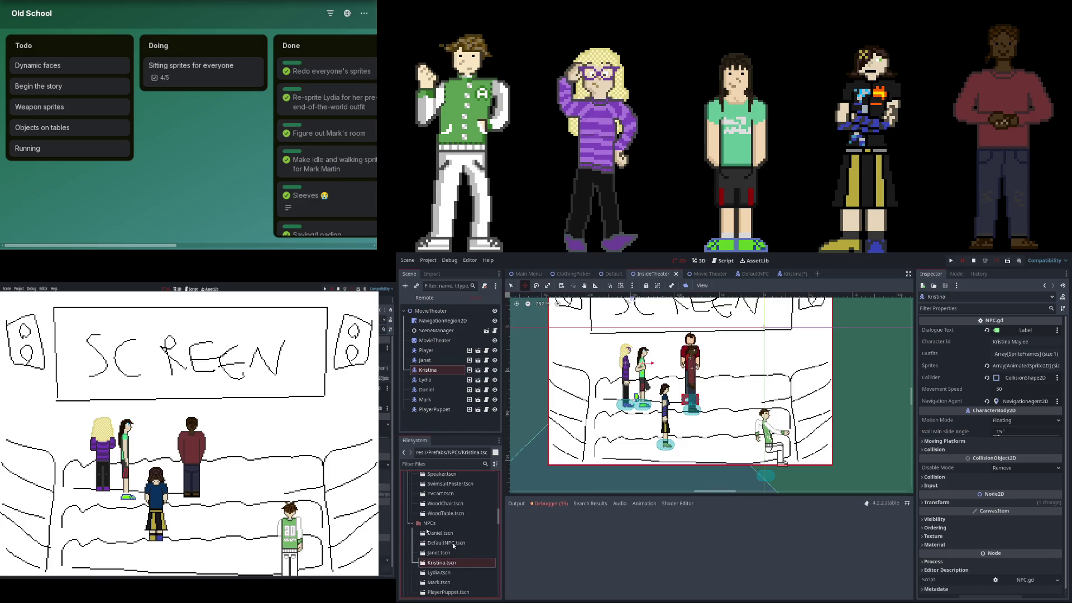
# - Place a WoodChair in the theater with Facing Direction set to Back
pyautogui.moveTo(445, 504)
pyautogui.mouseDown()
pyautogui.moveTo(656, 416)
pyautogui.moveTo(625, 391)
pyautogui.mouseUp()
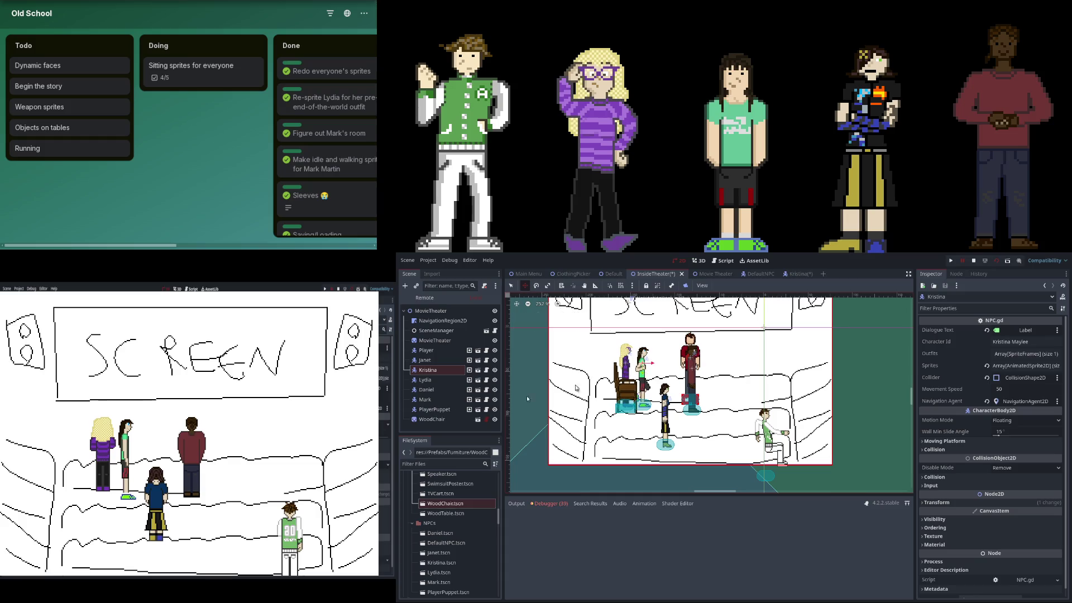
pyautogui.click(439, 418)
pyautogui.click(1014, 377)
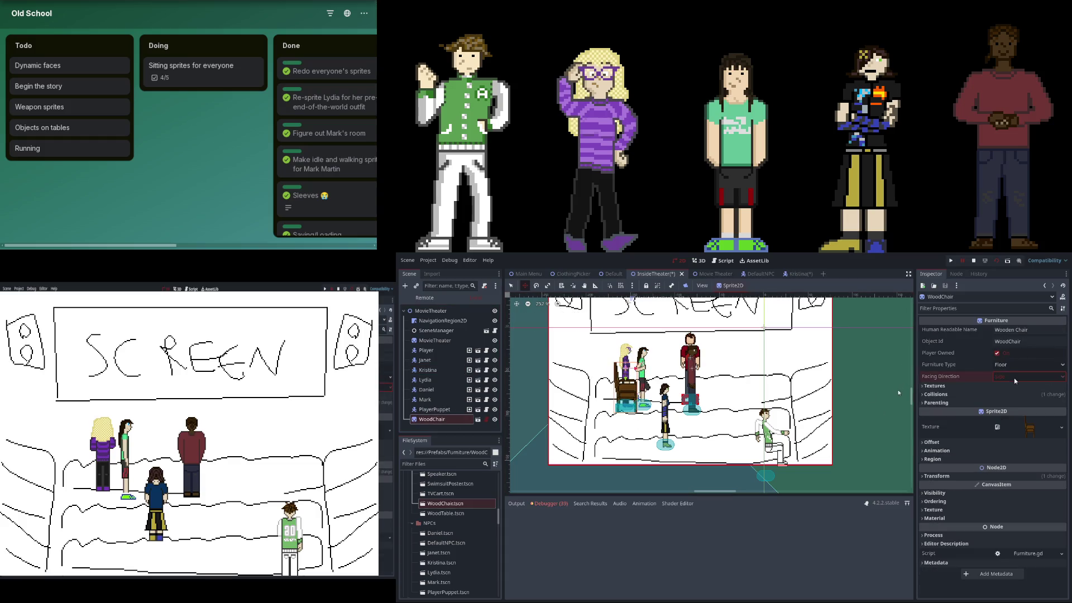
pyautogui.click(985, 400)
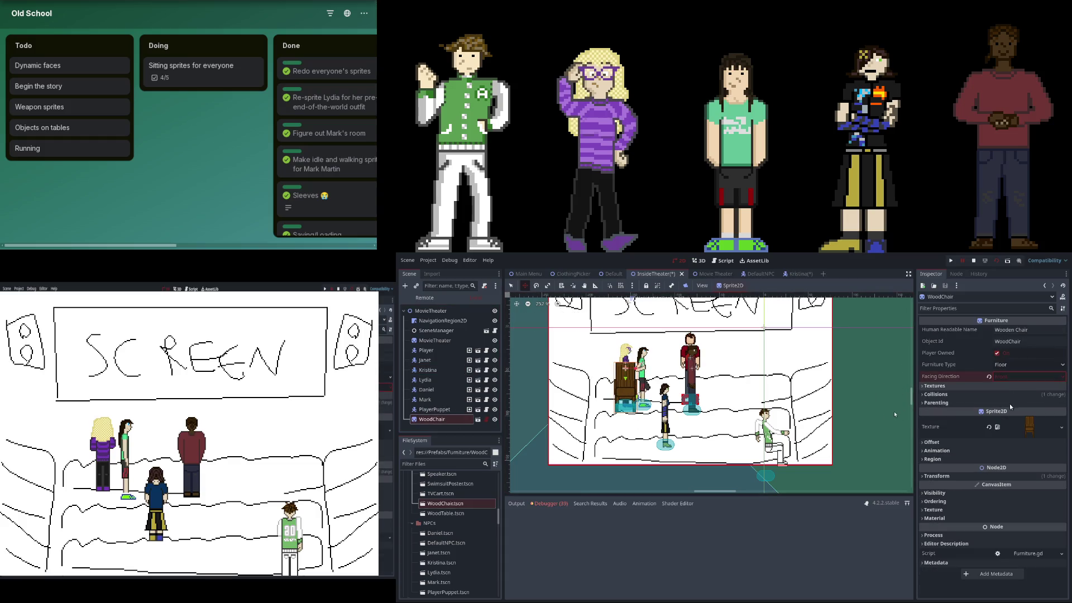
pyautogui.moveTo(625, 385); pyautogui.dragTo(596, 401)
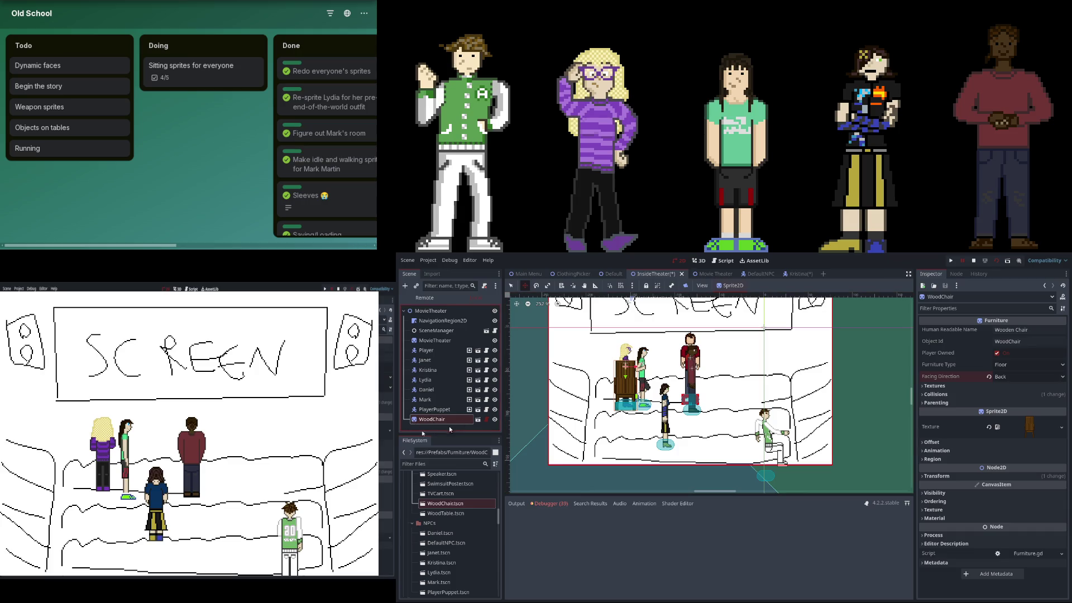
# - Duplicate the chair and position the copies beside the seated characters
pyautogui.hotkey('ctrl', 'd')
pyautogui.moveTo(626, 410)
pyautogui.mouseDown()
pyautogui.moveTo(709, 414)
pyautogui.moveTo(667, 456)
pyautogui.moveTo(773, 472)
pyautogui.moveTo(767, 490)
pyautogui.moveTo(768, 481)
pyautogui.mouseUp()
pyautogui.hotkey('ctrl', 'd')
pyautogui.hotkey('ctrl', 'd')
pyautogui.hotkey('ctrl', 'd')
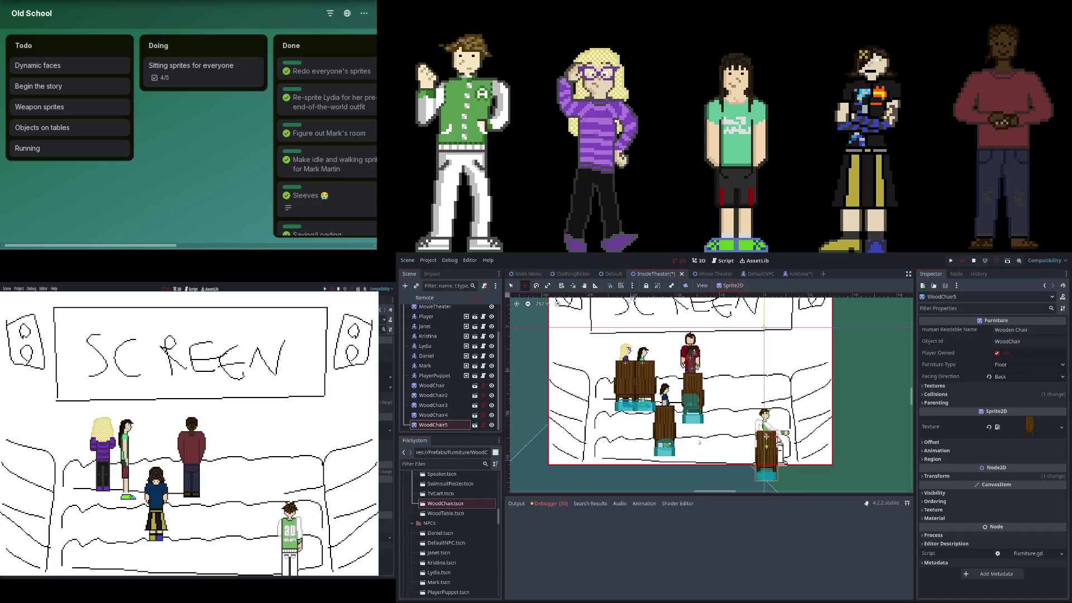
pyautogui.hscroll(1, 748, 430)
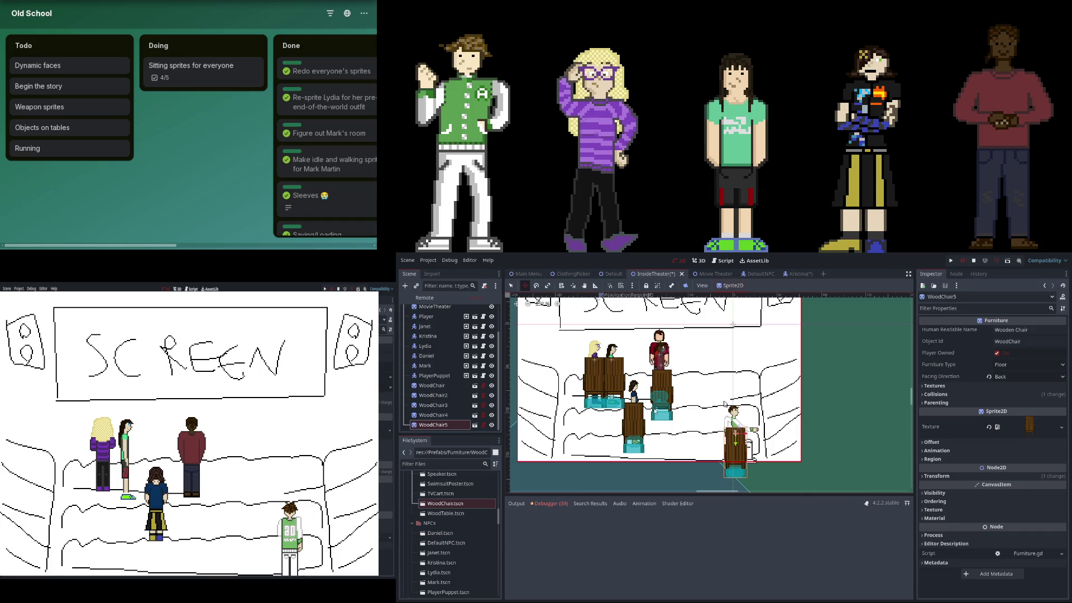
pyautogui.hscroll(-1, 642, 396)
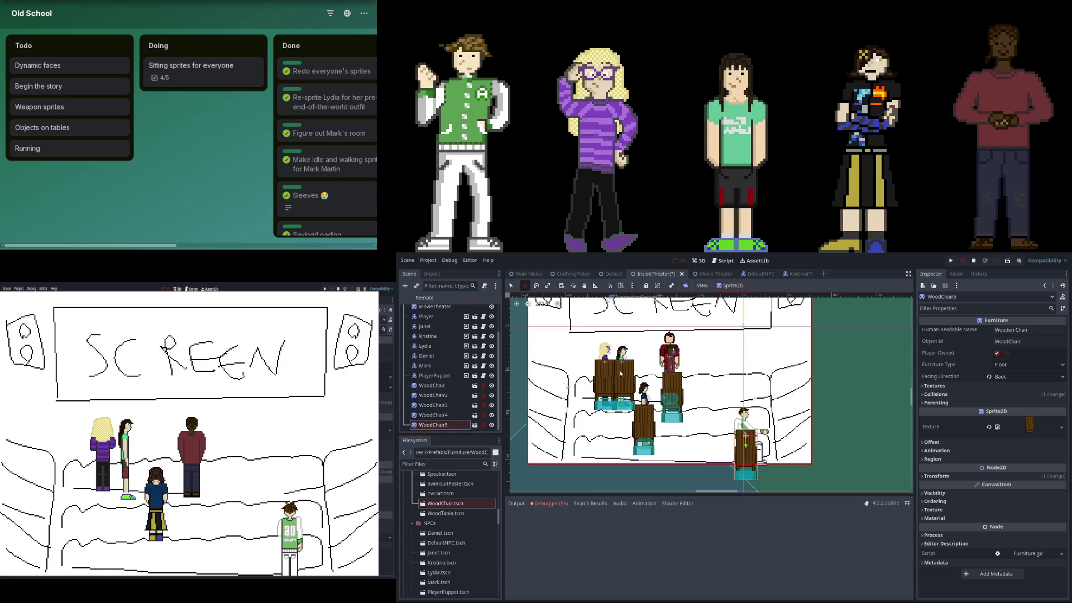
pyautogui.scroll(2, 447, 399)
# - Open Daniel.tscn and set his Static sprite to the BackSit animation
pyautogui.click(447, 390)
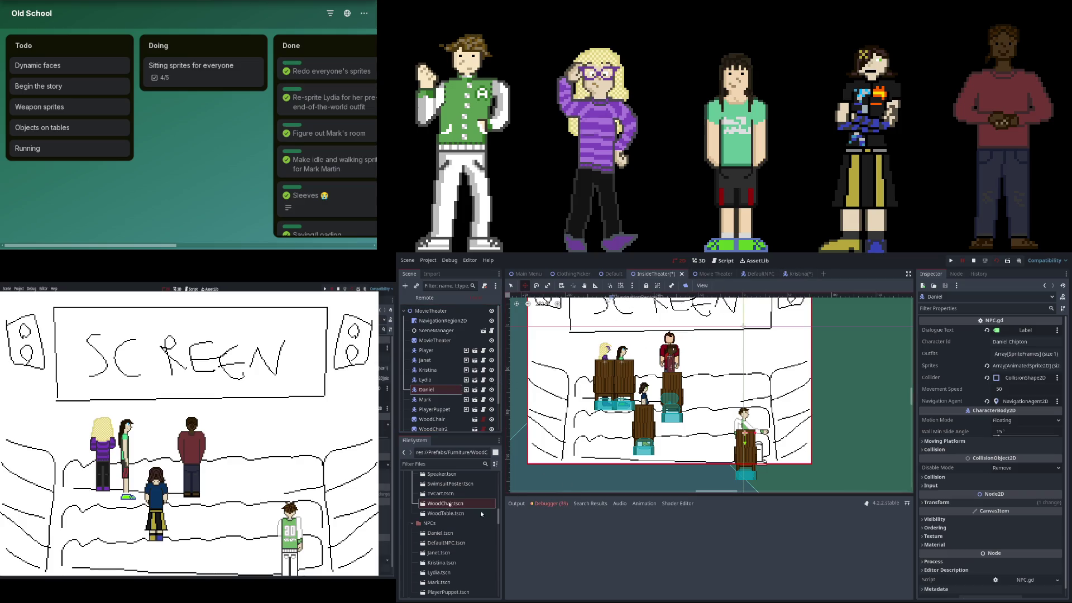
pyautogui.scroll(1, 439, 575)
pyautogui.scroll(-1, 449, 592)
pyautogui.scroll(-1, 455, 577)
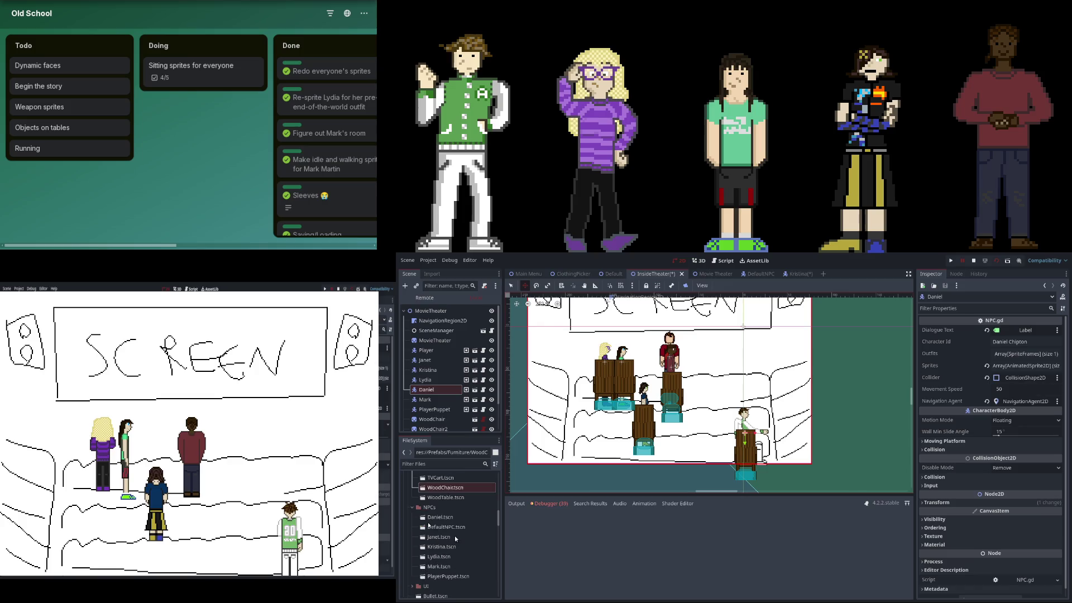
pyautogui.doubleClick(446, 517)
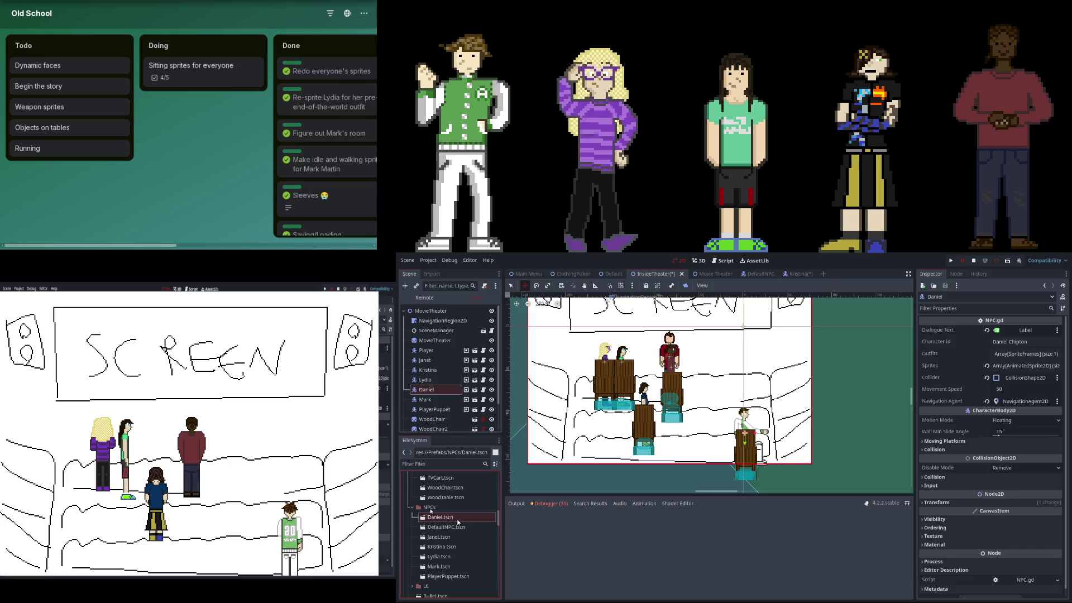
pyautogui.click(430, 331)
pyautogui.scroll(1, 540, 532)
pyautogui.click(543, 530)
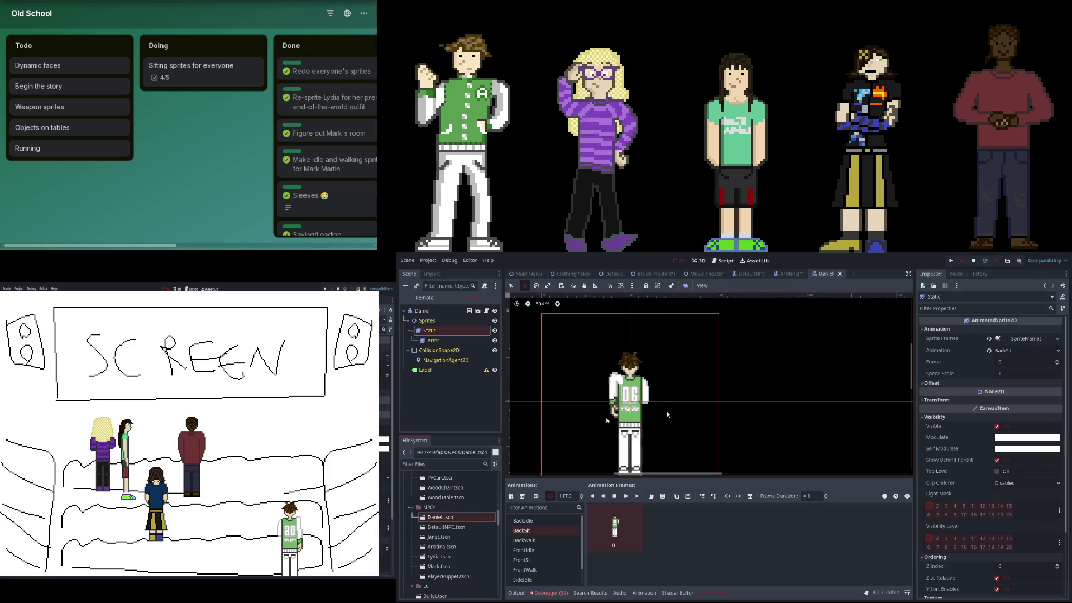
pyautogui.scroll(2, 666, 411)
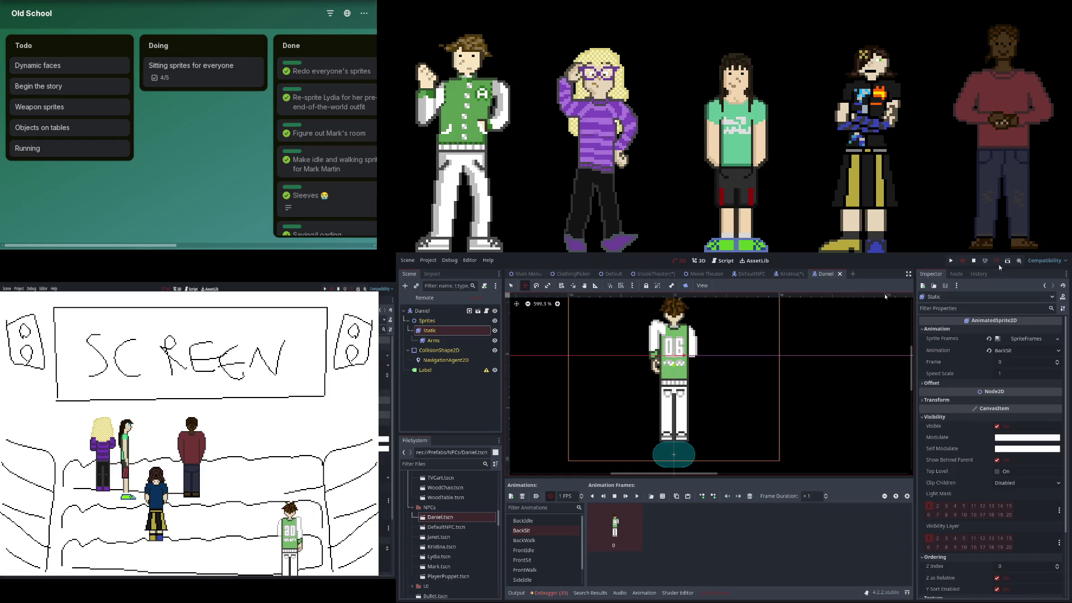
# - Go back to the InsideTheater scene and stop the running game
pyautogui.click(788, 274)
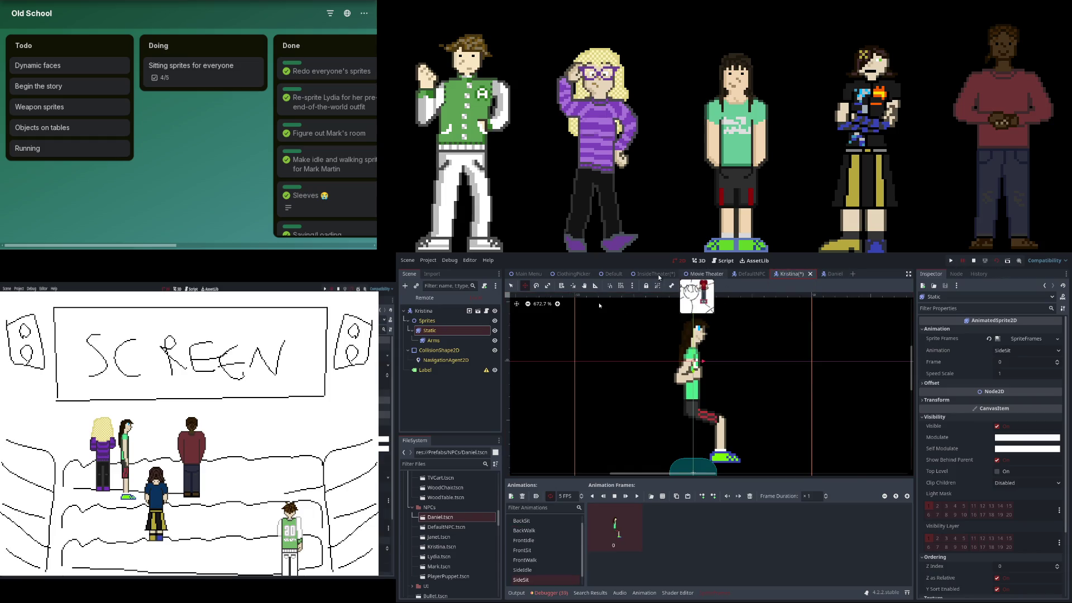
pyautogui.click(659, 276)
pyautogui.click(996, 262)
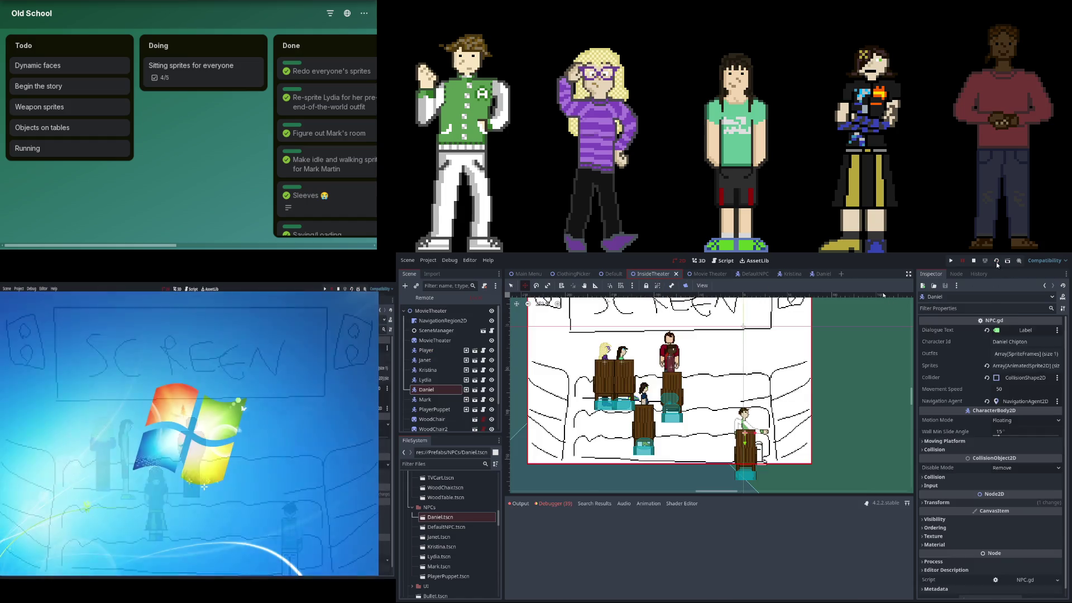
# - Run the current scene with F6 and return to the scene view
pyautogui.press('F6')
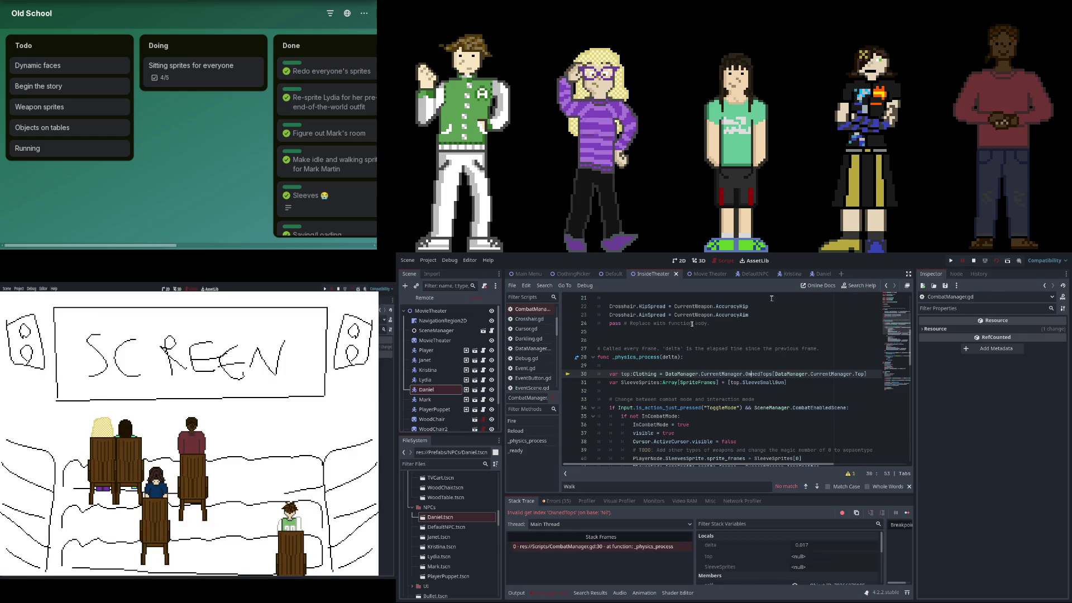
pyautogui.click(682, 260)
pyautogui.scroll(-2, 441, 379)
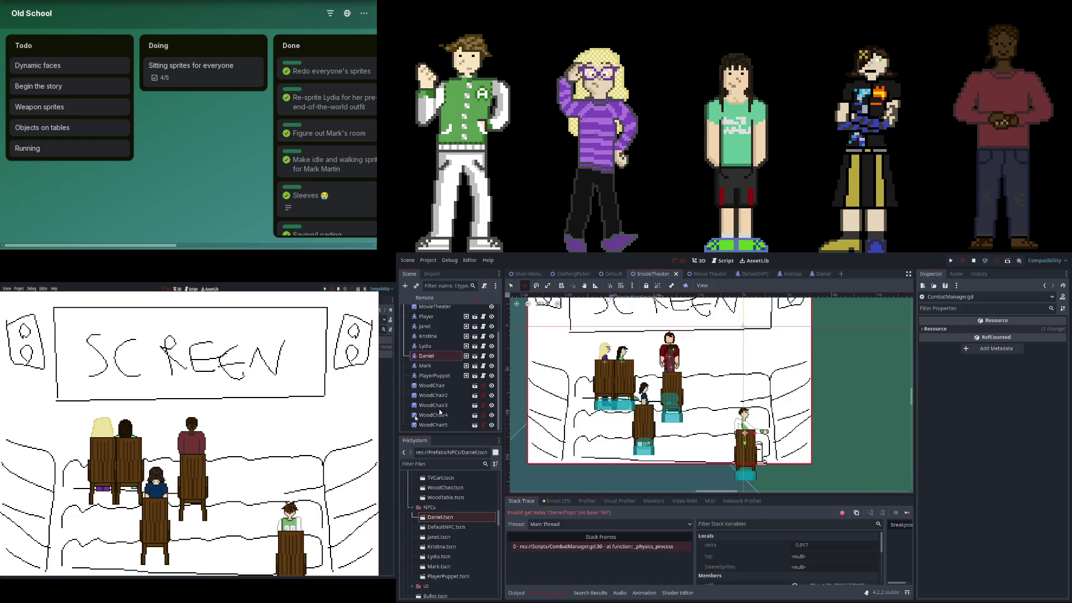
# - Nudge WoodChair3, WoodChair4 and WoodChair5 into place in front of the characters
pyautogui.click(433, 405)
pyautogui.moveTo(691, 383); pyautogui.dragTo(685, 373)
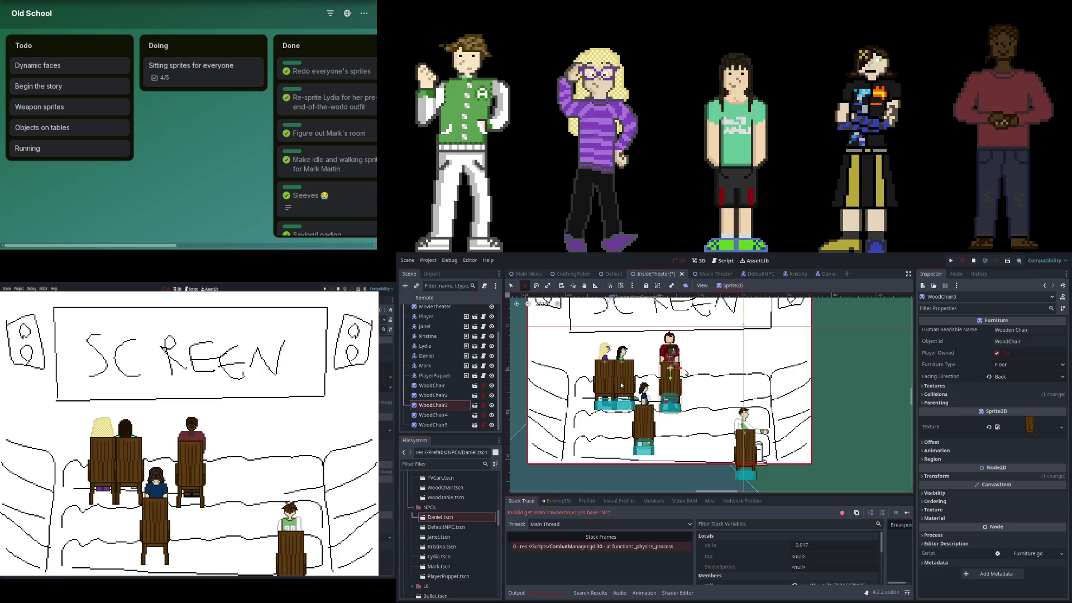
pyautogui.click(433, 415)
pyautogui.moveTo(591, 441); pyautogui.dragTo(587, 435)
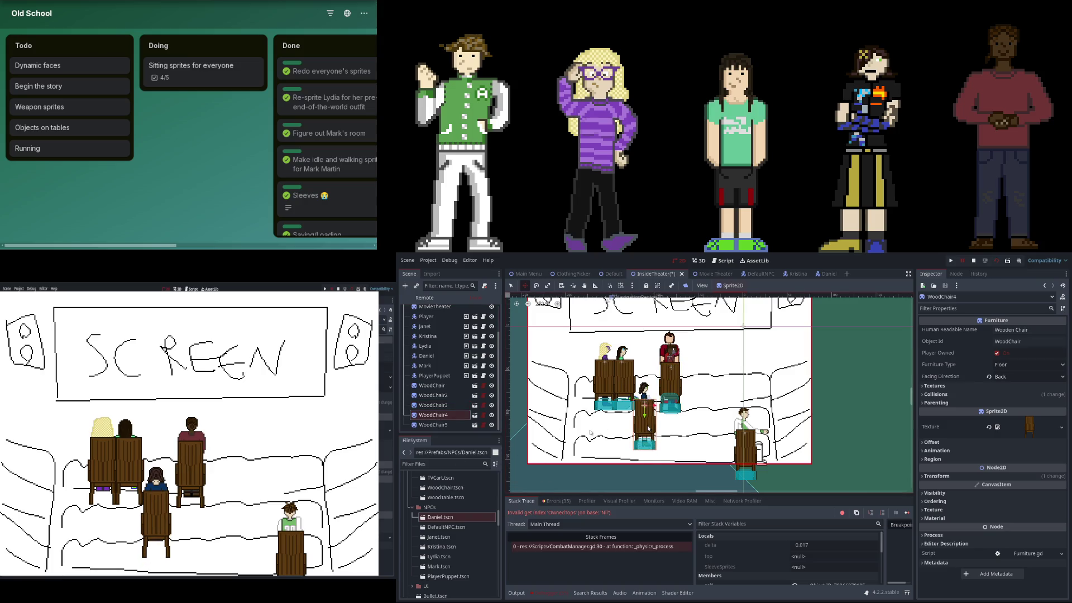
pyautogui.click(458, 424)
pyautogui.moveTo(739, 444); pyautogui.dragTo(750, 448)
pyautogui.moveTo(748, 447); pyautogui.dragTo(749, 448)
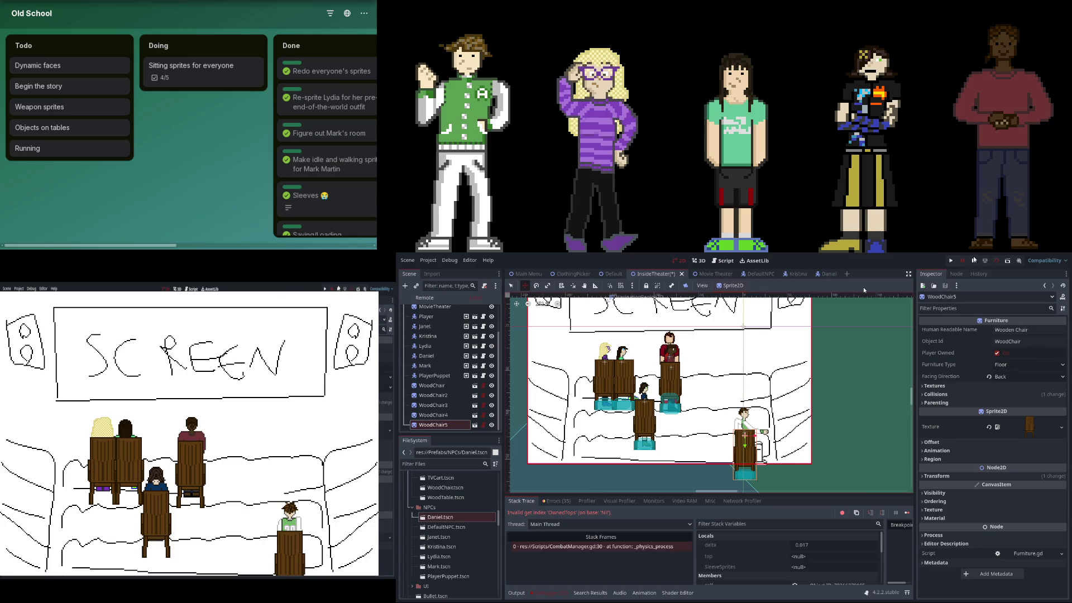
# - Check WoodChair2 and Kristina, then switch to the Movie Theater scene
pyautogui.scroll(2, 820, 352)
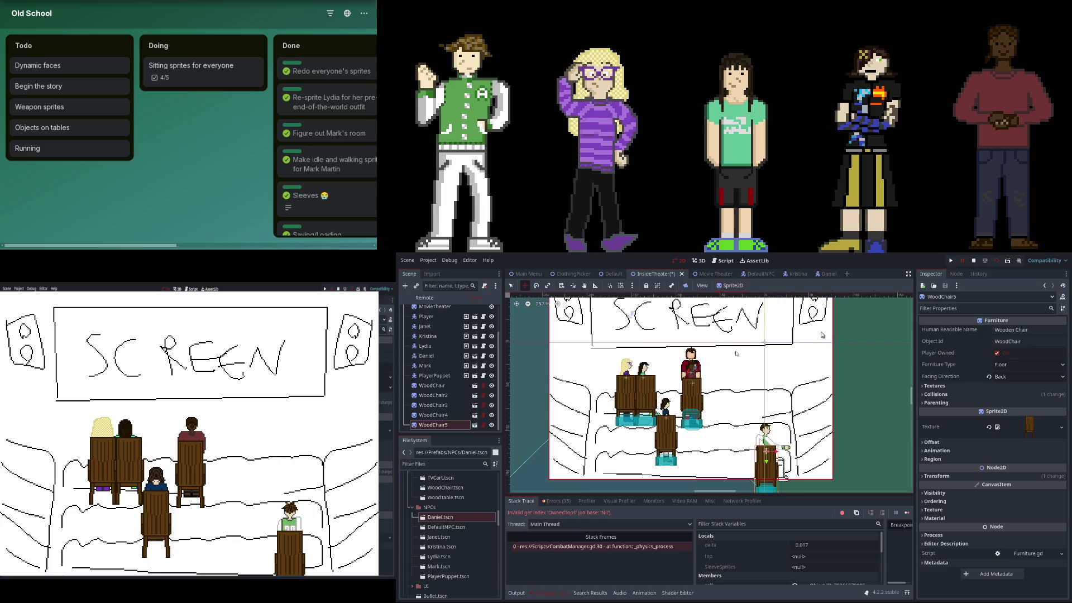
pyautogui.click(441, 396)
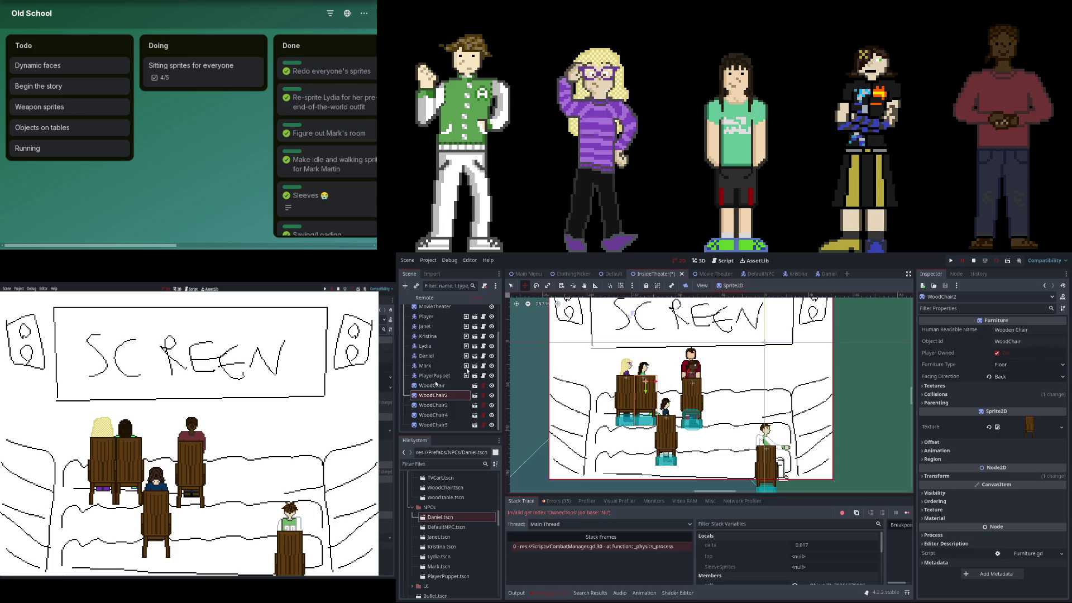
pyautogui.scroll(1, 440, 376)
pyautogui.click(652, 368)
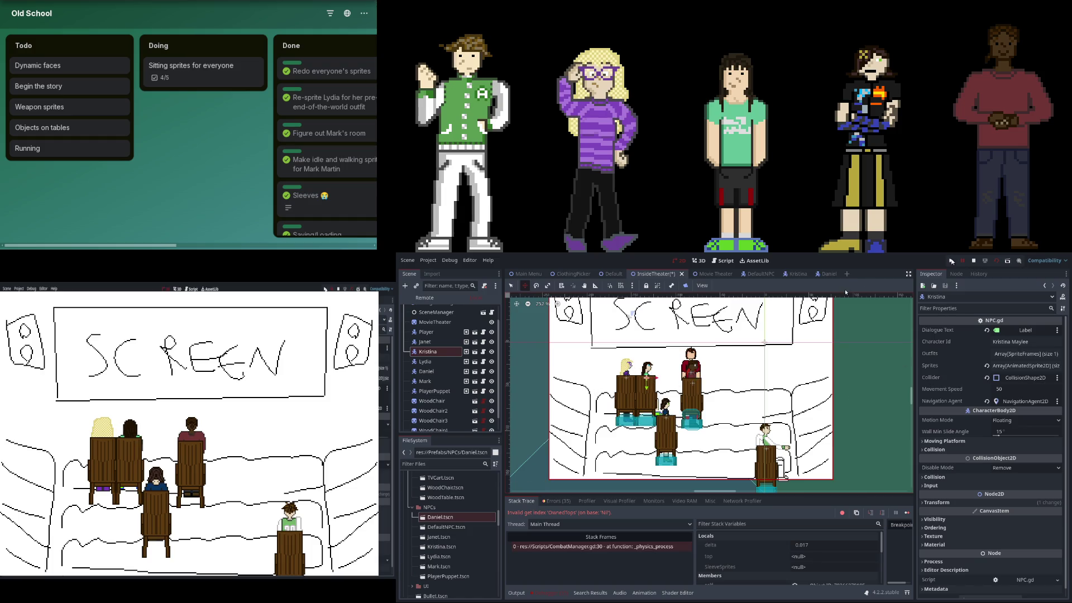
pyautogui.click(705, 273)
# - Add a new event on SceneManager's last Events page with type Change Scene
pyautogui.click(450, 334)
pyautogui.scroll(-5, 991, 455)
pyautogui.click(1007, 490)
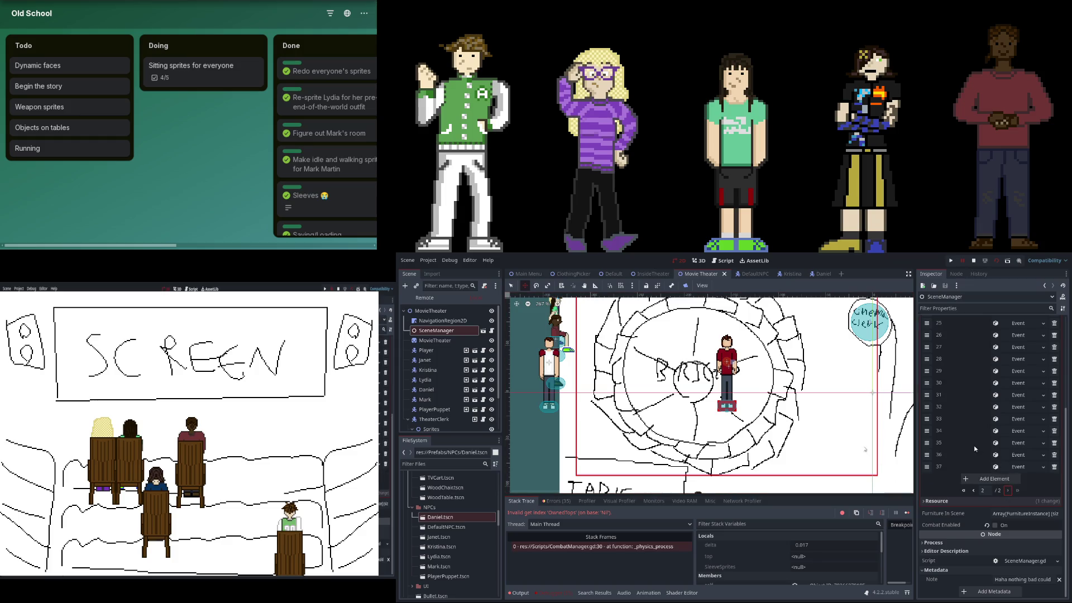
pyautogui.click(985, 478)
pyautogui.click(1025, 484)
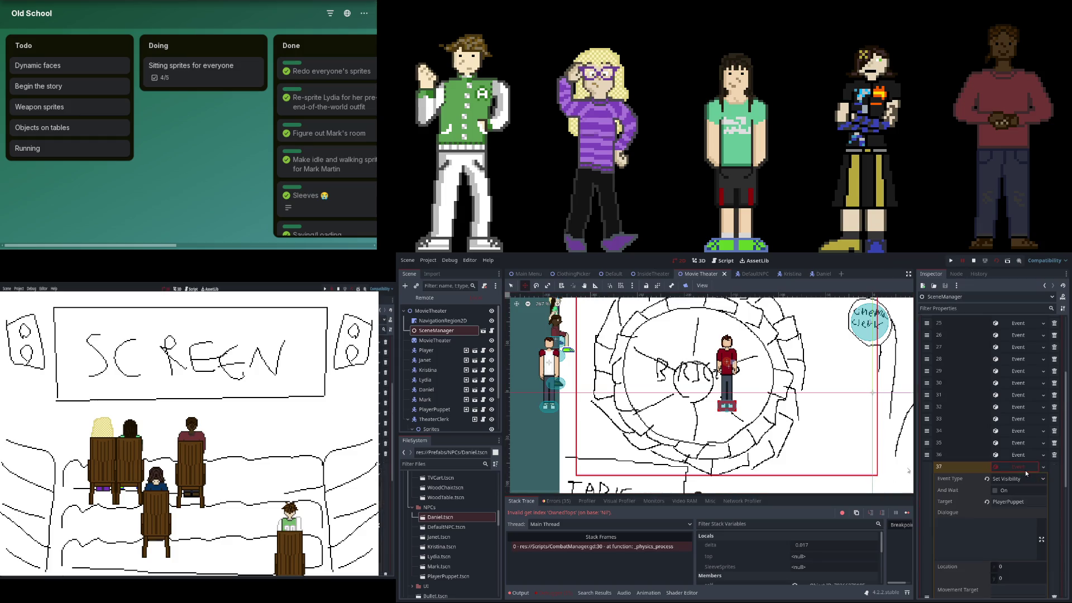
pyautogui.click(1017, 527)
# - Set the event's Scene Path to InsideTheater.tscn, save, and stop the game
pyautogui.scroll(-5, 990, 451)
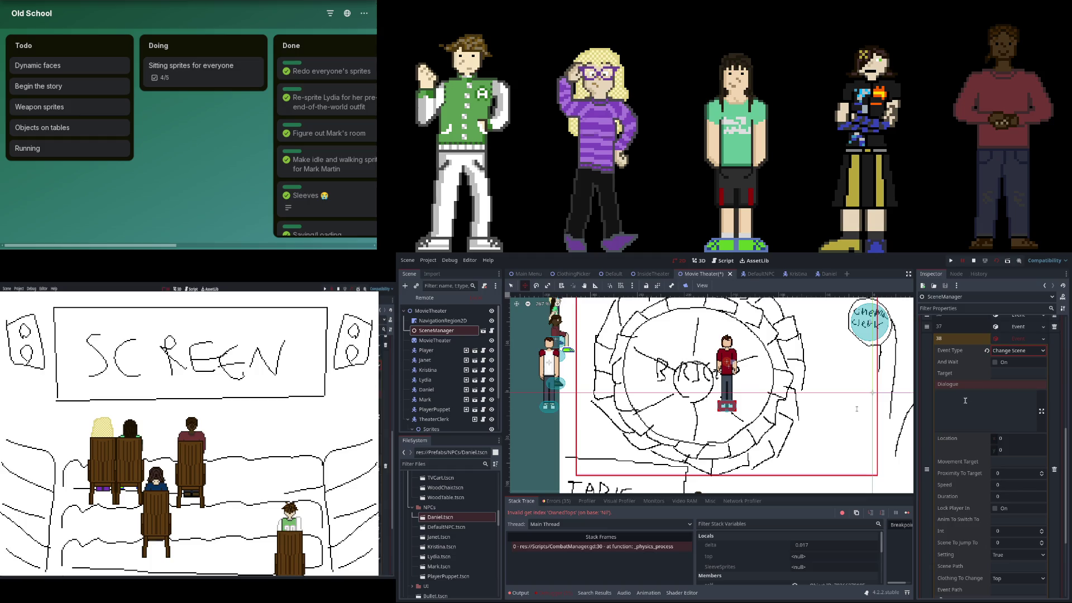
pyautogui.scroll(-1, 996, 439)
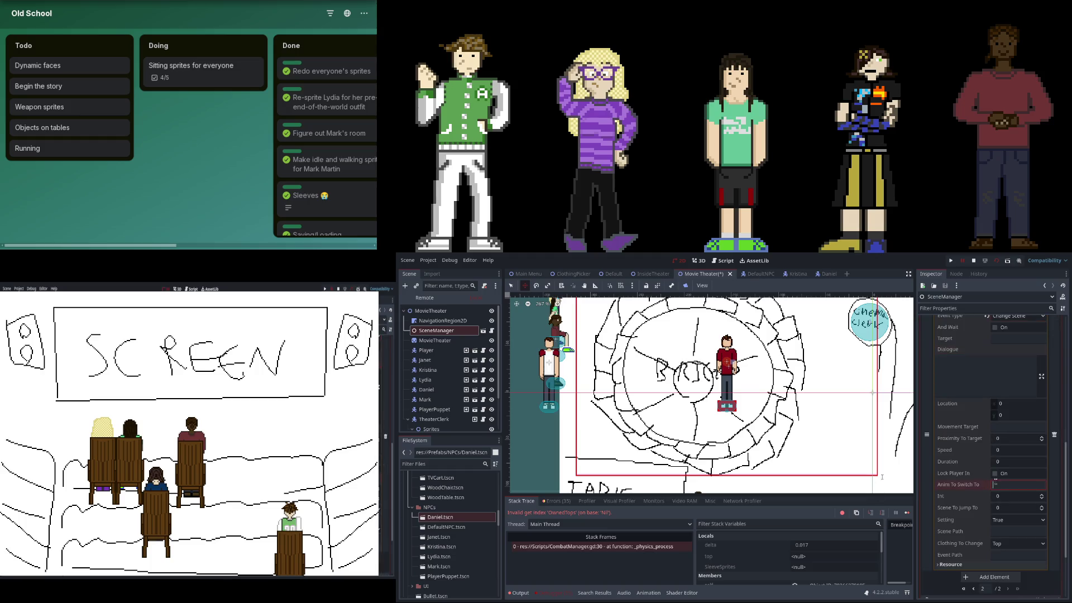
pyautogui.scroll(-10, 446, 505)
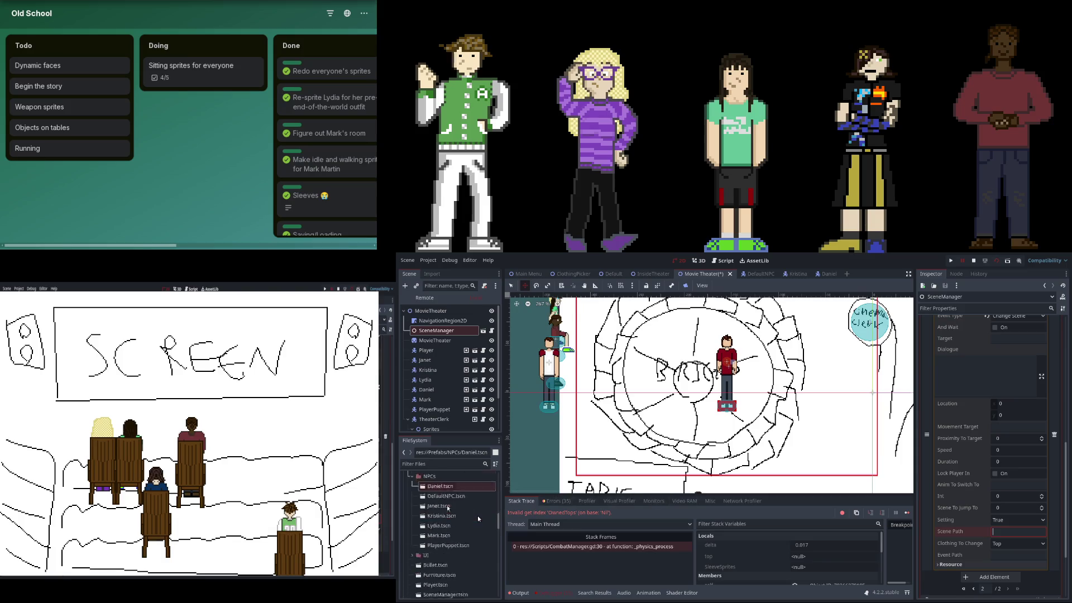
pyautogui.scroll(8, 474, 519)
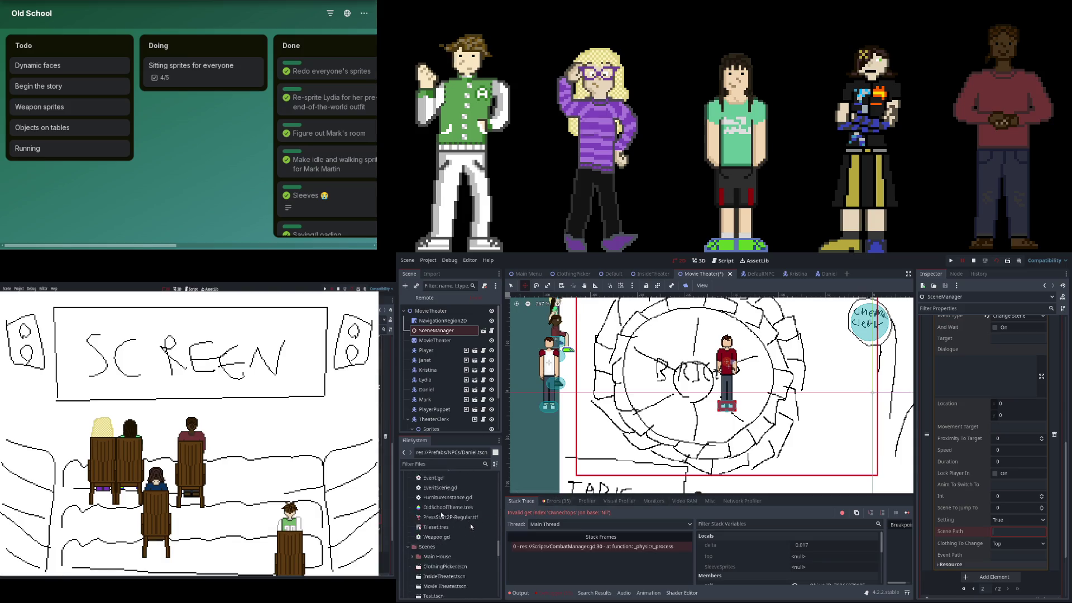
pyautogui.scroll(6, 441, 525)
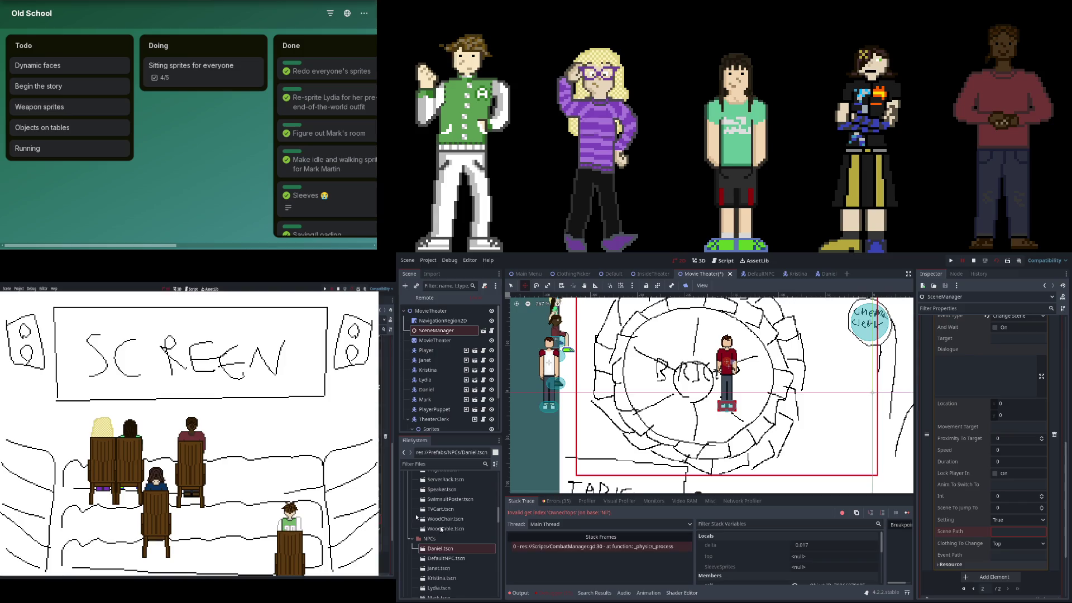
pyautogui.scroll(3, 445, 523)
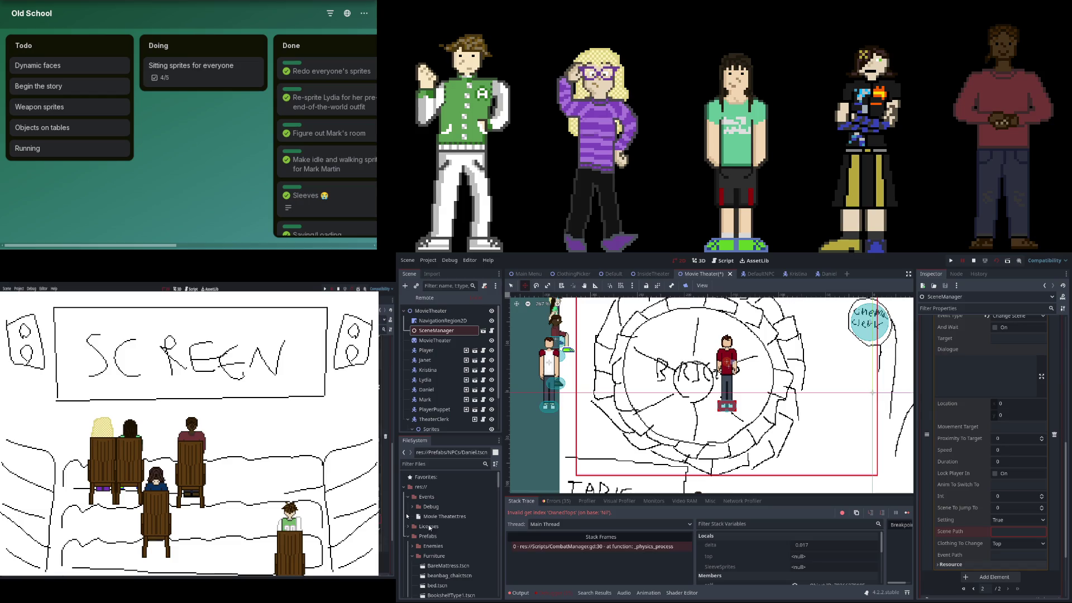
pyautogui.scroll(-10, 430, 527)
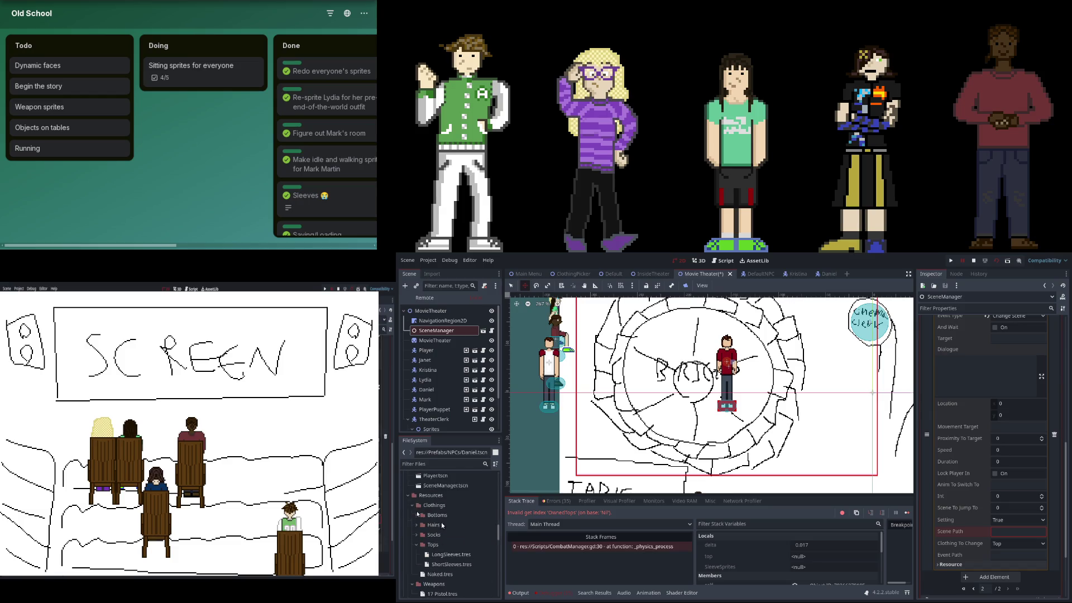
pyautogui.scroll(-3, 441, 519)
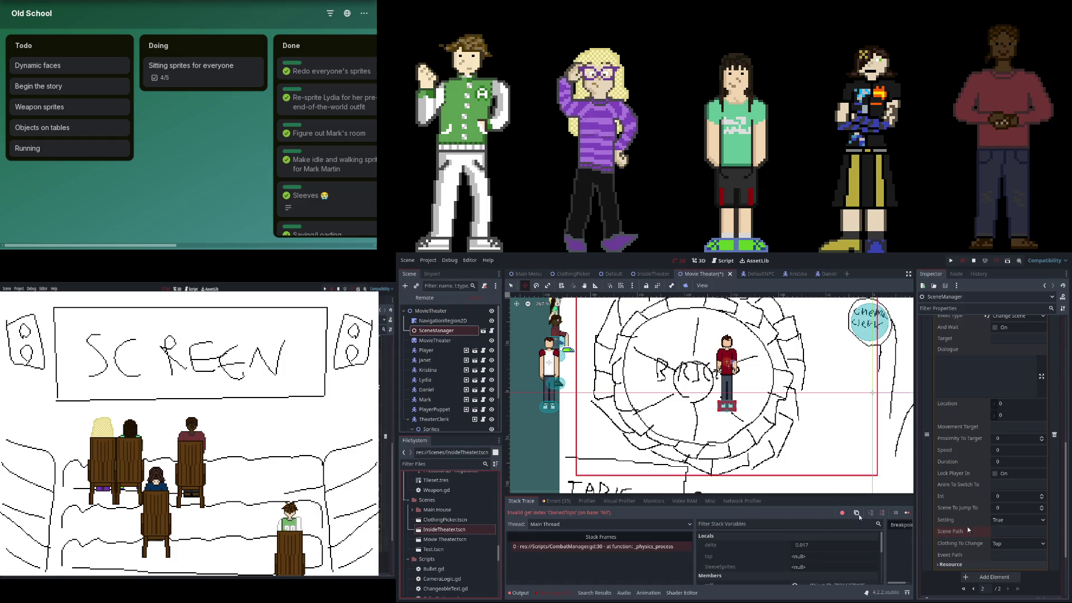
pyautogui.click(1035, 533)
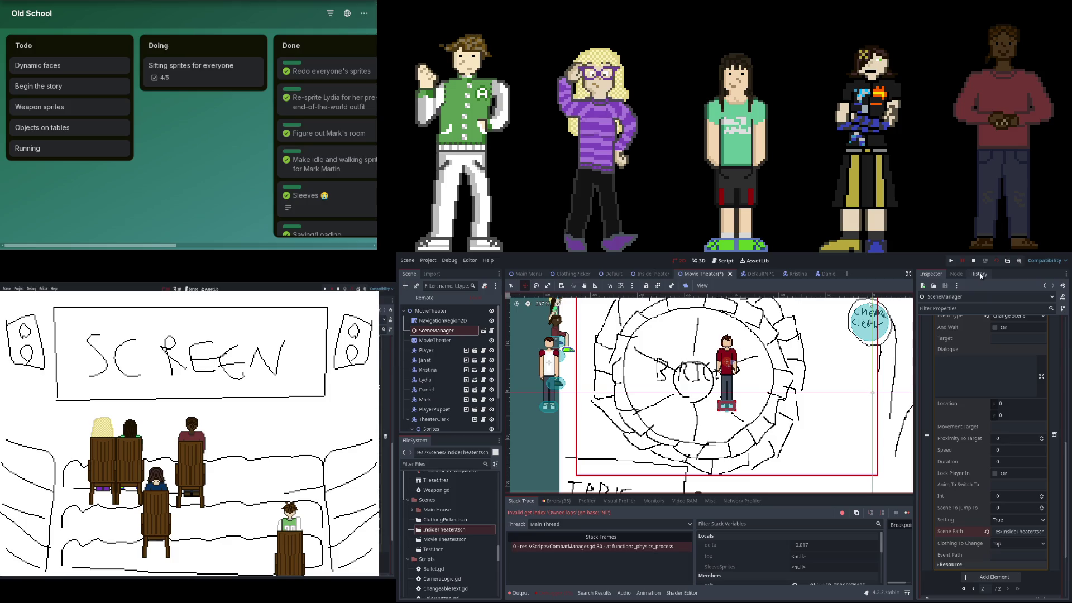
pyautogui.hotkey('ctrl', 's')
pyautogui.click(973, 261)
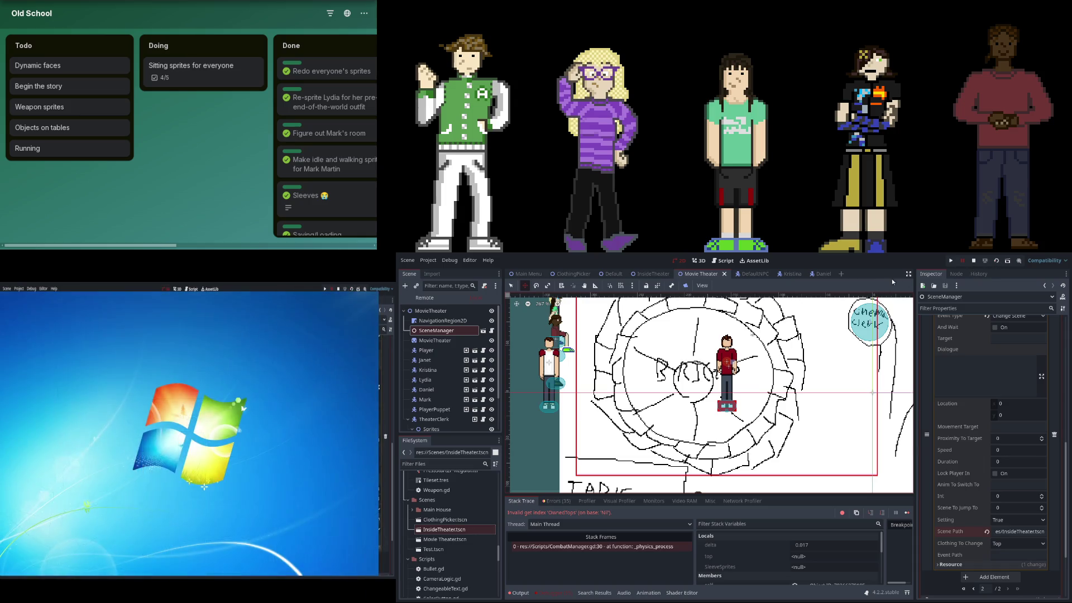
# - Relaunch the game with F5 and enter a playable scene from the title screen
pyautogui.press('F5')
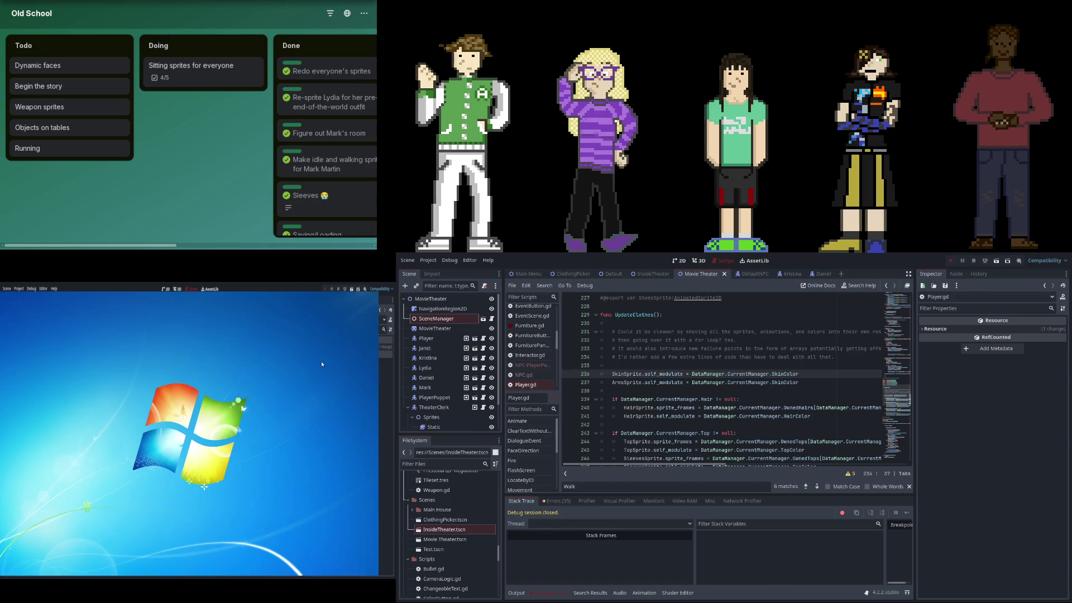
pyautogui.press('F5')
pyautogui.click(98, 438)
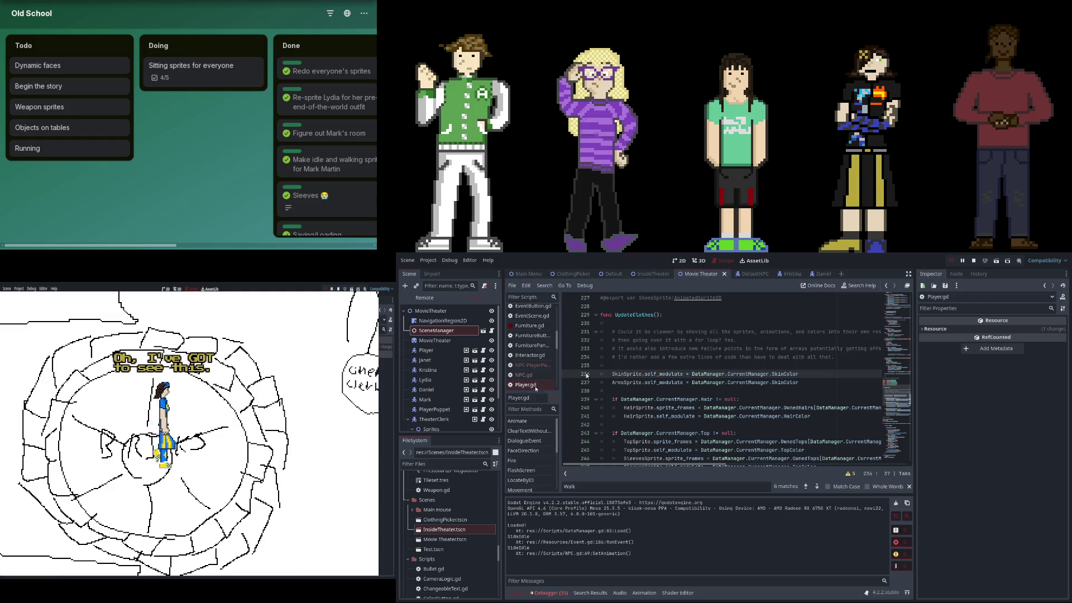
# - Delete the print_debug(AnimToSwitchTo) line from Event.gd
pyautogui.scroll(4, 571, 380)
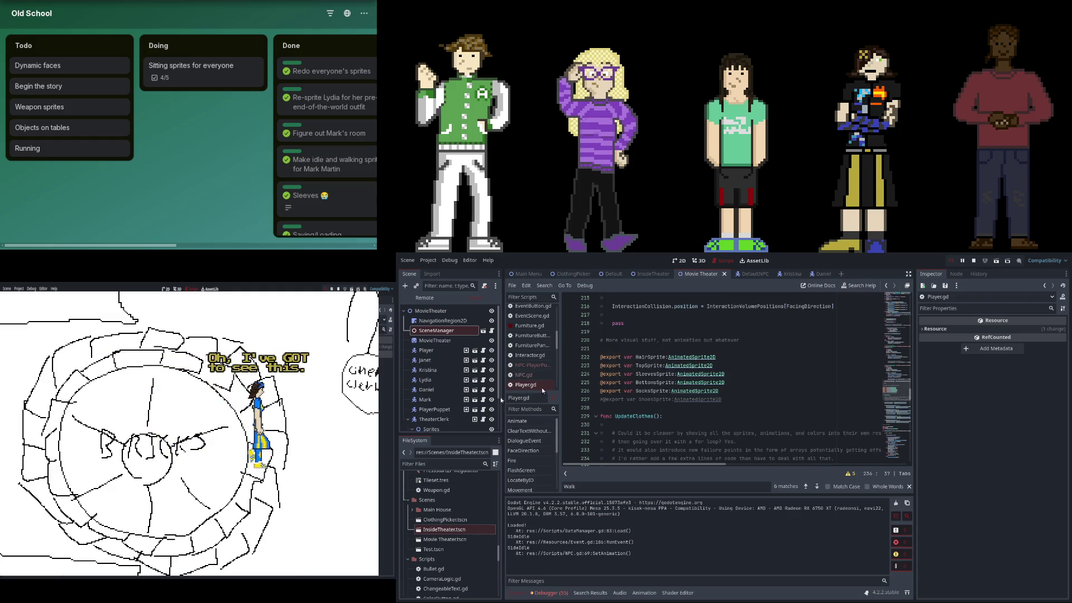
pyautogui.scroll(3, 528, 336)
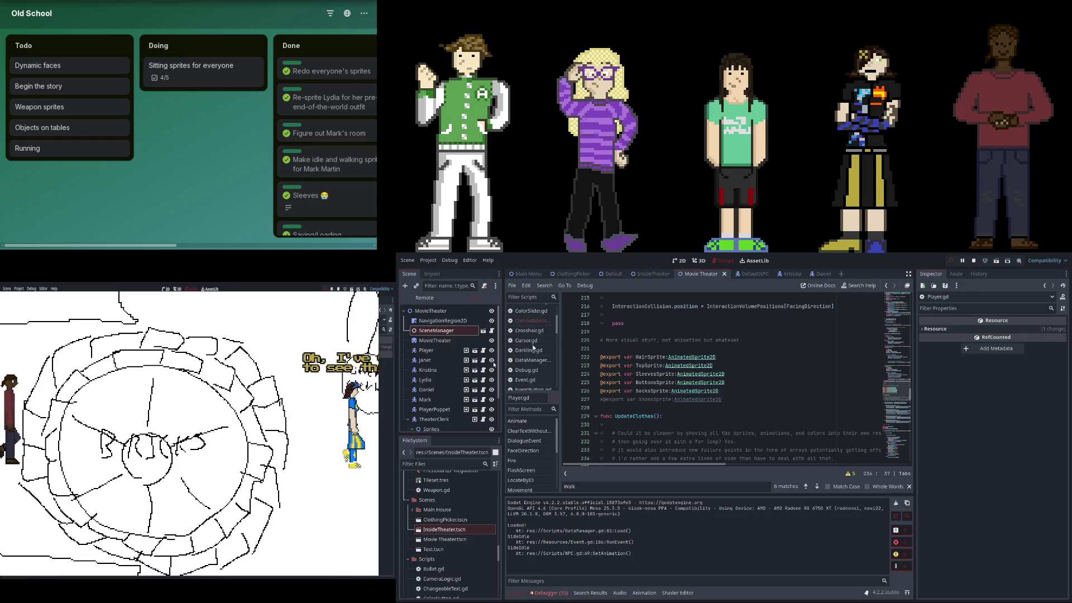
pyautogui.click(525, 380)
pyautogui.scroll(-1, 720, 398)
pyautogui.click(721, 399)
pyautogui.moveTo(721, 399); pyautogui.dragTo(582, 398)
pyautogui.press('BackSpace')
pyautogui.press('BackSpace')
# - Open NPC.gd from the scripts list
pyautogui.scroll(-2, 539, 366)
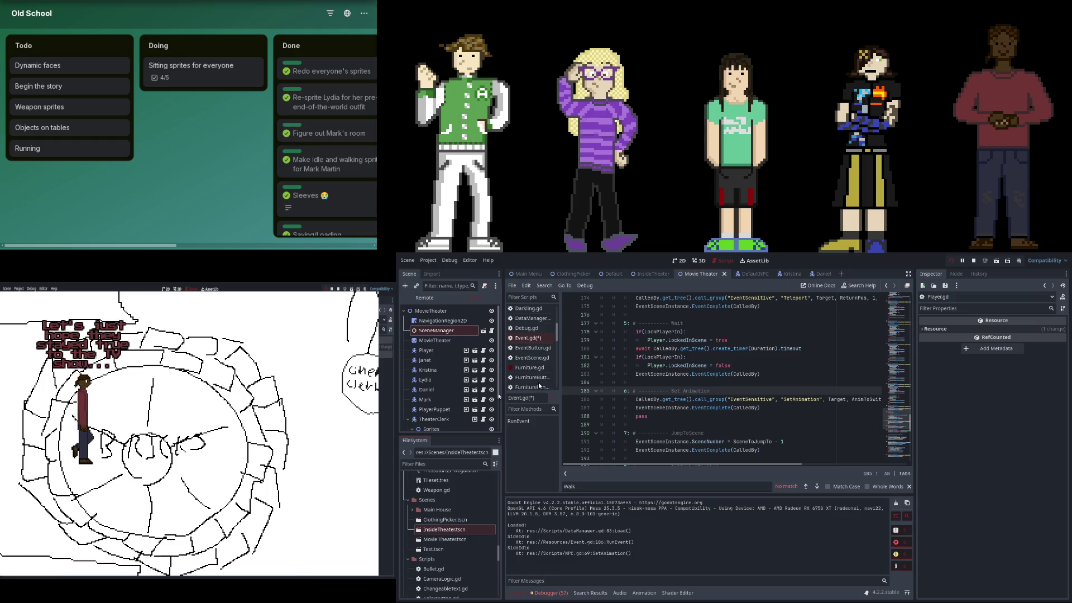
pyautogui.scroll(-1, 540, 385)
pyautogui.scroll(-1, 538, 383)
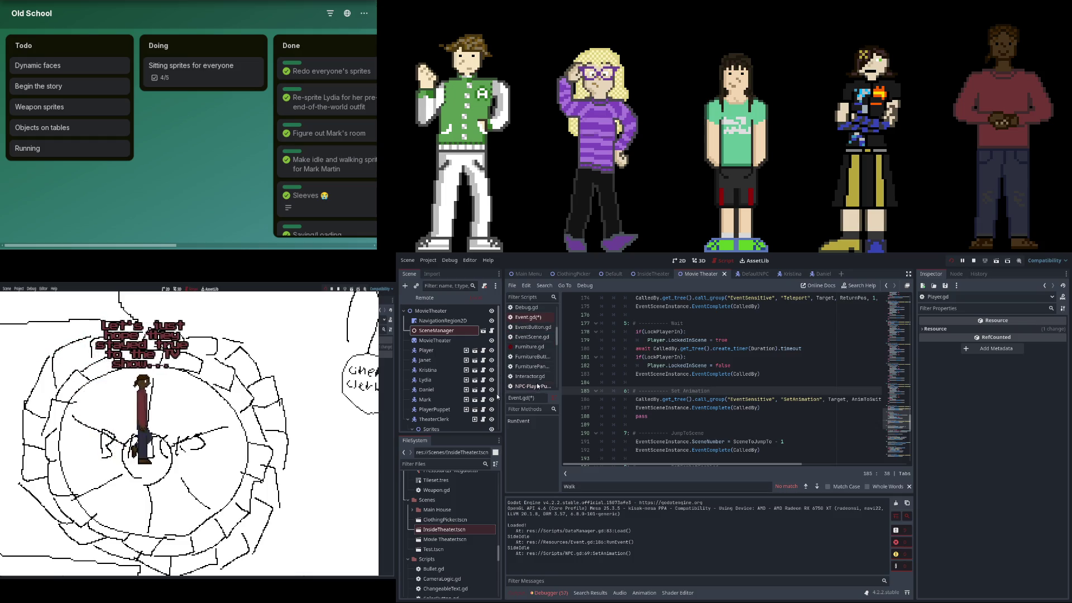
pyautogui.click(537, 385)
pyautogui.scroll(15, 620, 378)
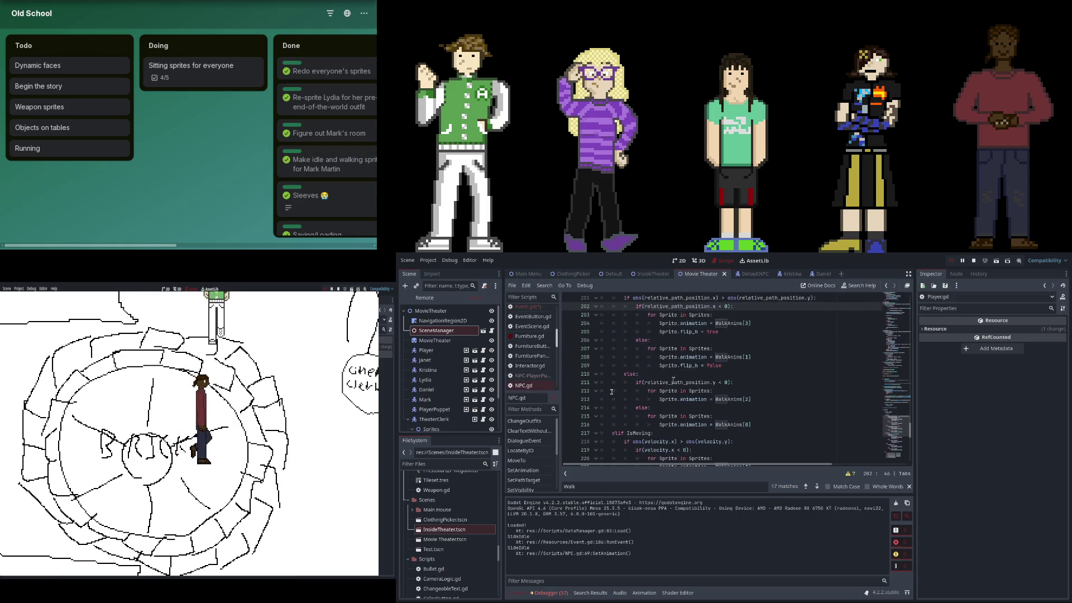
# - Search NPC.gd for 'debug' and delete the print_debug(SpriteChange) line
pyautogui.tripleClick(627, 491)
pyautogui.write('debug')
pyautogui.click(703, 374)
pyautogui.hotkey('ctrl', 'shift', 'k')
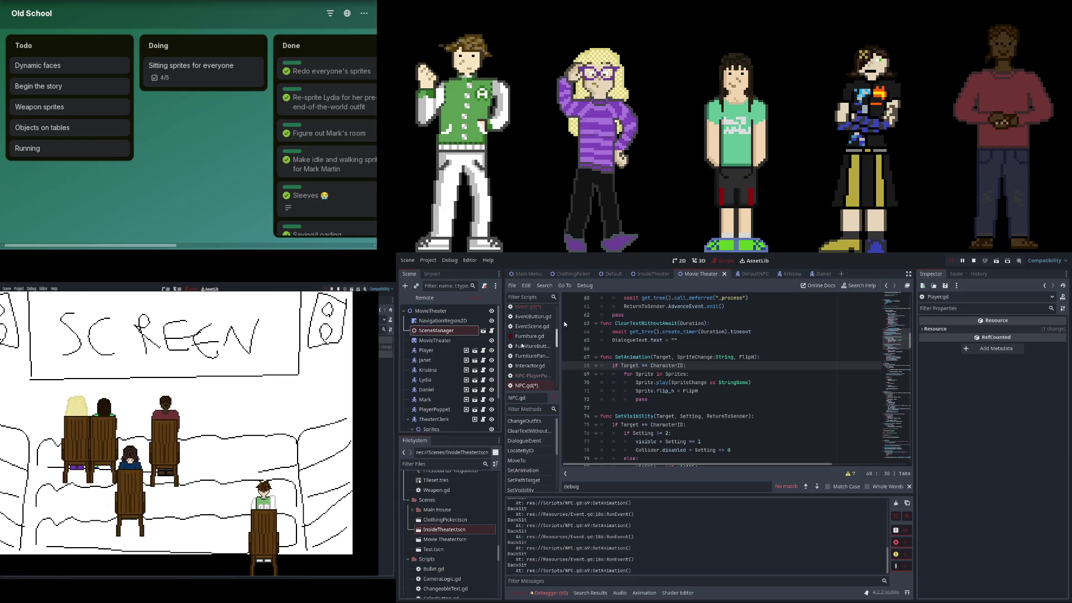
# - Rerun the game with TheaterClerk inspected and search the script for 'animate'
pyautogui.click(434, 419)
pyautogui.press('F5')
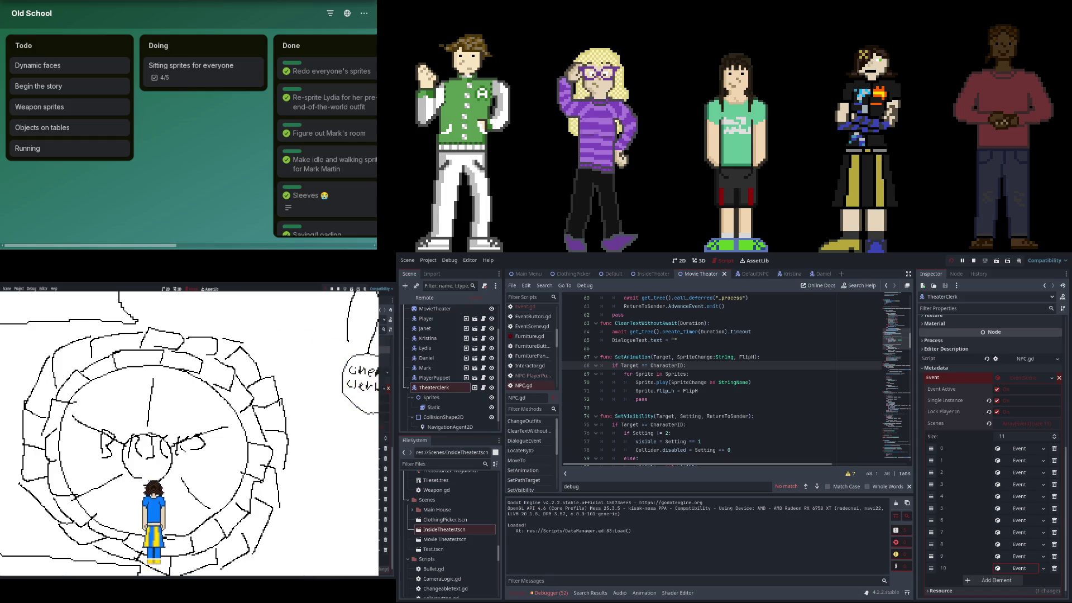
pyautogui.click(676, 424)
pyautogui.scroll(4, 641, 393)
pyautogui.scroll(-12, 641, 392)
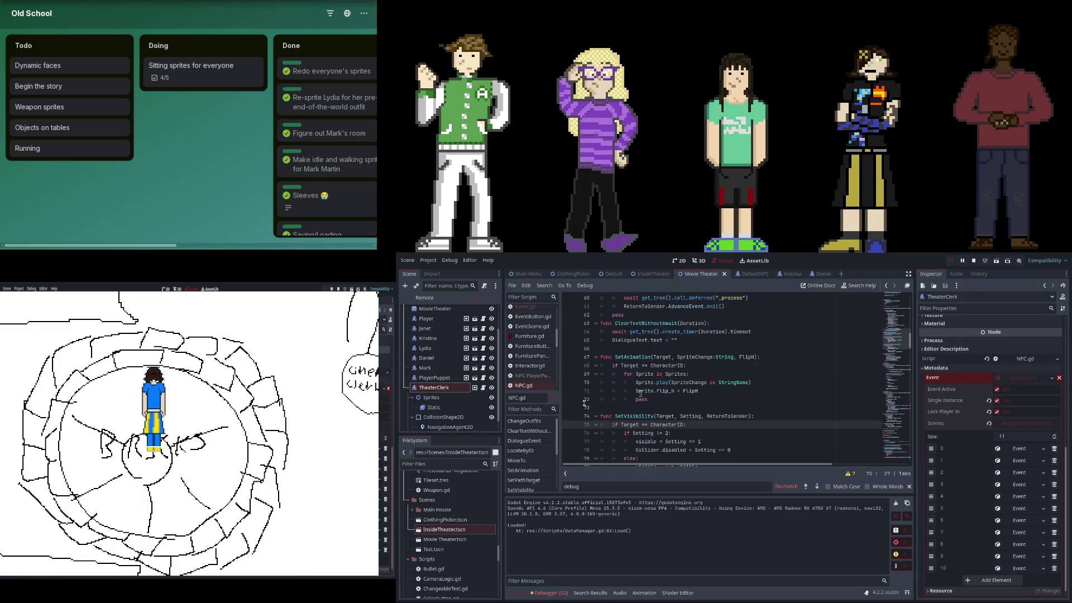
pyautogui.scroll(-5, 639, 394)
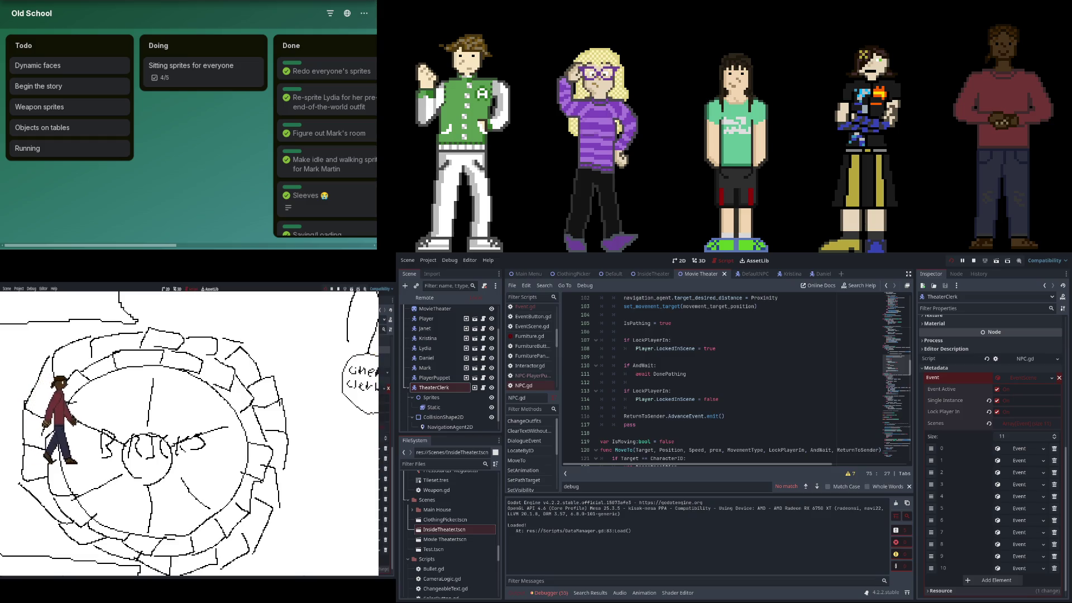
pyautogui.scroll(-4, 734, 397)
pyautogui.scroll(-3, 734, 396)
pyautogui.scroll(-12, 798, 401)
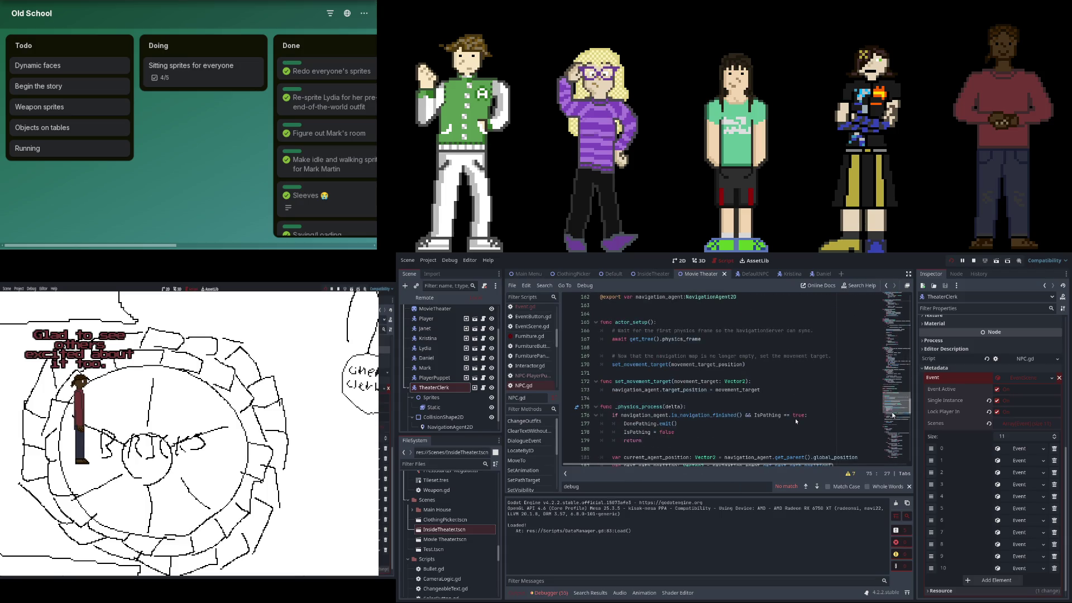
pyautogui.hotkey('ctrl', 'f')
# - In animate(), place Sprite.play() under an 'if not Sprite == Sprites[0]' condition
pyautogui.write('animate')
pyautogui.scroll(-1, 747, 361)
pyautogui.click(702, 371)
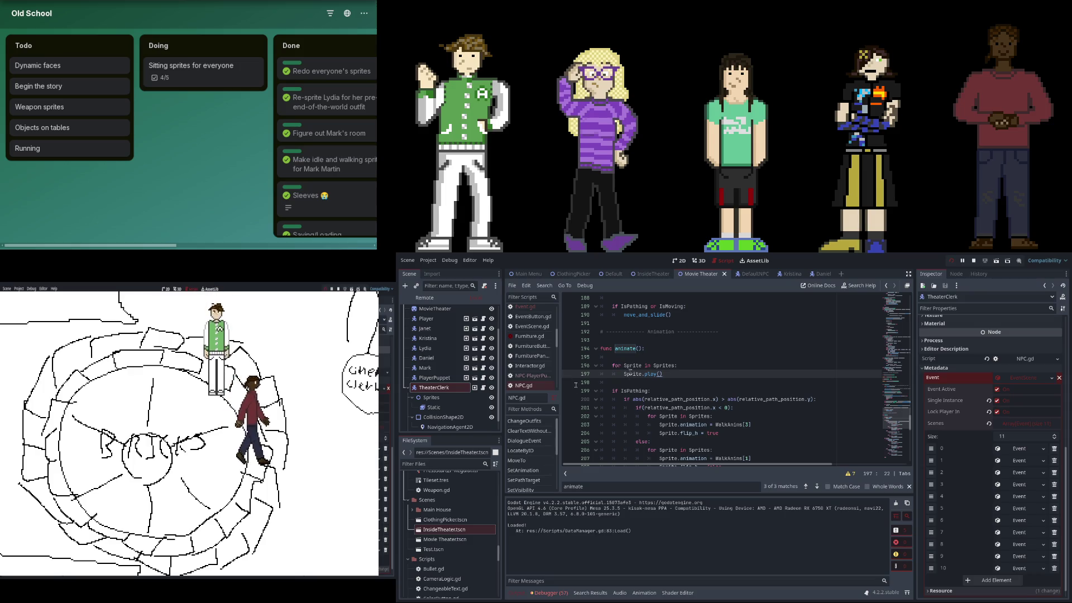
pyautogui.click(632, 358)
pyautogui.press('Return')
pyautogui.click(631, 375)
pyautogui.click(624, 383)
pyautogui.write('if s')
pyautogui.press('BackSpace')
pyautogui.write('not Sprei')
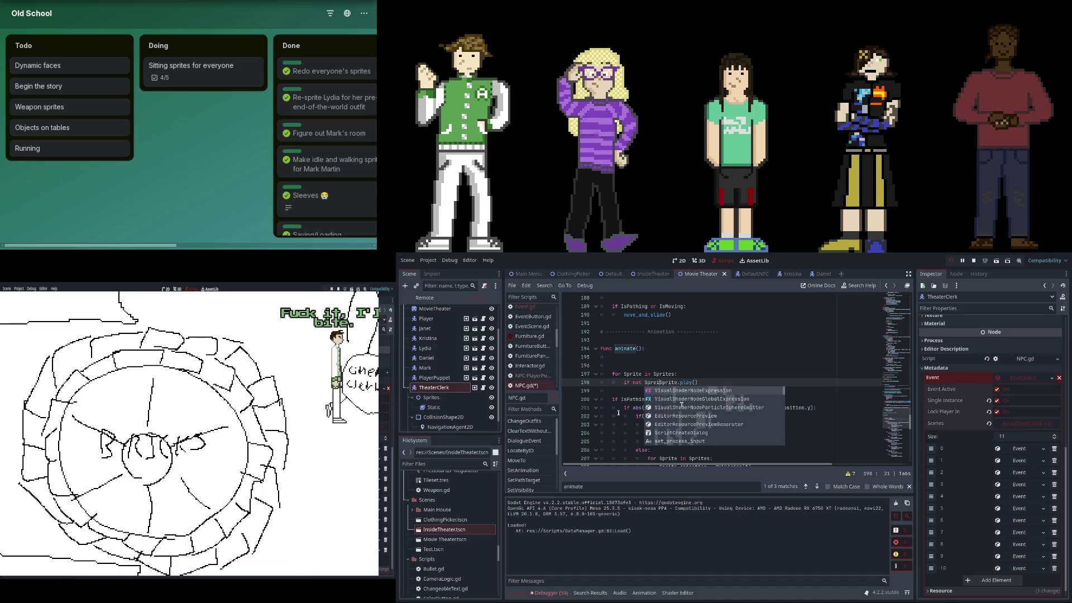
pyautogui.press('BackSpace')
pyautogui.press('BackSpace')
pyautogui.write('ite == Sprites[0')
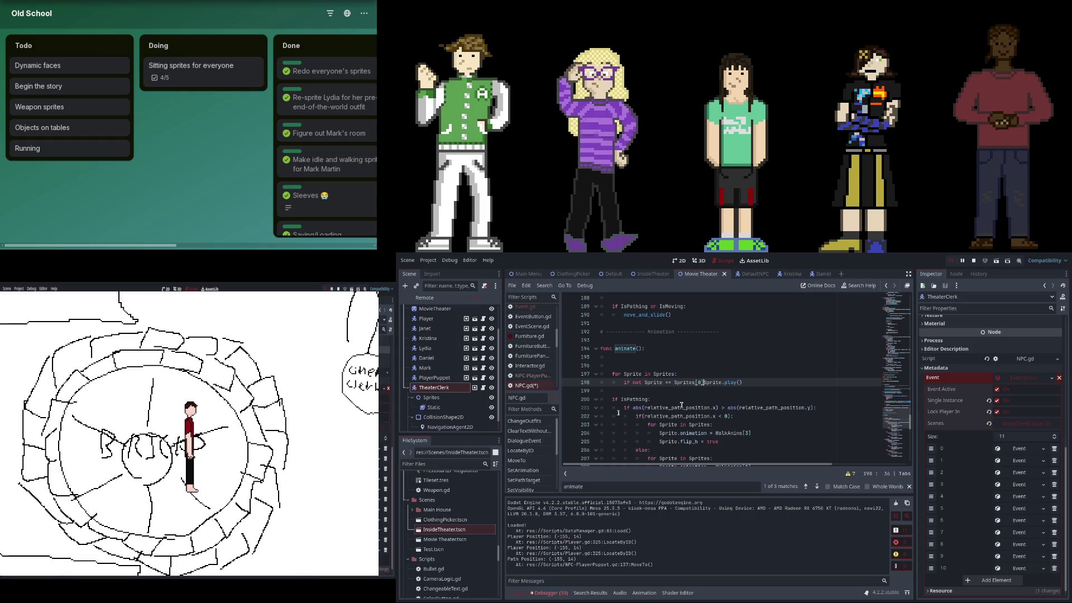
pyautogui.press('Return')
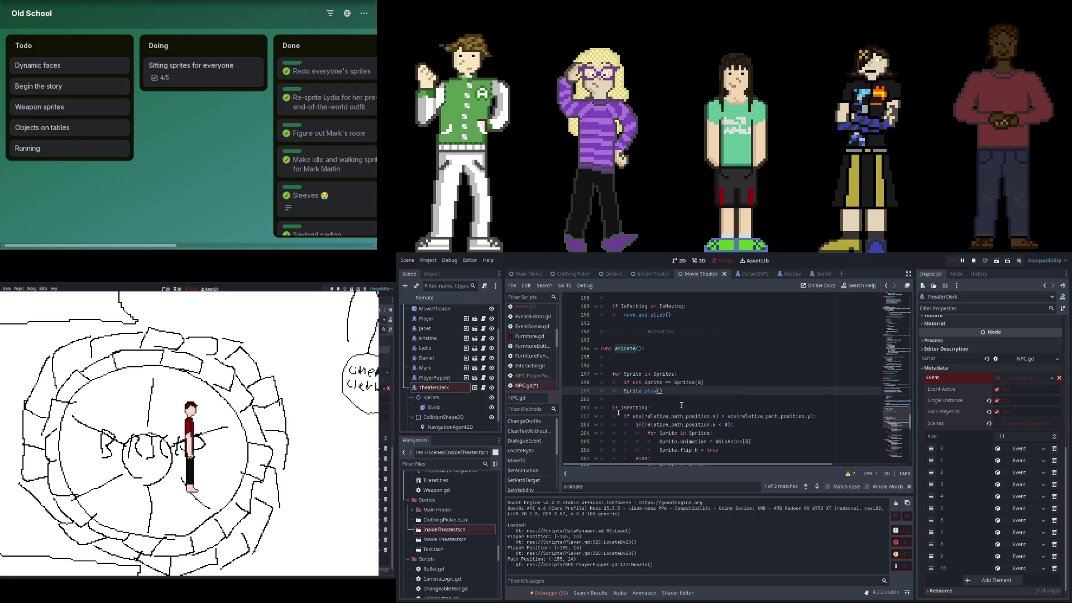
pyautogui.press('End')
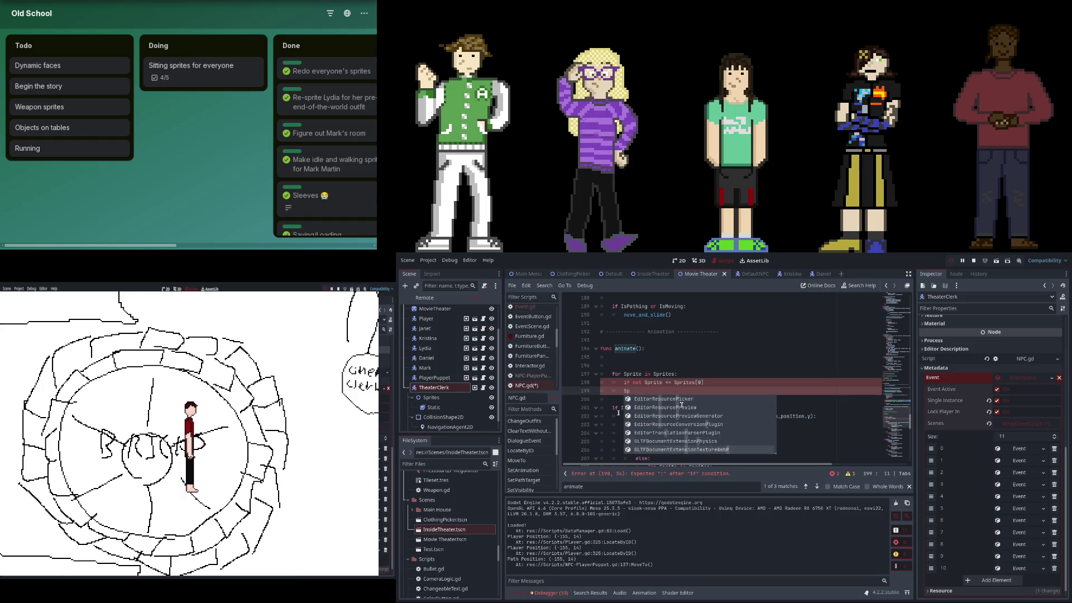
# - Type the loop variable as AnimatedSprite2D and call set_frame_and_progress(Sprites[0].frame, Sprites[0].frame_progress)
pyautogui.click(640, 374)
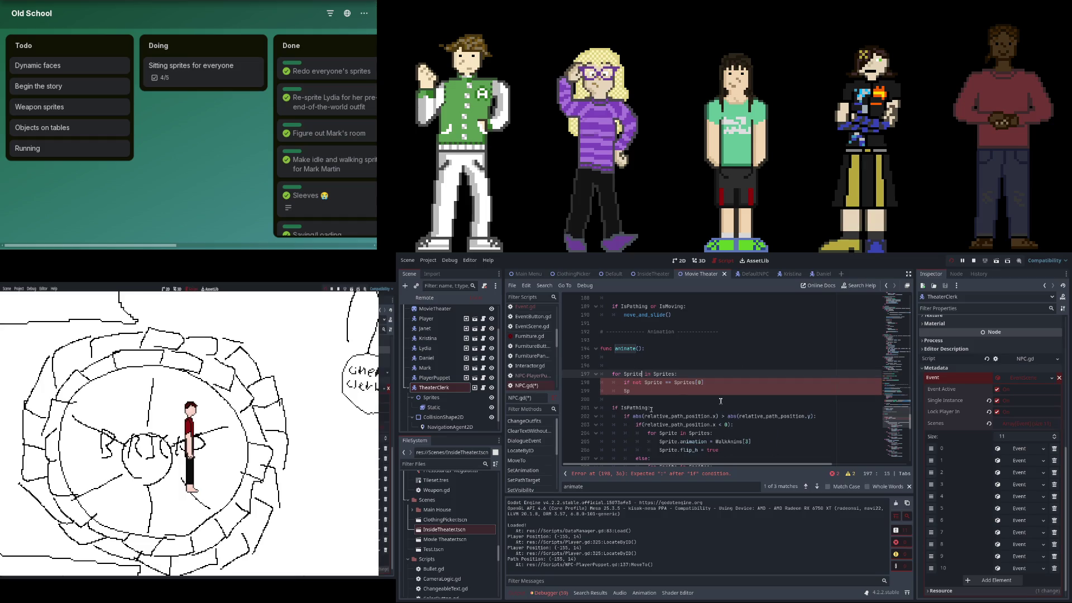
pyautogui.write('imate')
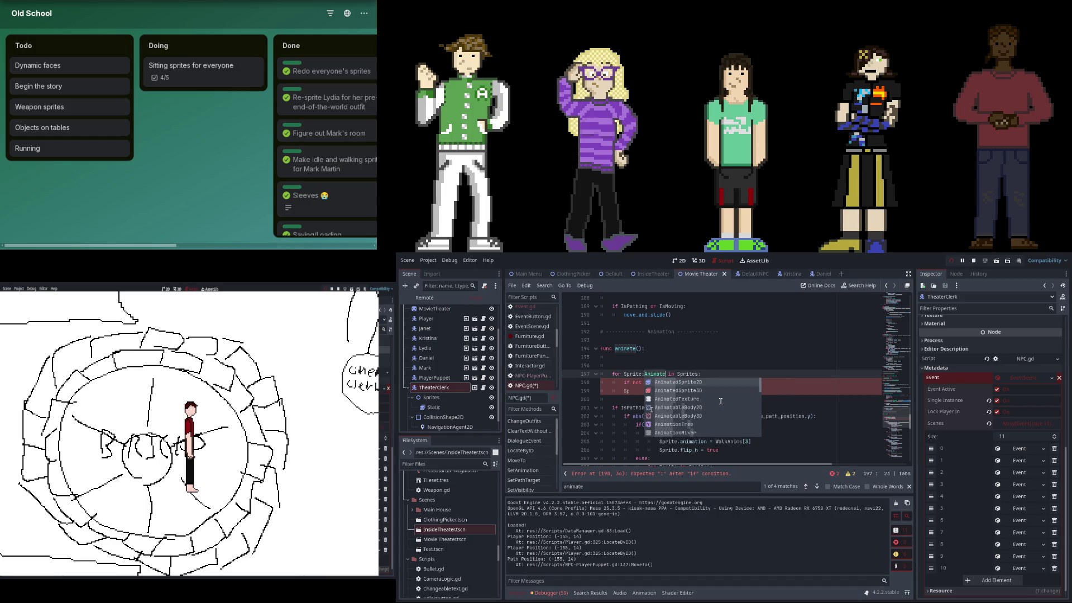
pyautogui.press('Return')
pyautogui.click(698, 390)
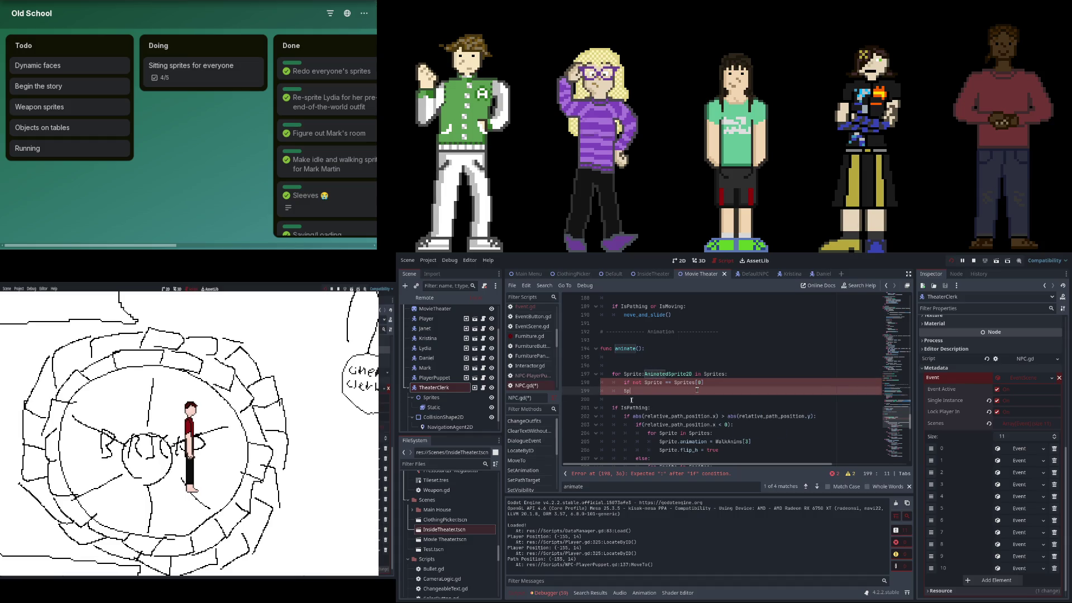
pyautogui.press('Down')
pyautogui.press('Down')
pyautogui.press('Down')
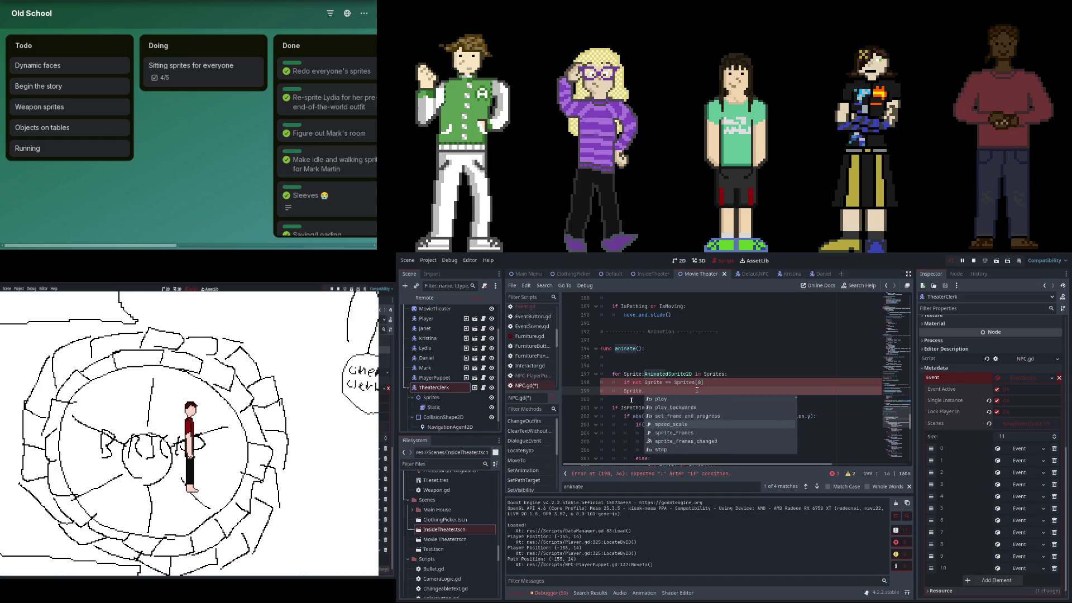
pyautogui.press('Return')
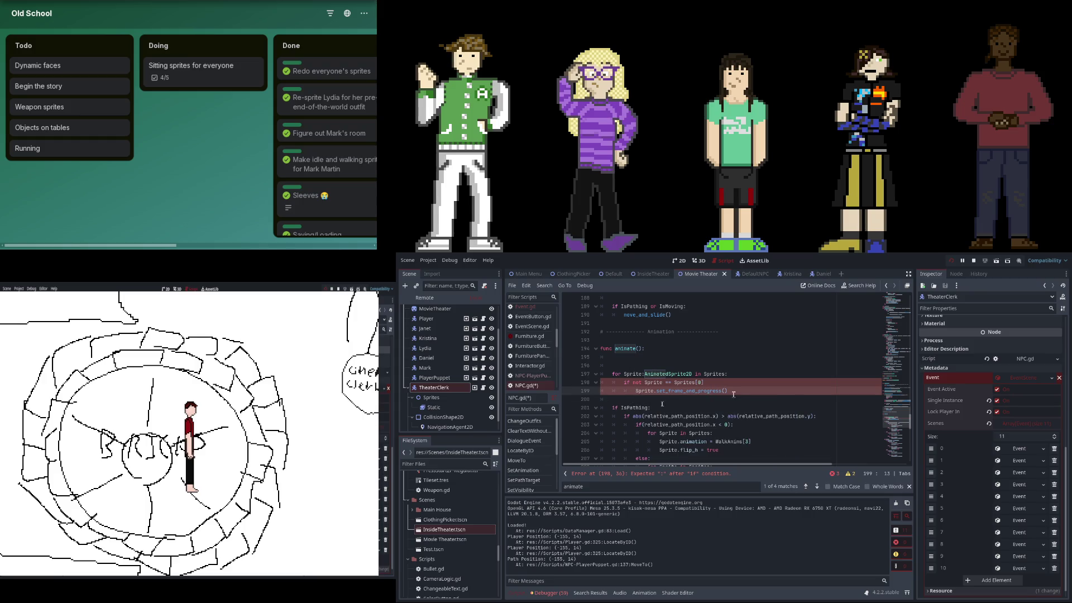
pyautogui.write('Spreite')
pyautogui.press('BackSpace')
pyautogui.press('BackSpace')
pyautogui.press('BackSpace')
pyautogui.write('tes[0]')
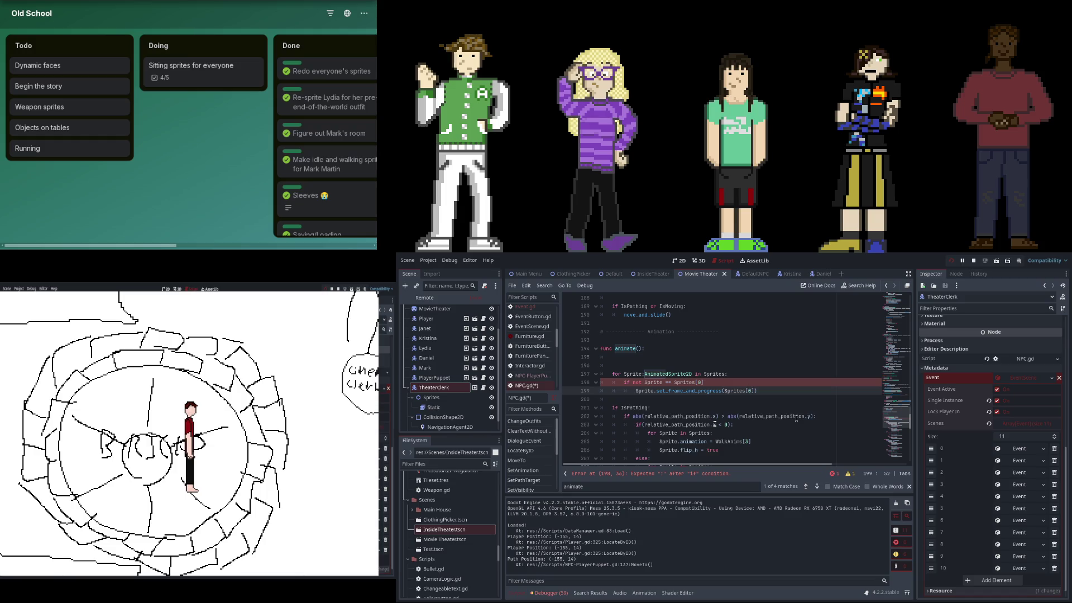
pyautogui.write('.get_')
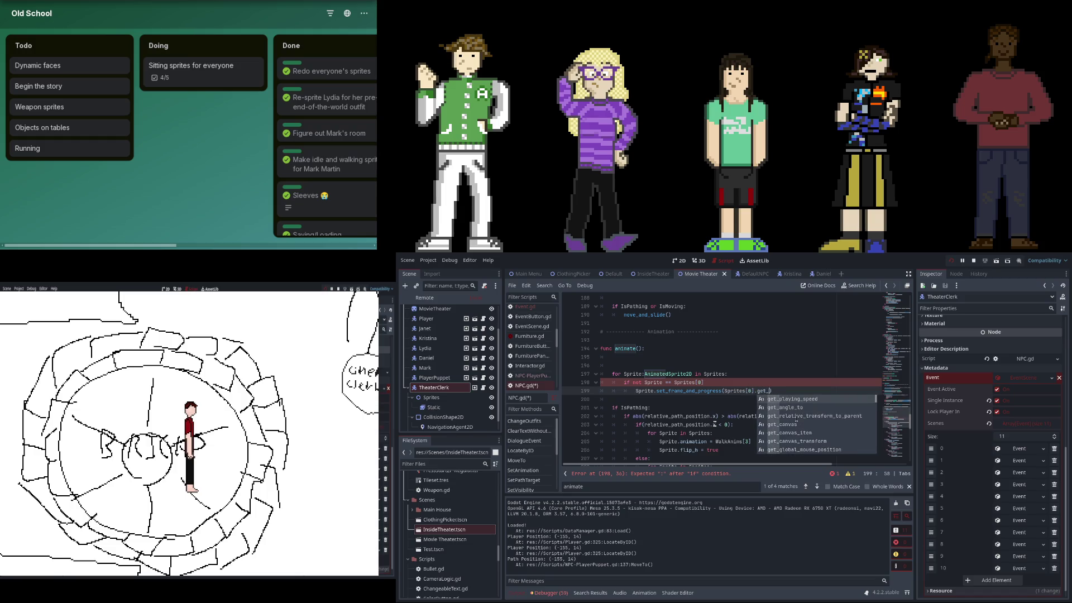
pyautogui.write('fra')
pyautogui.press('BackSpace')
pyautogui.press('BackSpace')
pyautogui.press('BackSpace')
pyautogui.press('BackSpace')
pyautogui.press('BackSpace')
pyautogui.write('frame,')
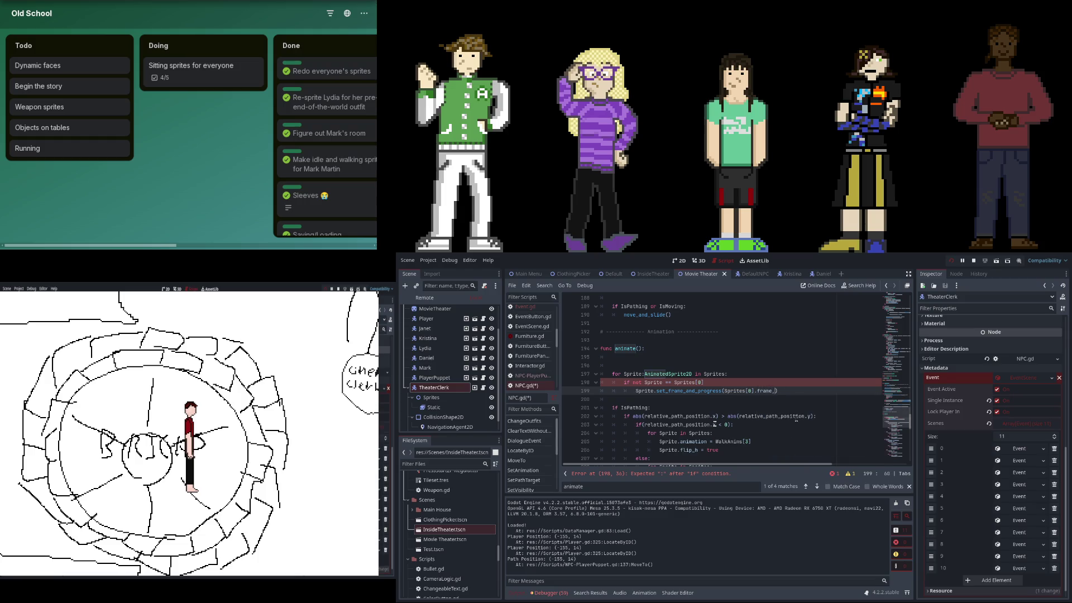
pyautogui.press('BackSpace')
pyautogui.press('BackSpace')
pyautogui.press('BackSpace')
pyautogui.write('ites[0].prog')
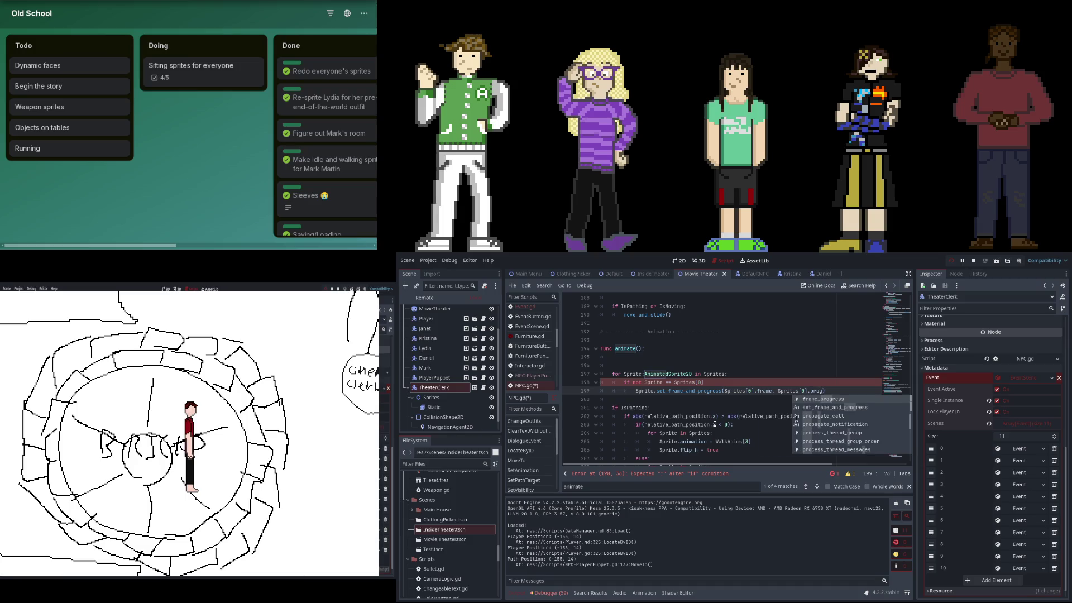
pyautogui.press('Return')
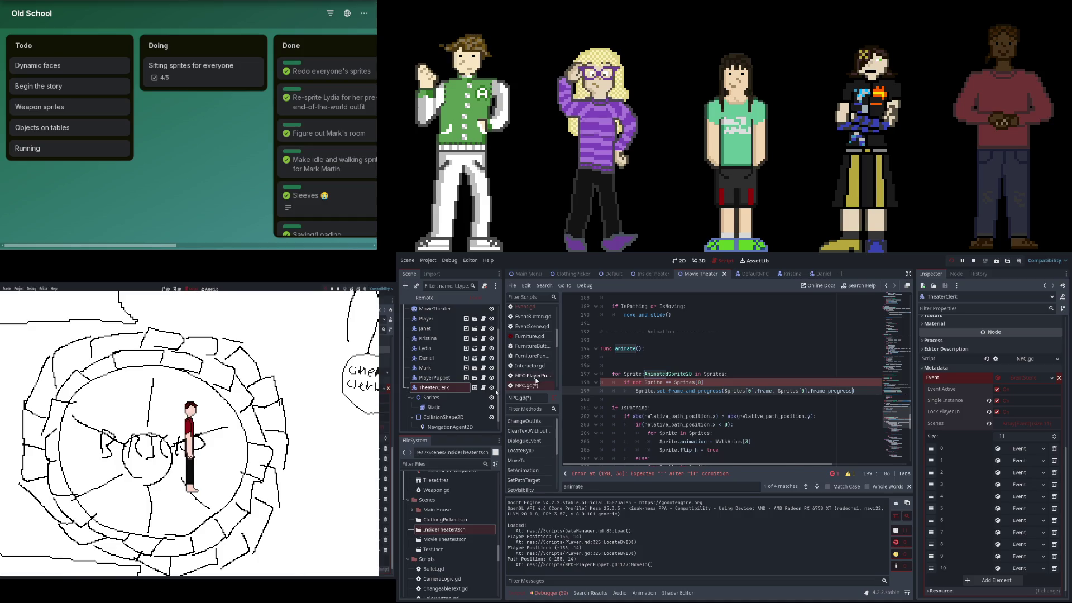
# - Compare against NPC-PlayerPuppet.gd, then start a Sprites[0].play call on line 196 of NPC.gd
pyautogui.click(533, 375)
pyautogui.scroll(20, 699, 389)
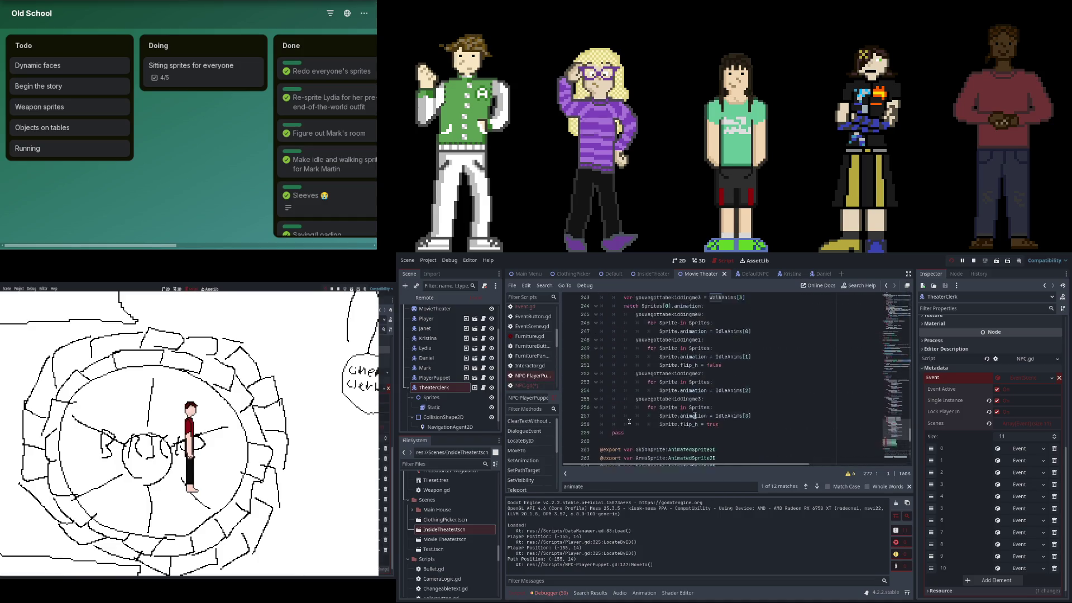
pyautogui.scroll(-5, 674, 418)
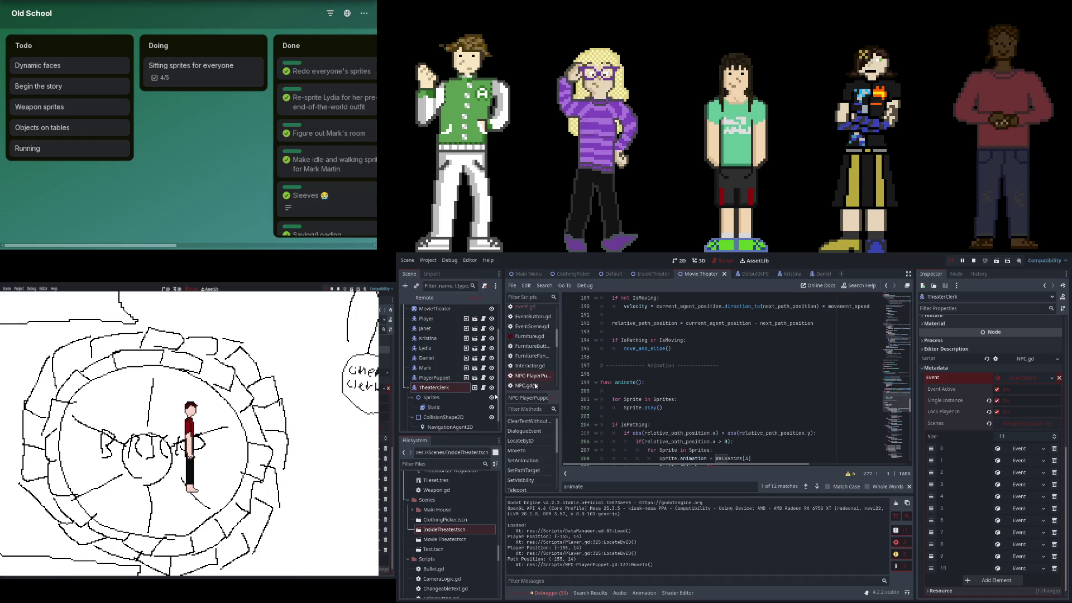
pyautogui.click(534, 384)
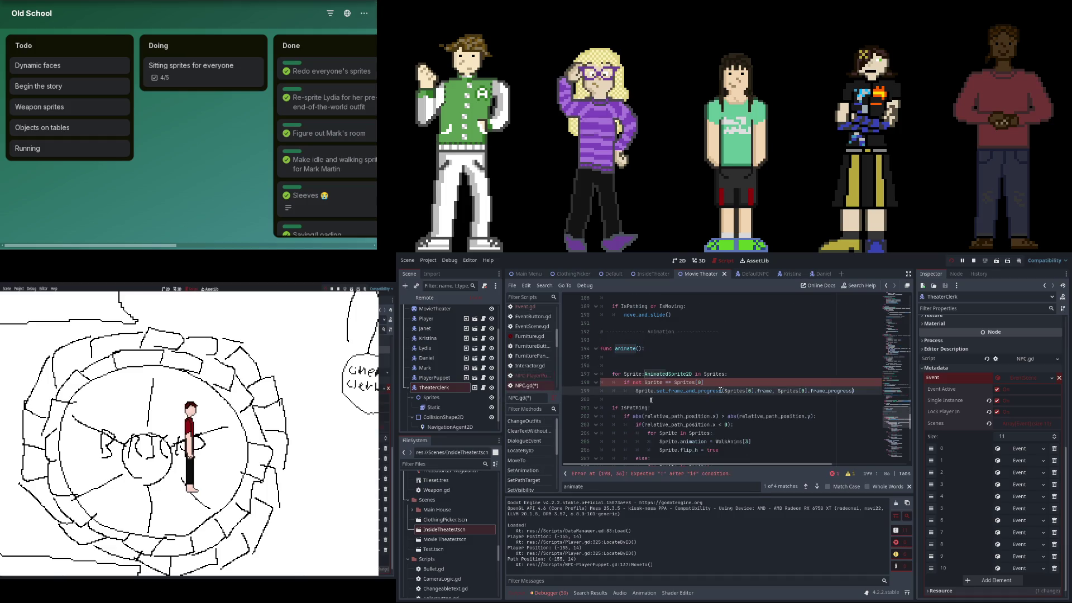
pyautogui.click(698, 366)
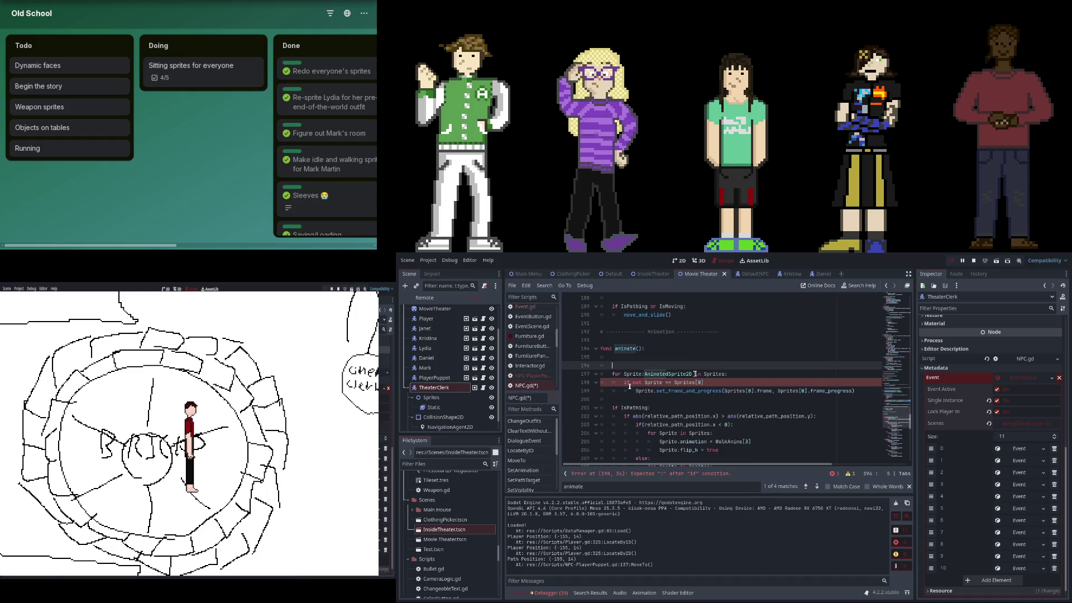
pyautogui.write('r')
pyautogui.press('Return')
pyautogui.write('lay')
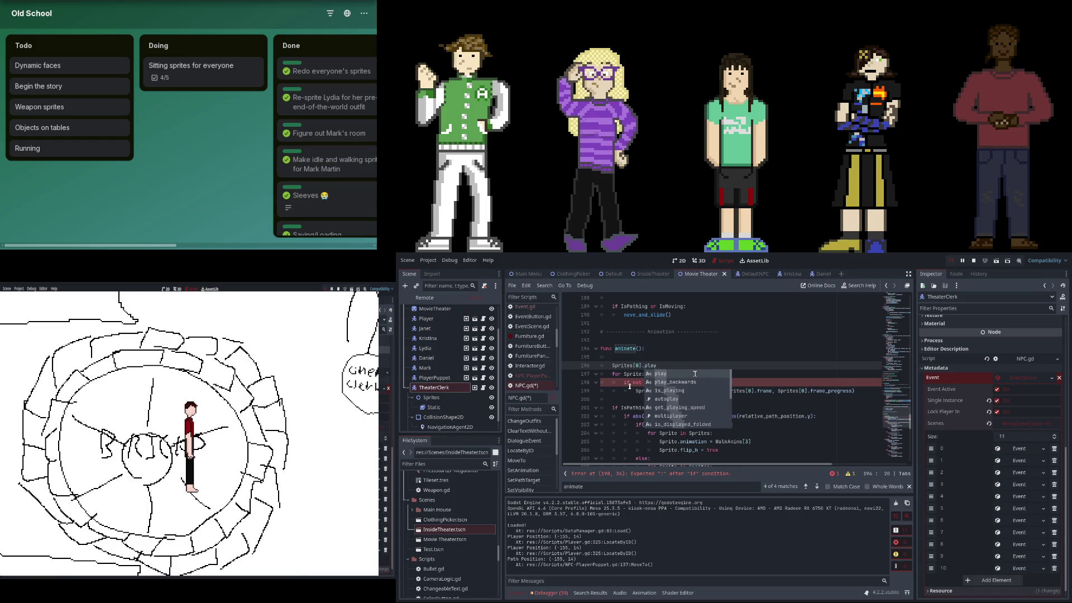
pyautogui.press('Escape')
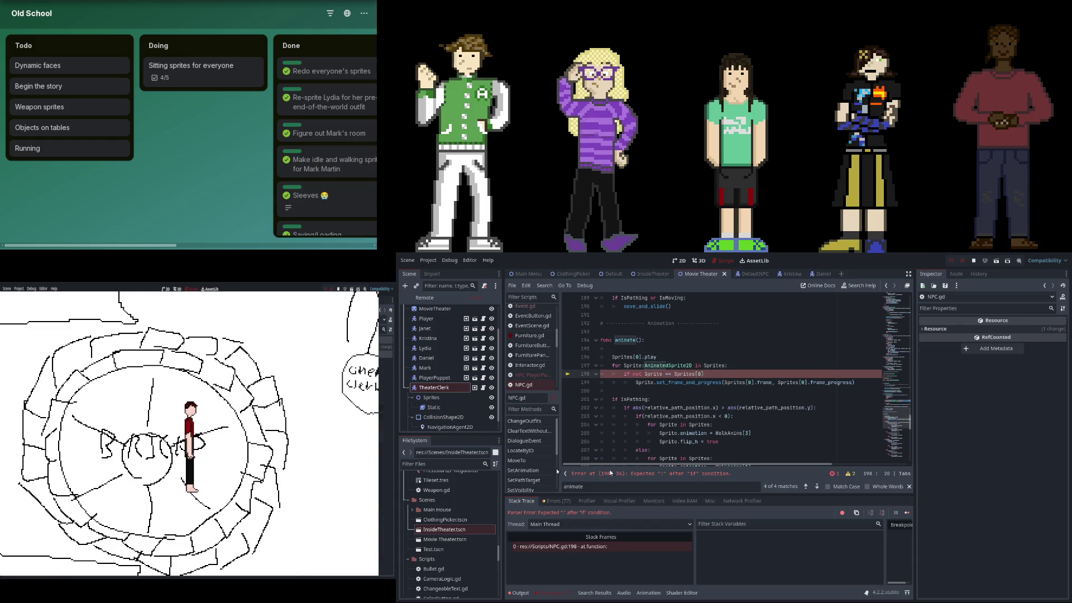
# - Review the debugger's errors and warnings, jump to a Player.gd warning, then return to Stack Trace
pyautogui.click(731, 372)
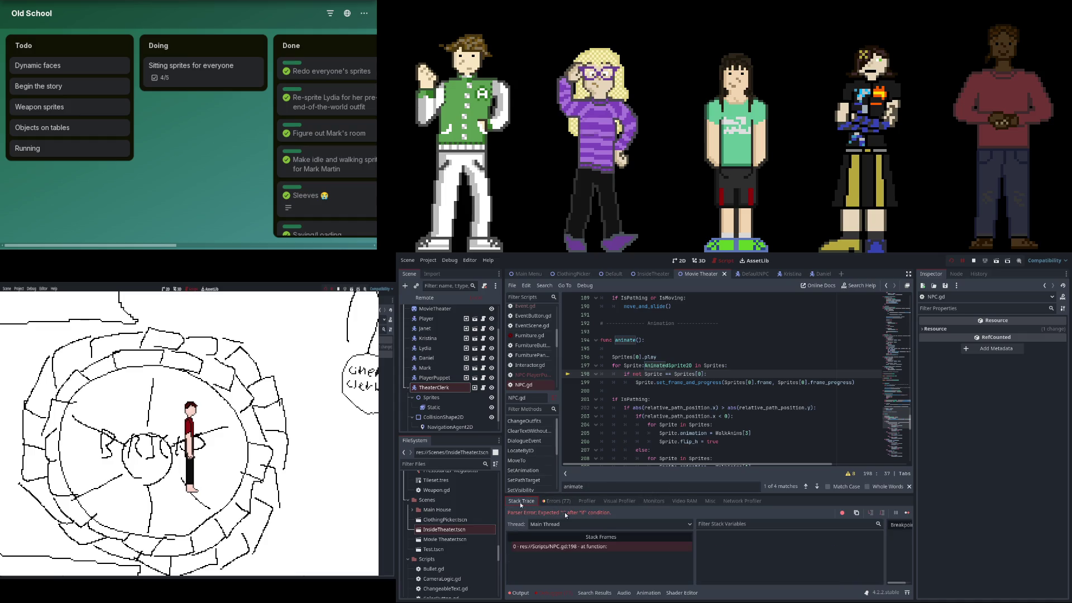
pyautogui.click(558, 501)
pyautogui.click(518, 502)
pyautogui.click(557, 500)
pyautogui.scroll(-3, 814, 536)
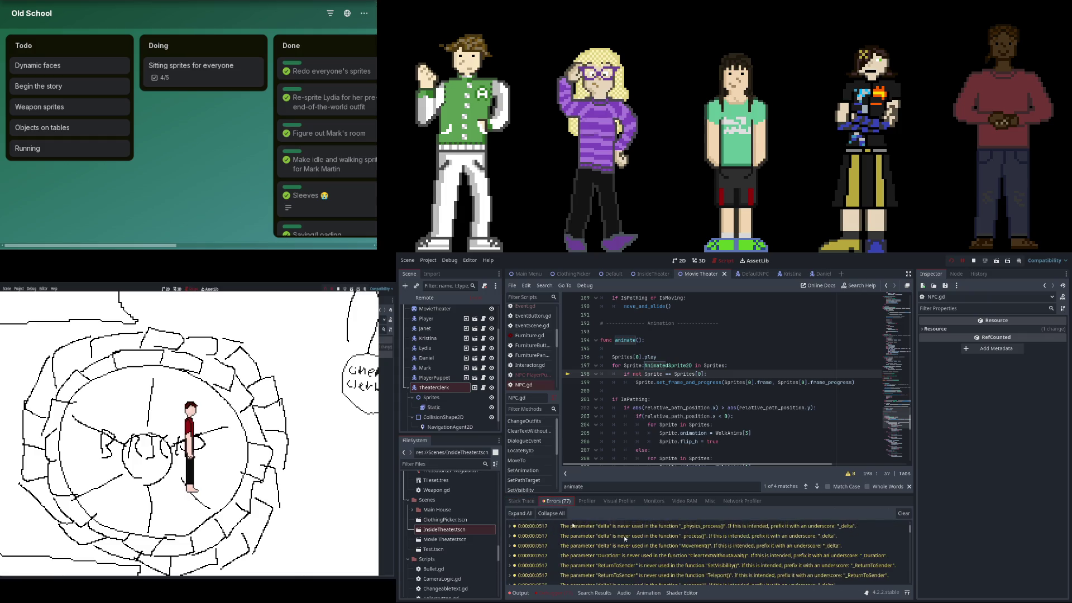
pyautogui.click(807, 525)
pyautogui.scroll(-10, 893, 549)
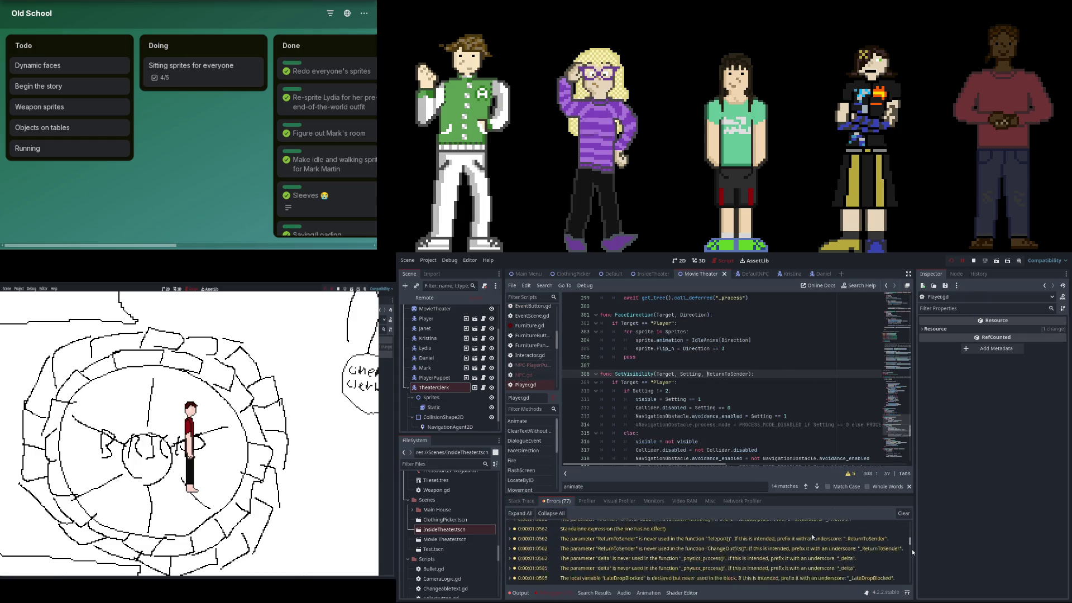
pyautogui.scroll(1, 903, 568)
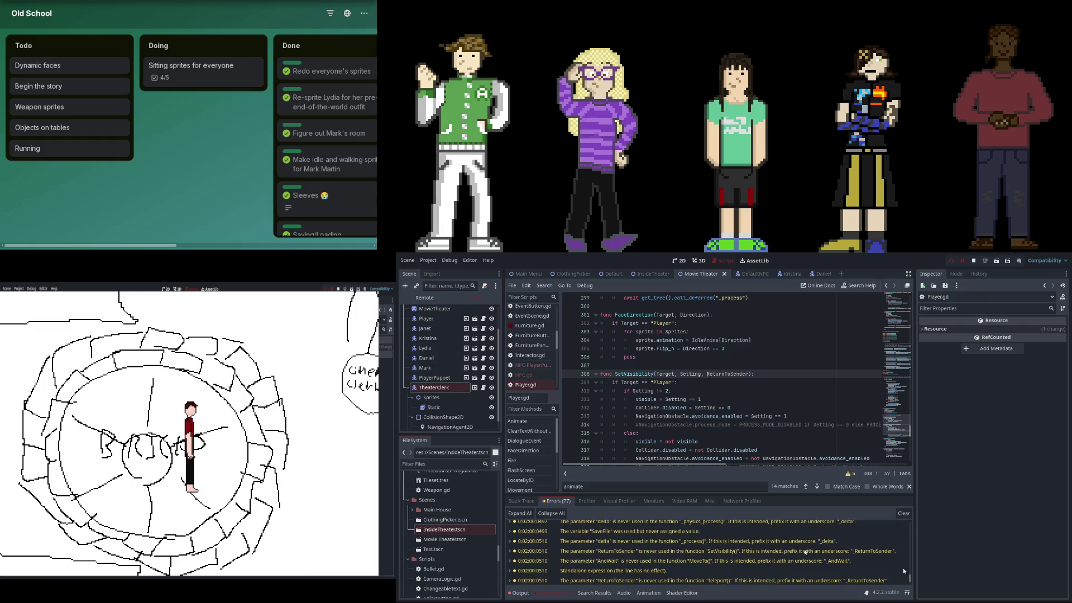
pyautogui.scroll(3, 902, 568)
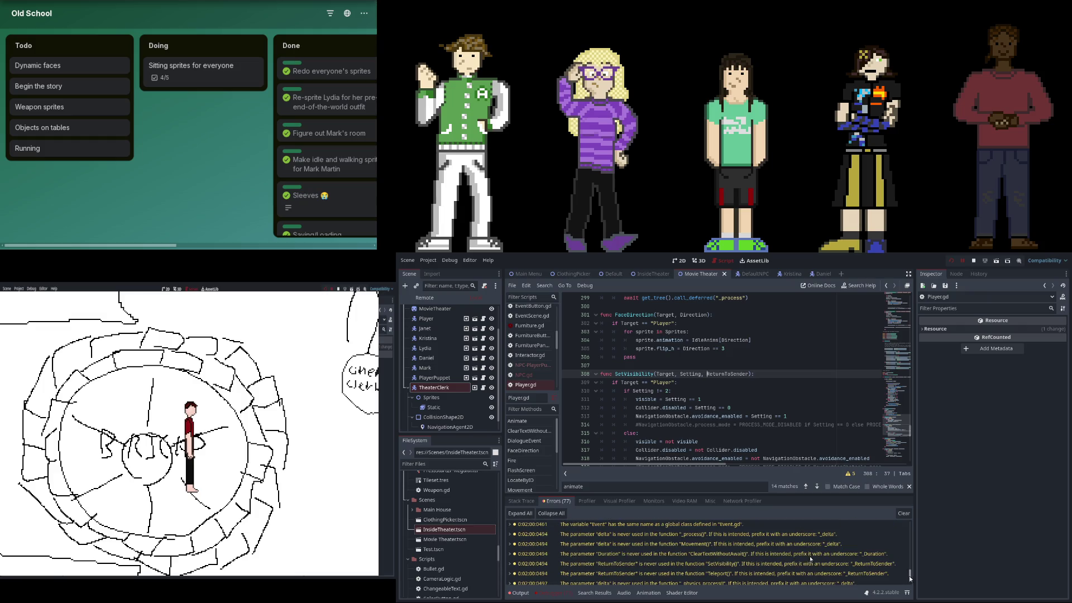
pyautogui.moveTo(909, 573); pyautogui.dragTo(912, 531)
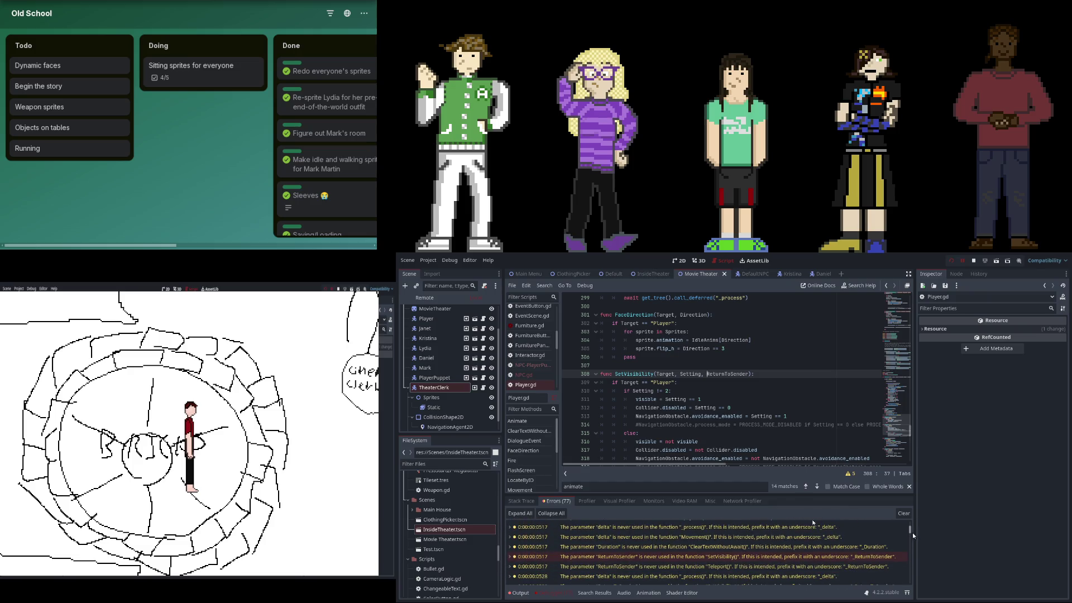
pyautogui.click(523, 500)
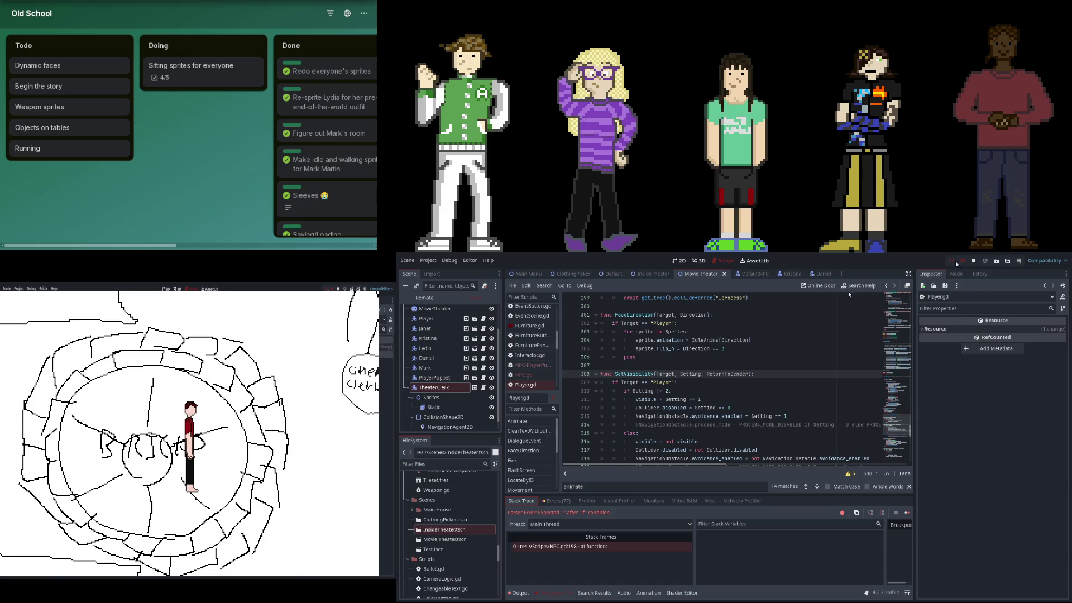
# - Restart the game with F8 and F5, load a game, check the debugger errors, and reopen NPC.gd animate()
pyautogui.press('F8')
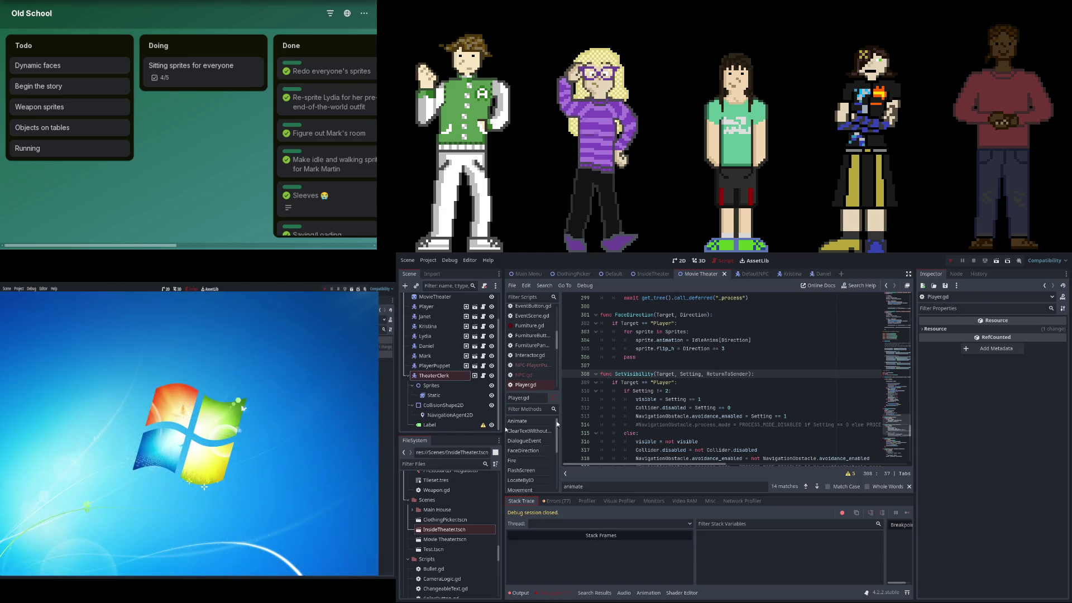
pyautogui.press('F5')
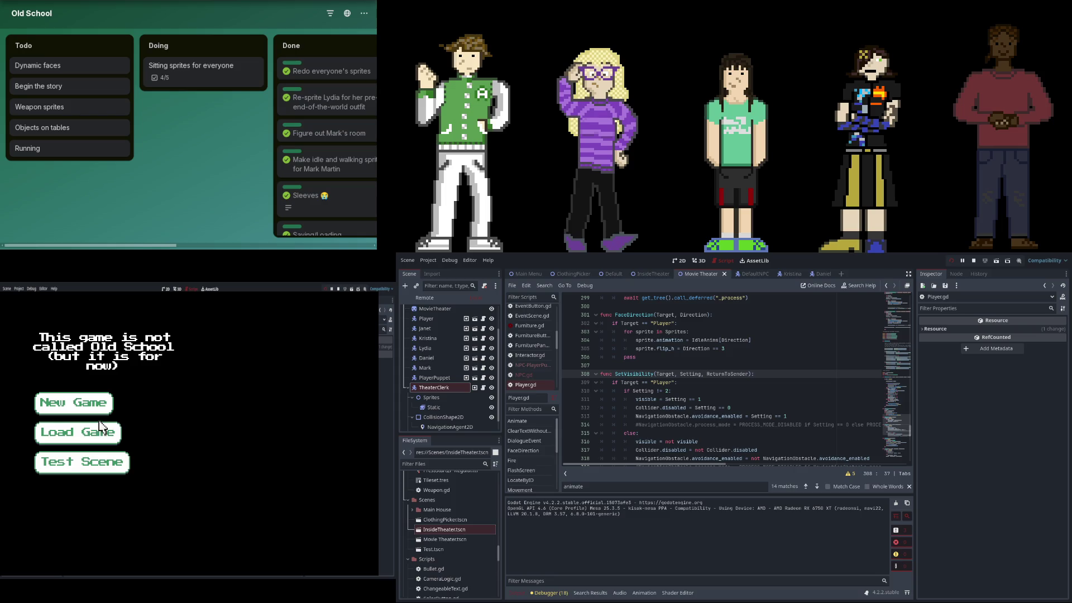
pyautogui.click(99, 424)
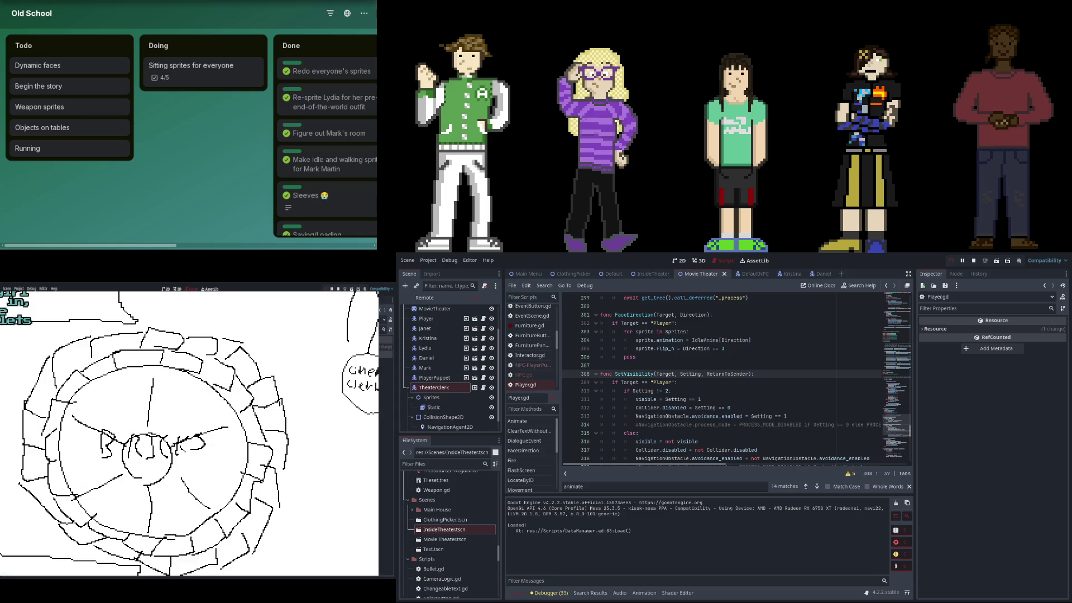
pyautogui.click(553, 591)
pyautogui.click(556, 501)
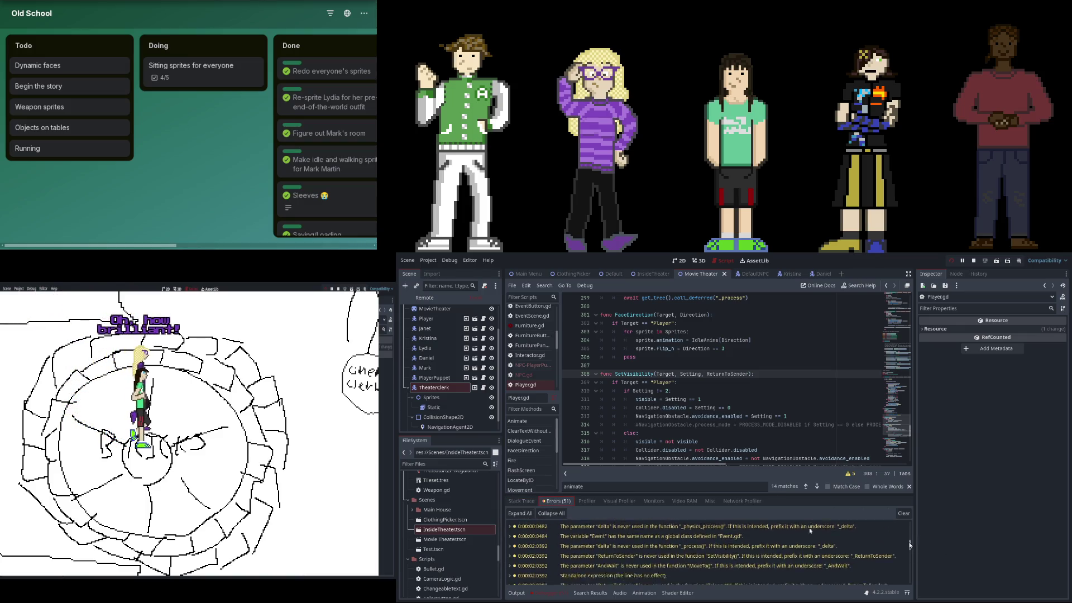
pyautogui.scroll(-5, 818, 545)
pyautogui.scroll(10, 819, 546)
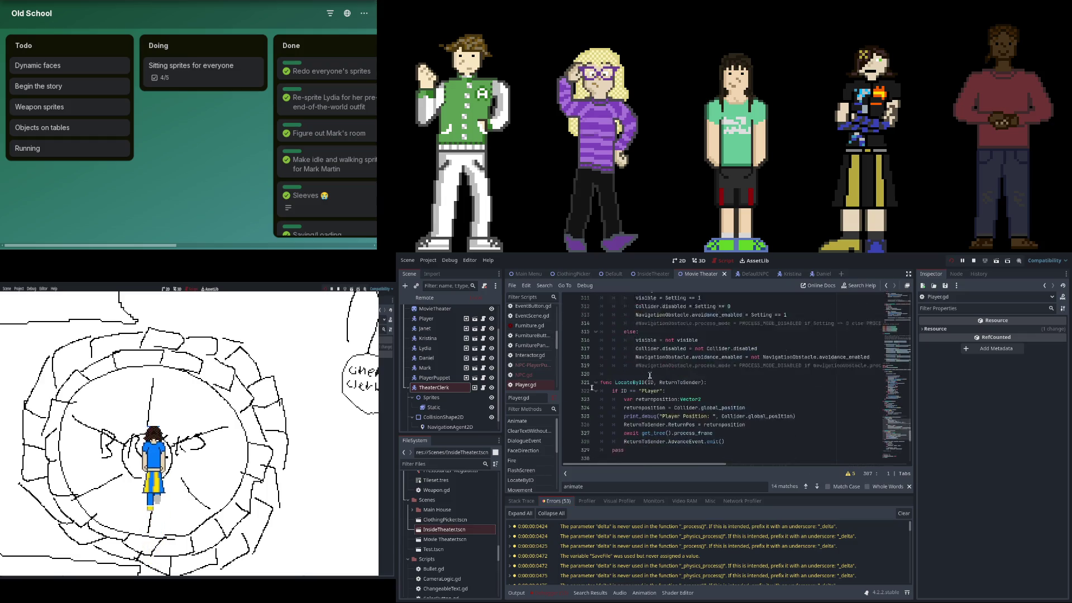
pyautogui.click(527, 375)
# - Use undo and redo to remove the Sprites[0].play line from animate()
pyautogui.hotkey('ctrl', 'z')
pyautogui.hotkey('ctrl', 'z')
pyautogui.hotkey('ctrl', 'z')
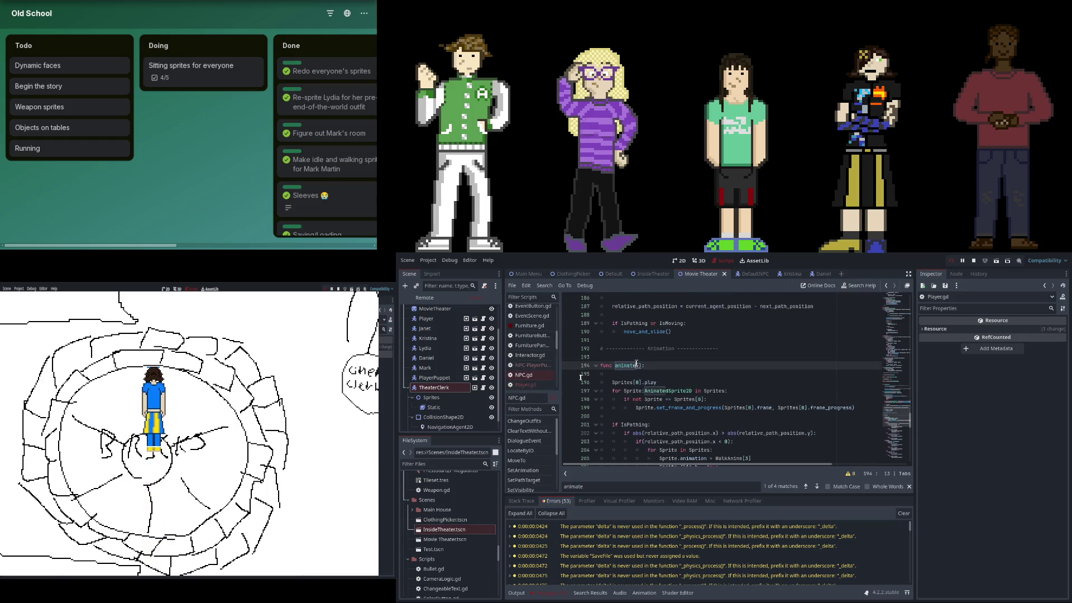
pyautogui.hotkey('ctrl', 'z')
pyautogui.hotkey('ctrl', 'z')
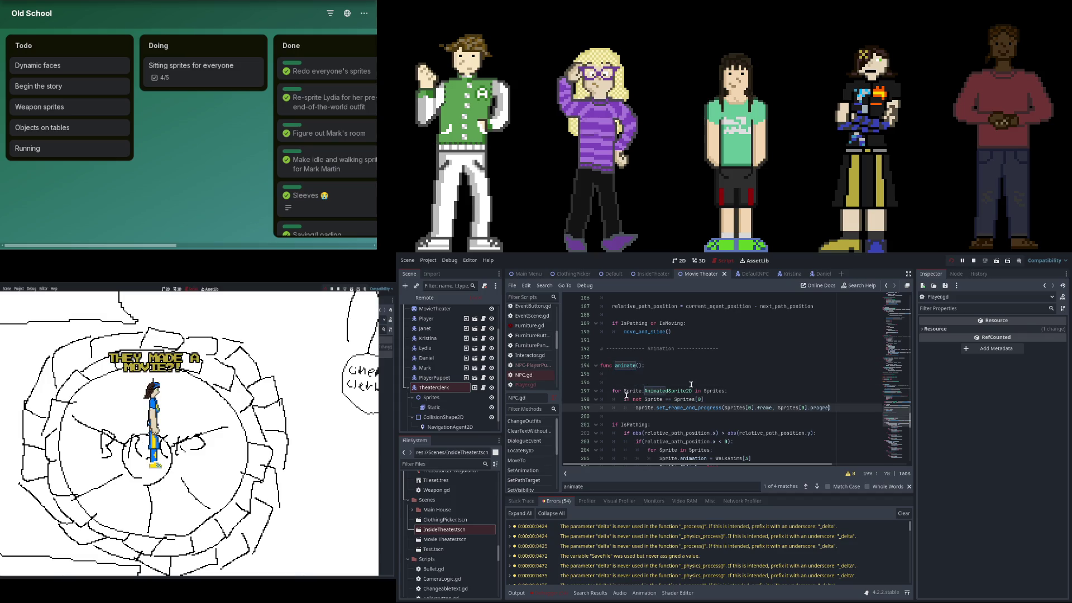
pyautogui.hotkey('ctrl', 'shift', 'z')
pyautogui.hotkey('ctrl', 'shift', 'z')
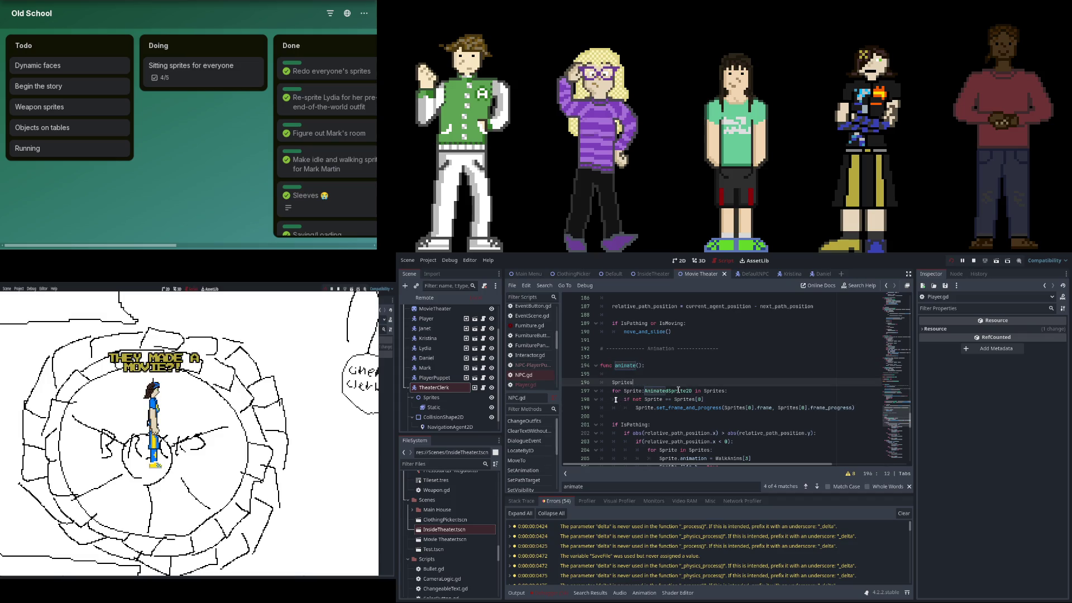
pyautogui.hotkey('ctrl', 'z')
pyautogui.hotkey('ctrl', 'z')
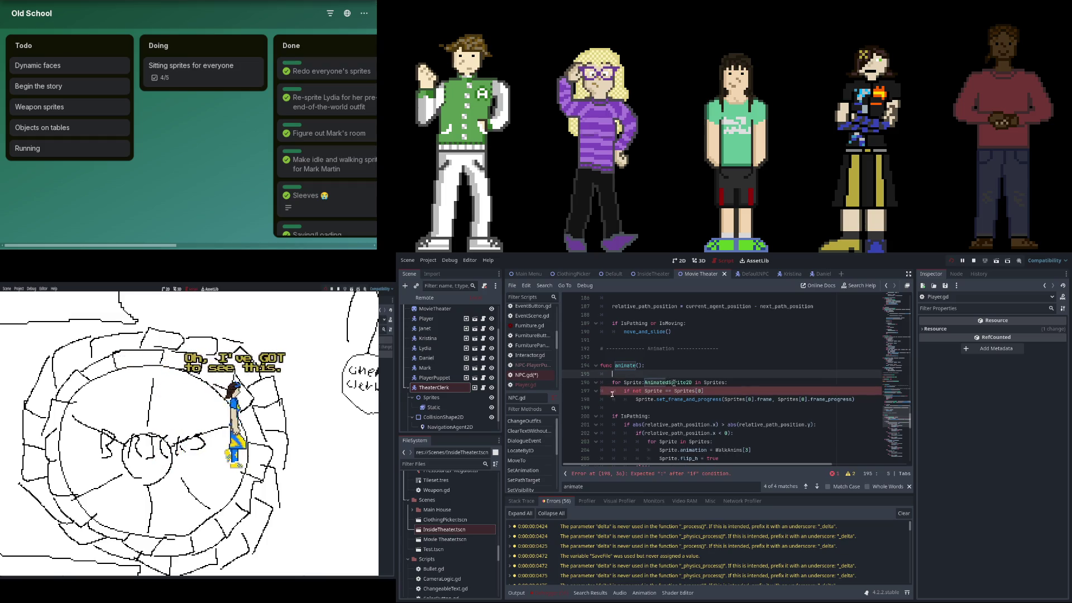
# - Add Sprite.play() inside the for loop and save NPC.gd
pyautogui.click(742, 383)
pyautogui.press('Return')
pyautogui.write('Sprei')
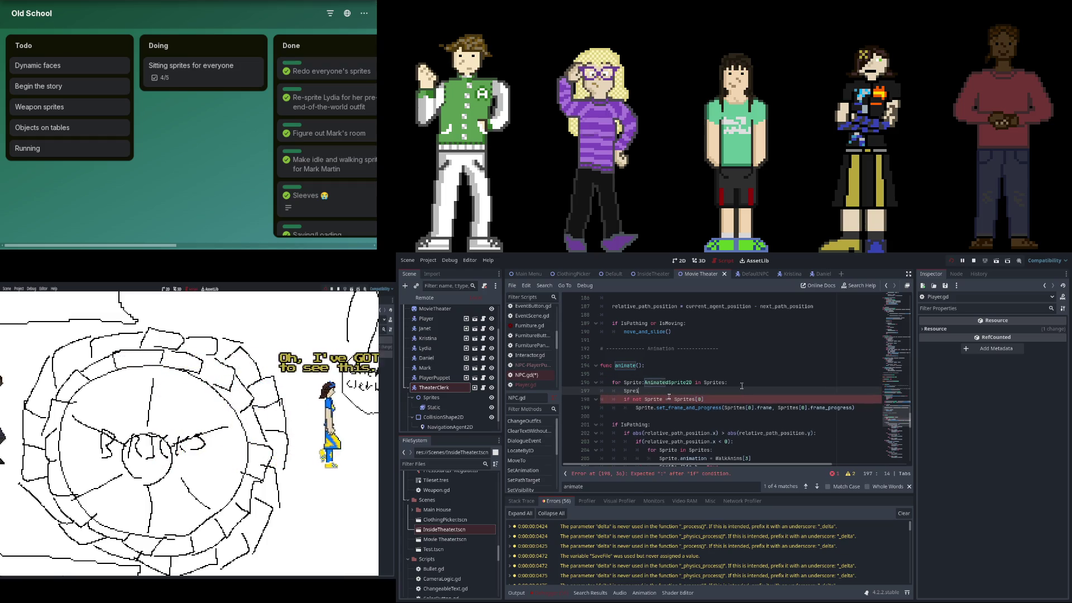
pyautogui.press('BackSpace')
pyautogui.press('BackSpace')
pyautogui.write('i')
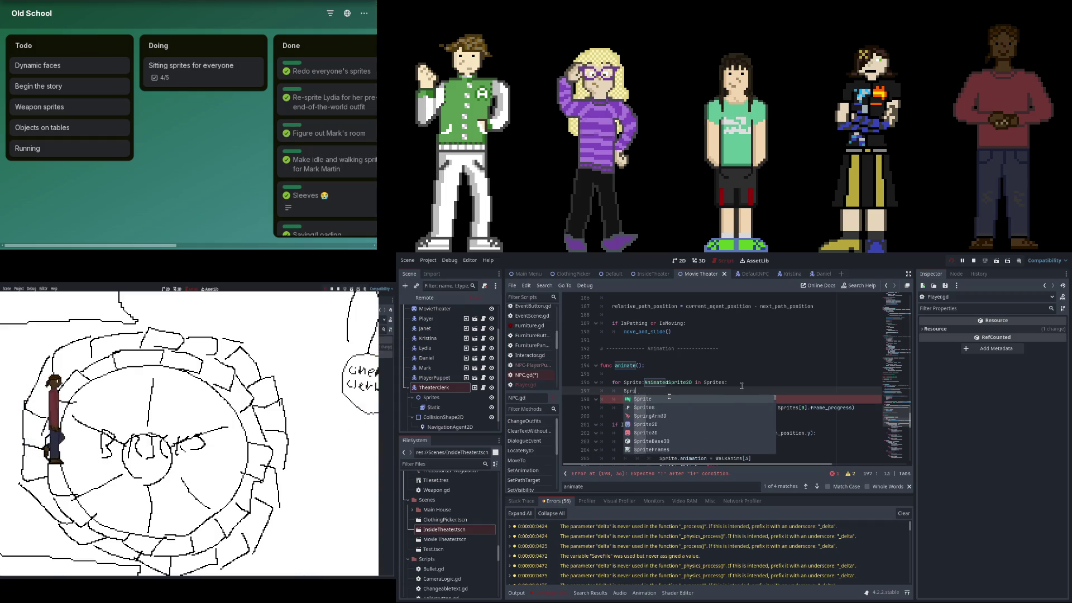
pyautogui.press('Return')
pyautogui.write('.pl')
pyautogui.press('Return')
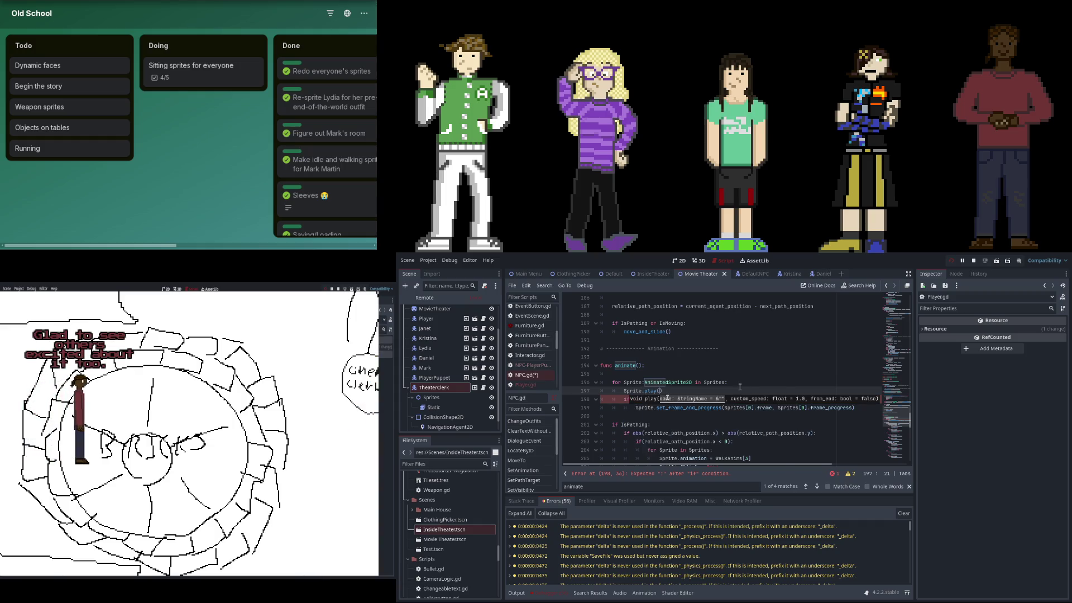
pyautogui.hotkey('ctrl', 's')
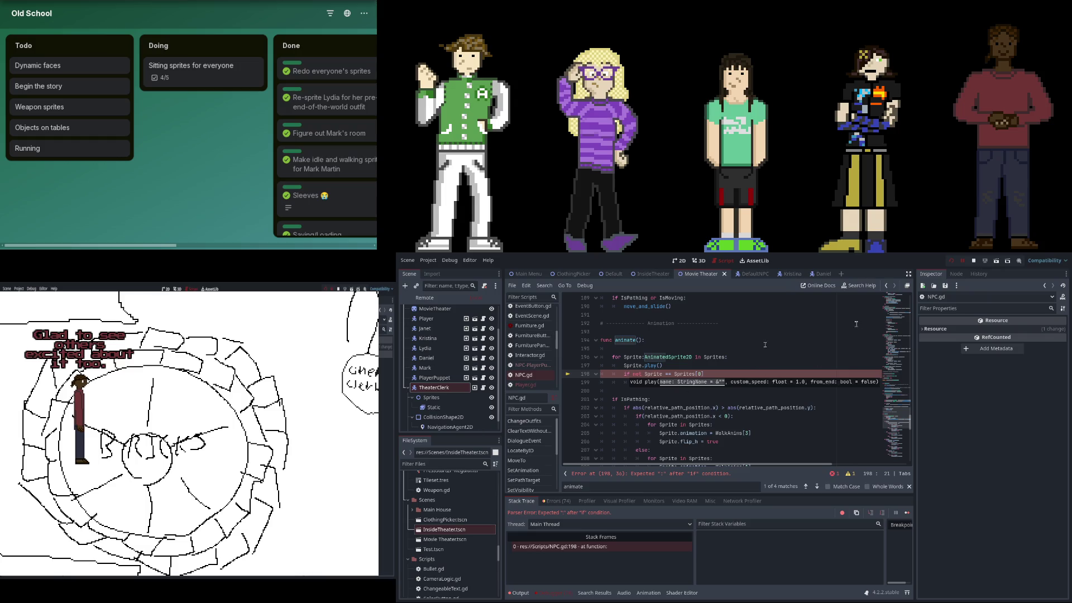
# - Add the missing colon to line 198's if condition, then stop and rerun the game
pyautogui.click(714, 373)
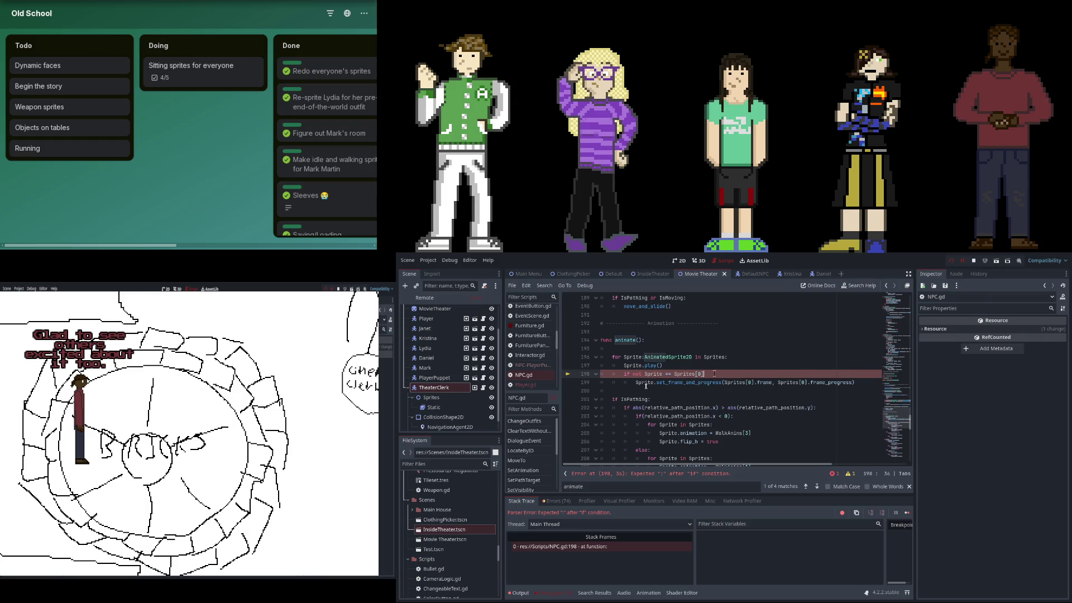
pyautogui.click(950, 262)
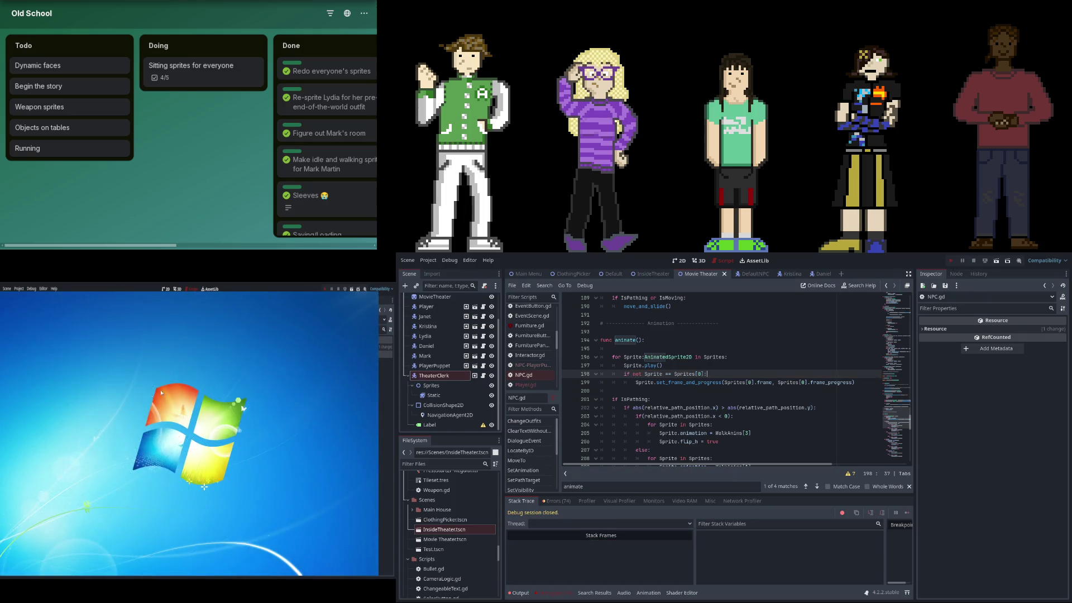
pyautogui.click(111, 434)
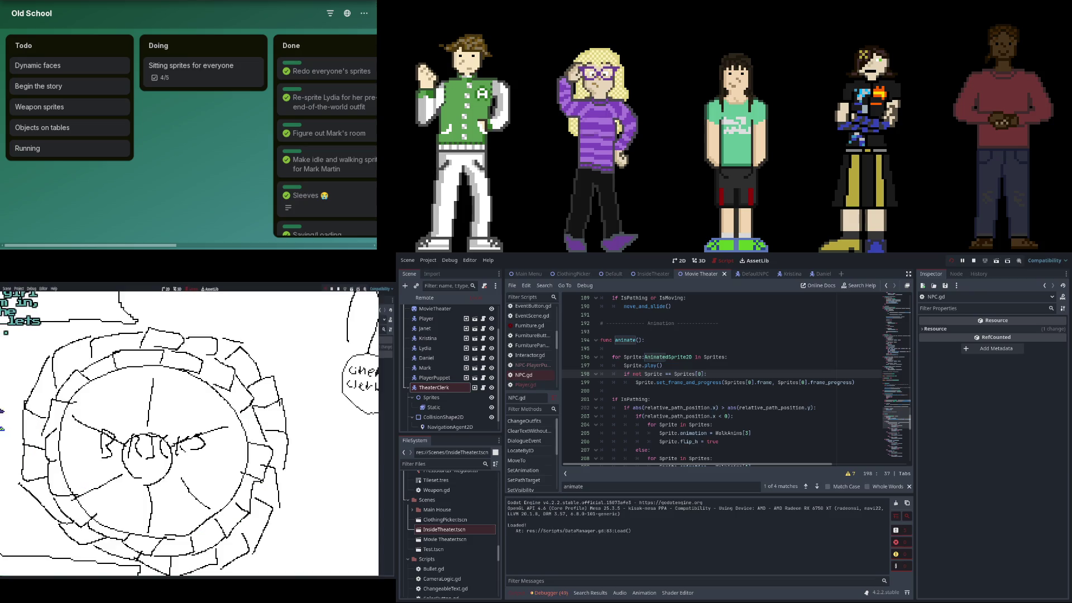
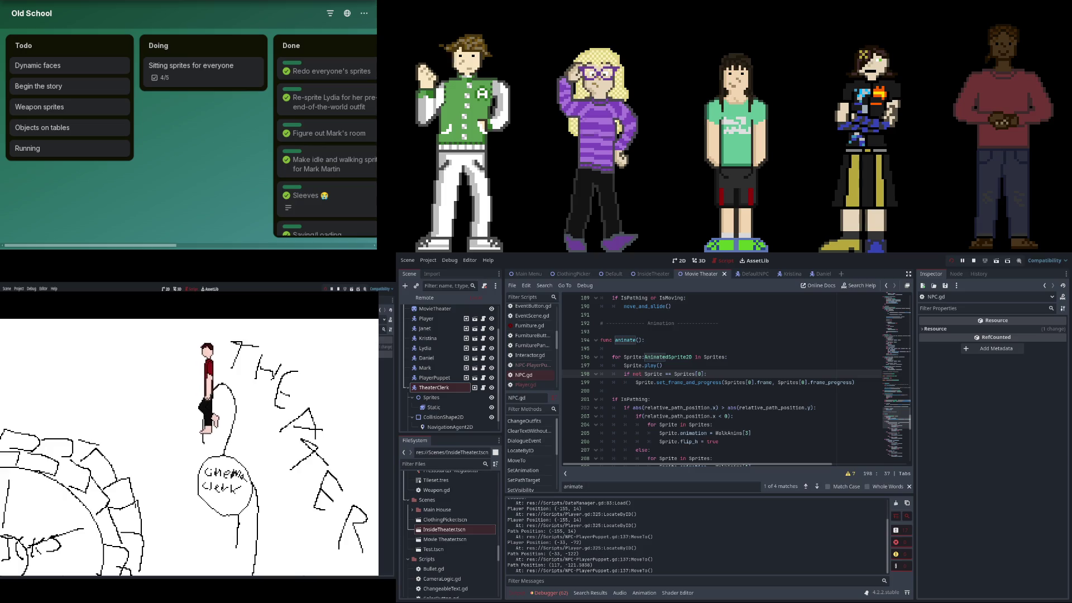
# - Let the game crash at Event.gd line 206 and select CurrentManager in the failing line
pyautogui.scroll(-3, 697, 394)
pyautogui.scroll(-13, 697, 397)
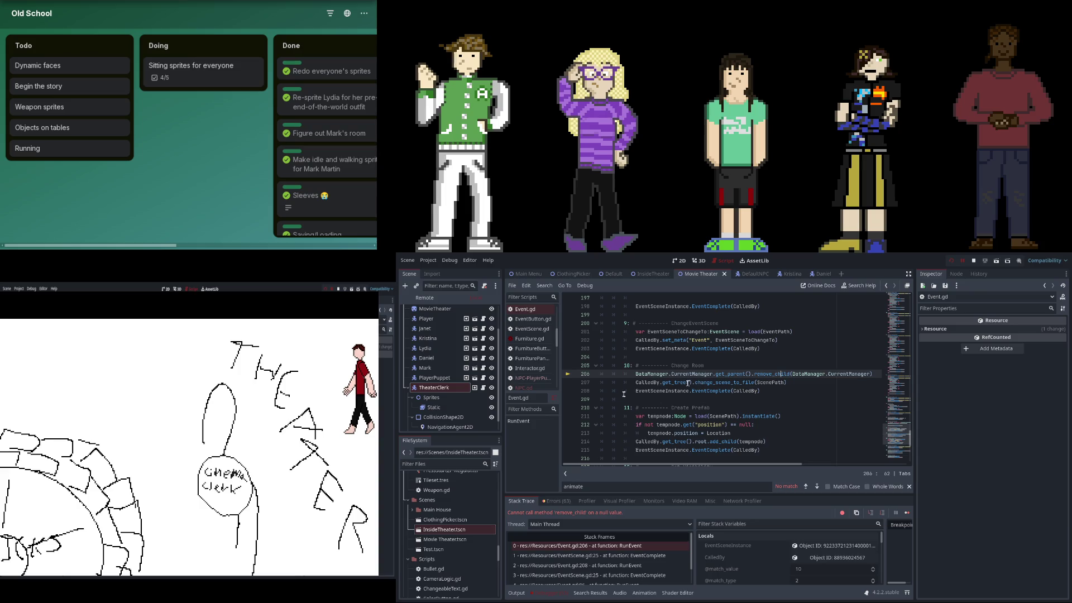
pyautogui.doubleClick(686, 373)
# - Show the Remote scene tree, expand MovieTheater and view SceneManager's live properties
pyautogui.scroll(3, 530, 352)
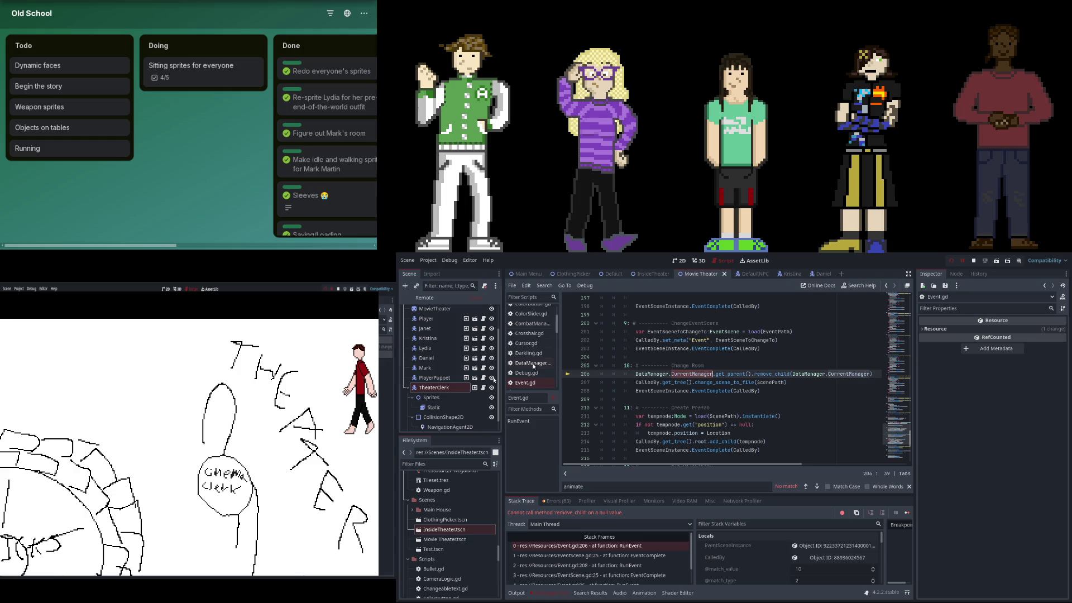
pyautogui.click(426, 298)
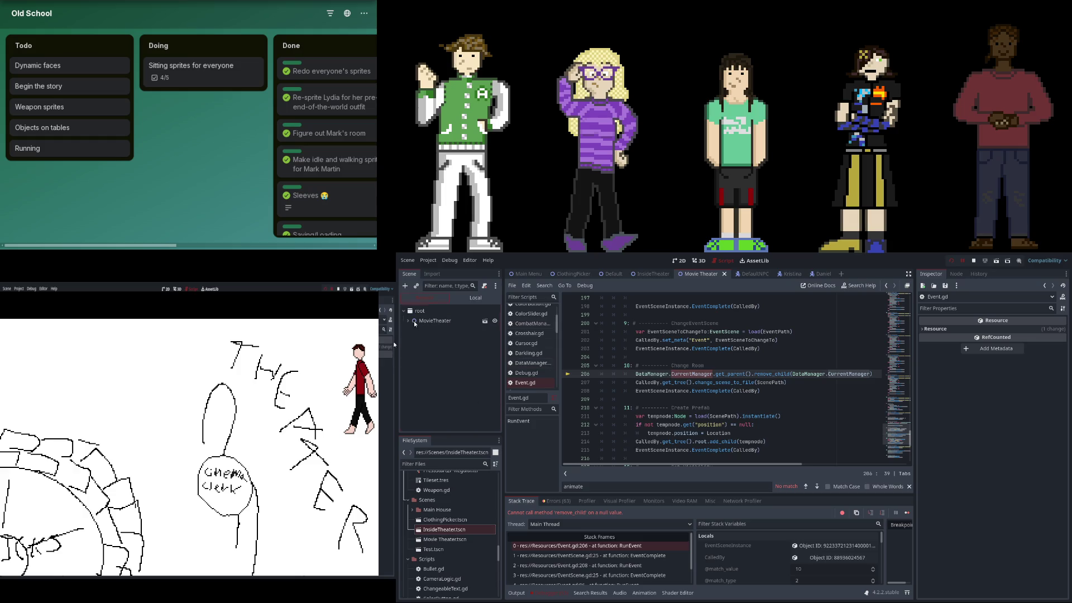
pyautogui.click(414, 320)
pyautogui.click(419, 341)
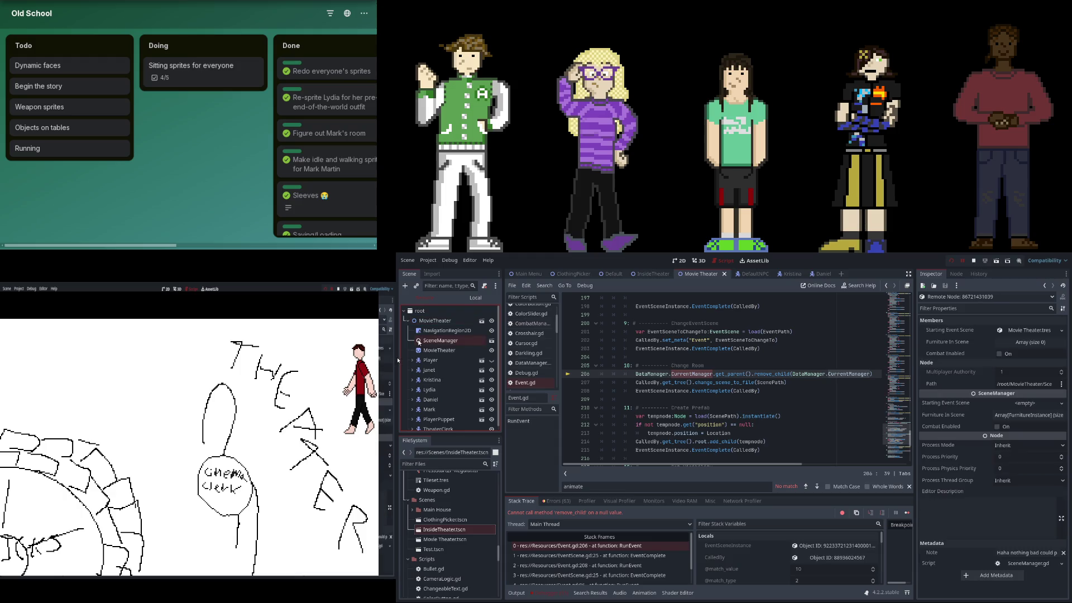
pyautogui.scroll(-1, 418, 342)
pyautogui.scroll(1, 424, 333)
# - Reselect CurrentManager on line 206 of Event.gd
pyautogui.click(707, 376)
pyautogui.doubleClick(688, 373)
pyautogui.scroll(4, 623, 384)
pyautogui.scroll(3, 551, 336)
pyautogui.scroll(-3, 533, 347)
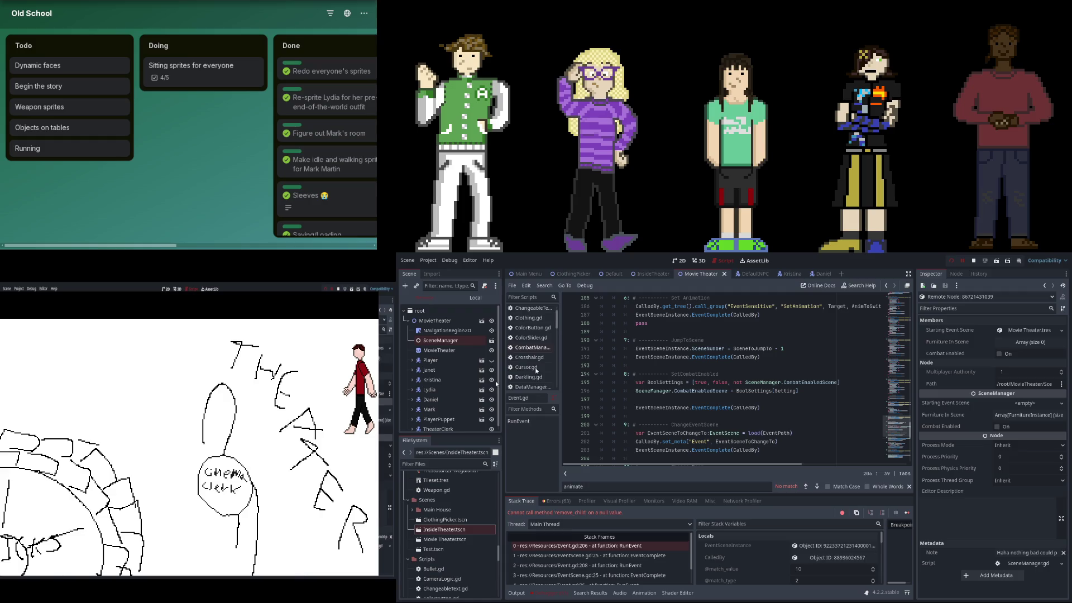
# - Open DataManager.gd and review CurrentManager's static declaration and its assignment to self in _init
pyautogui.click(532, 355)
pyautogui.scroll(-10, 735, 377)
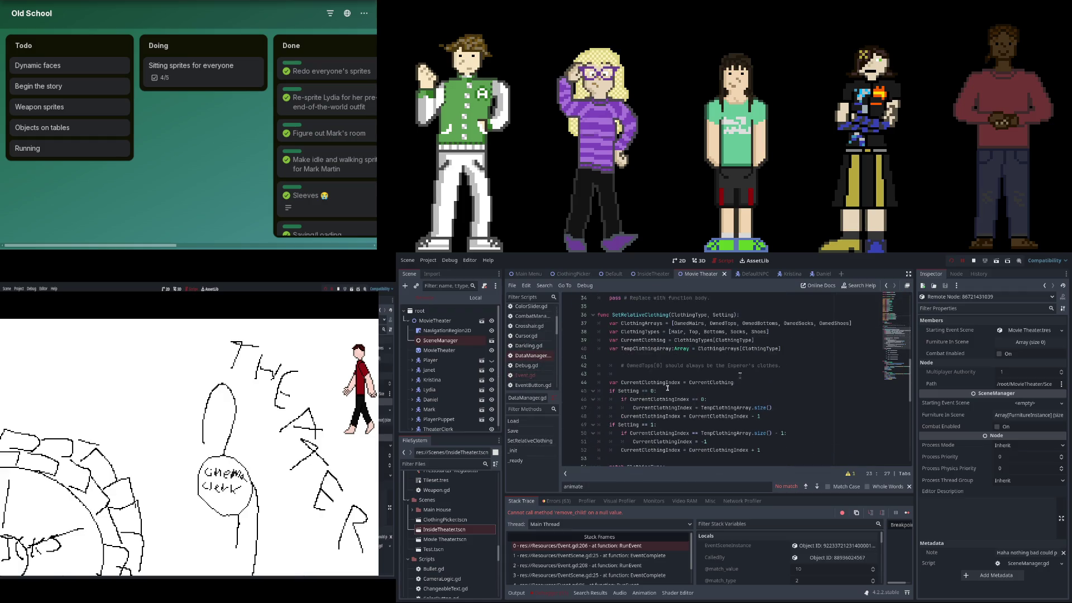
pyautogui.scroll(8, 668, 388)
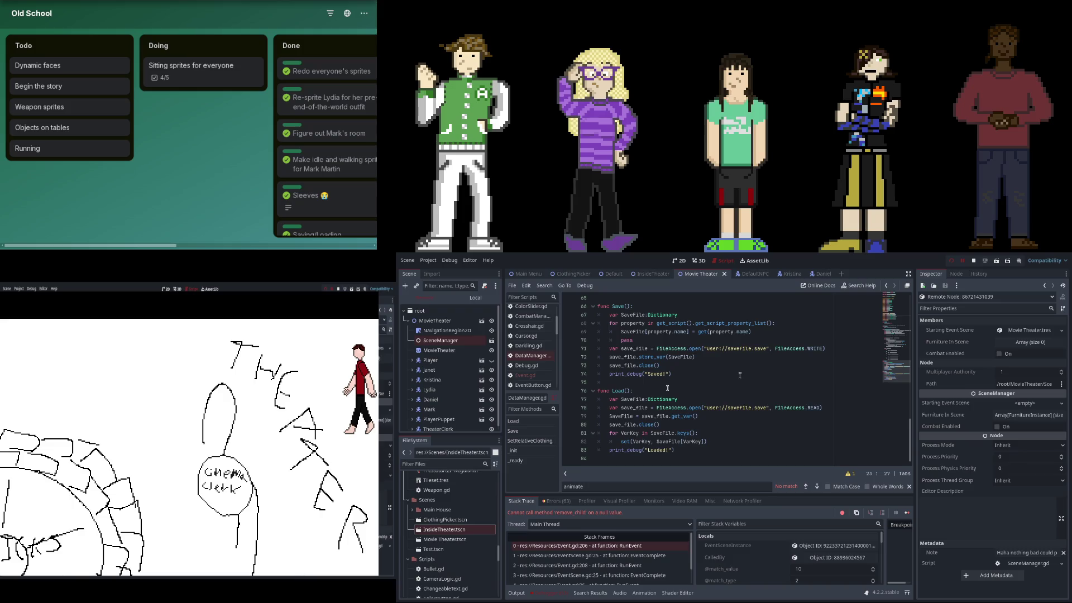
pyautogui.scroll(1, 667, 387)
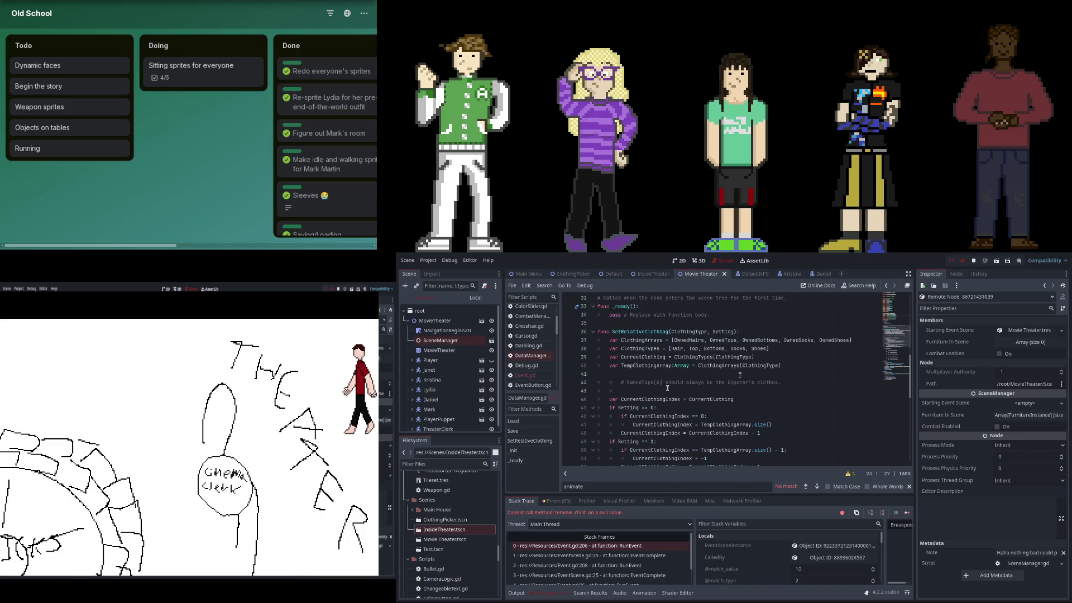
pyautogui.scroll(4, 648, 397)
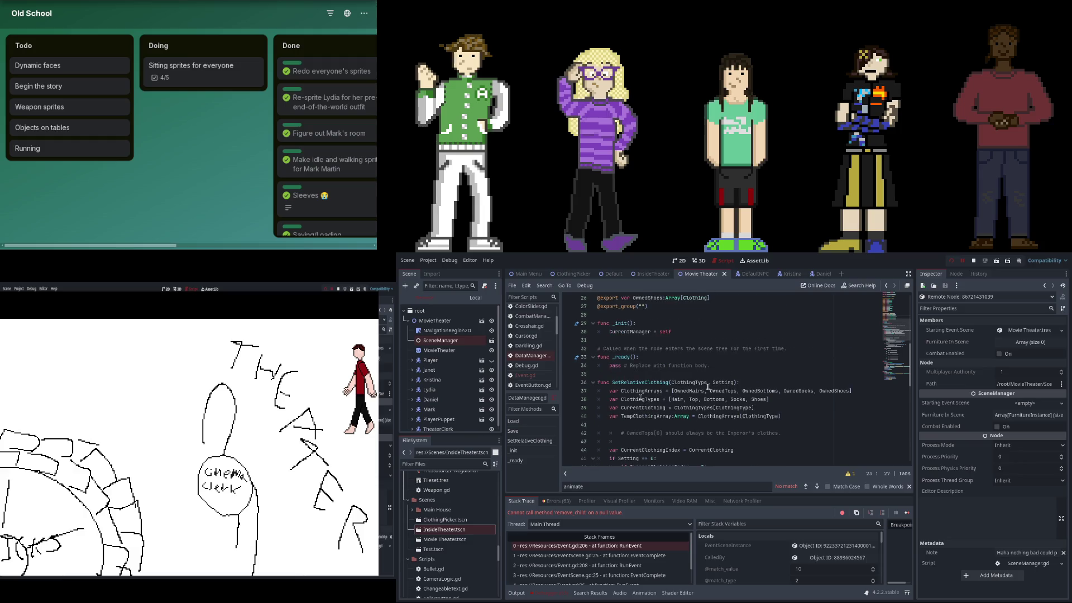
pyautogui.doubleClick(622, 383)
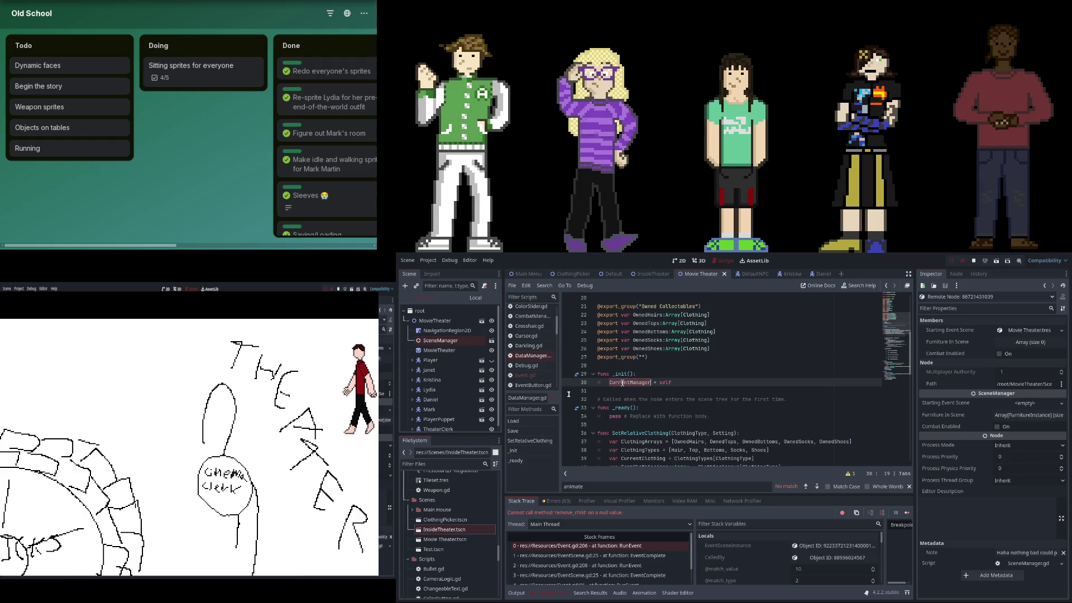
pyautogui.scroll(3, 617, 357)
pyautogui.scroll(3, 617, 351)
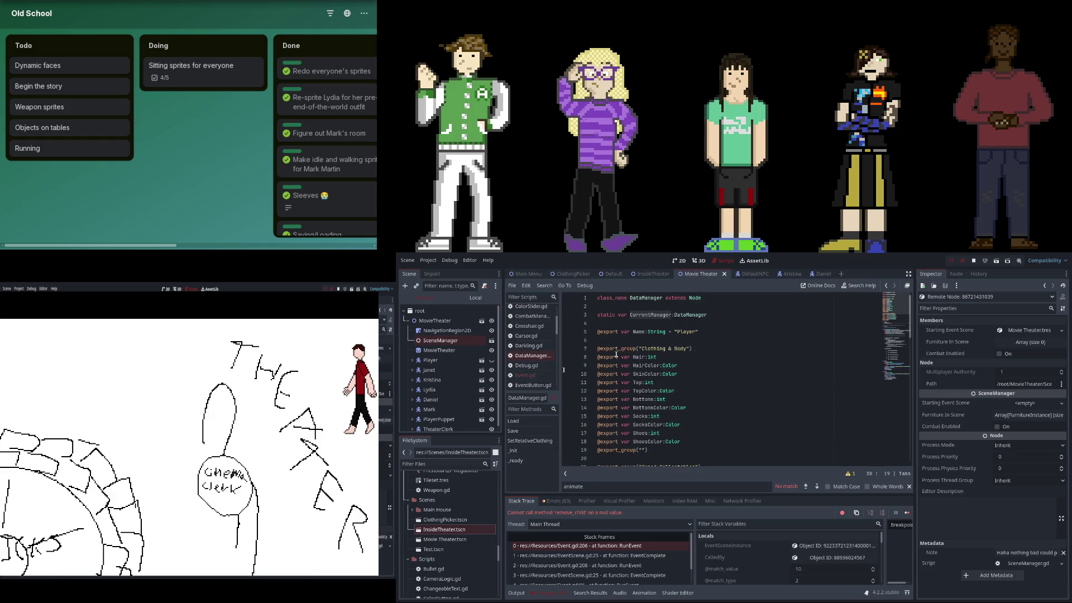
pyautogui.doubleClick(607, 315)
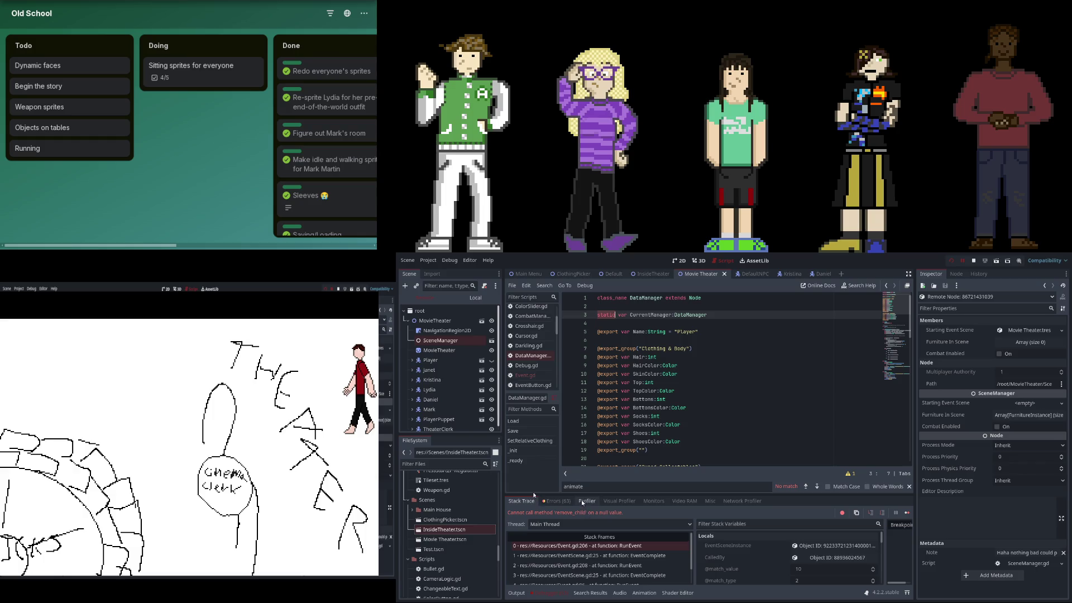
# - Return to Event.gd and examine the DataManager.CurrentManager reference on line 206
pyautogui.scroll(-1, 531, 346)
pyautogui.click(525, 365)
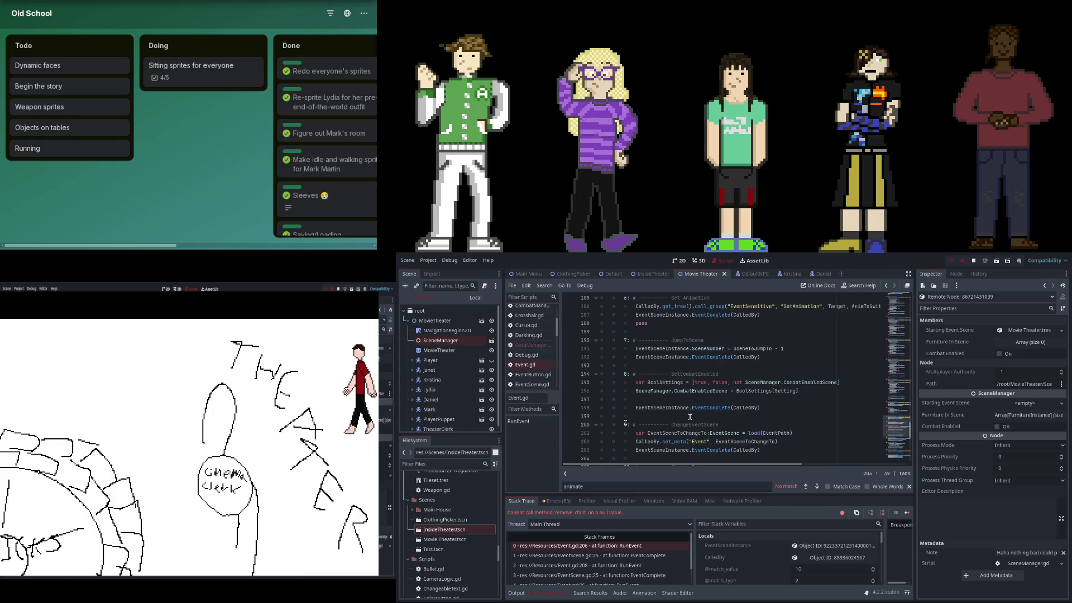
pyautogui.scroll(-3, 688, 425)
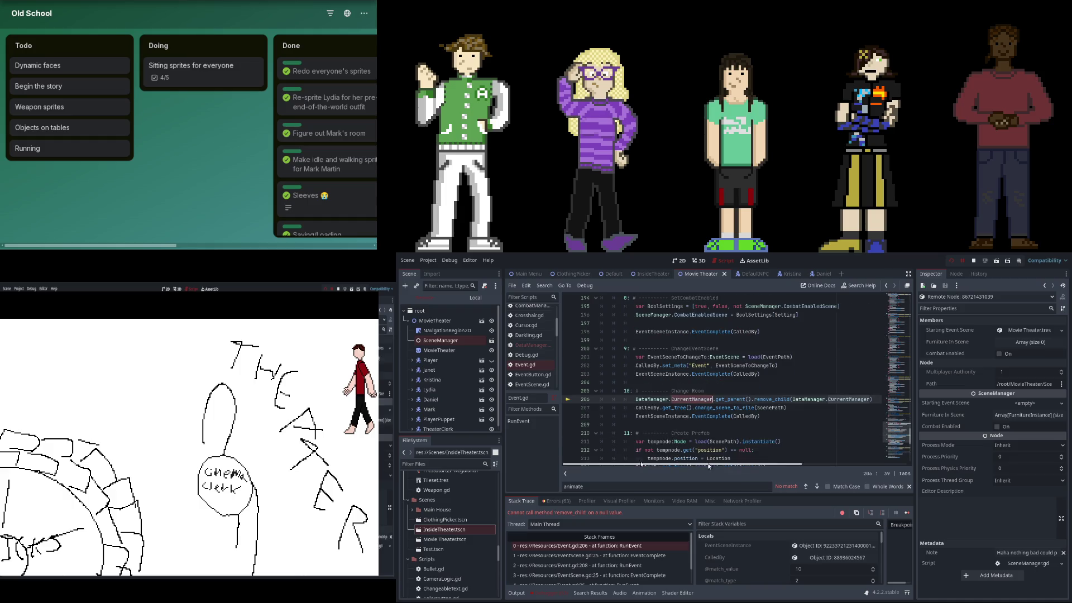
pyautogui.click(825, 400)
pyautogui.press('Left')
pyautogui.press('Left')
pyautogui.press('Left')
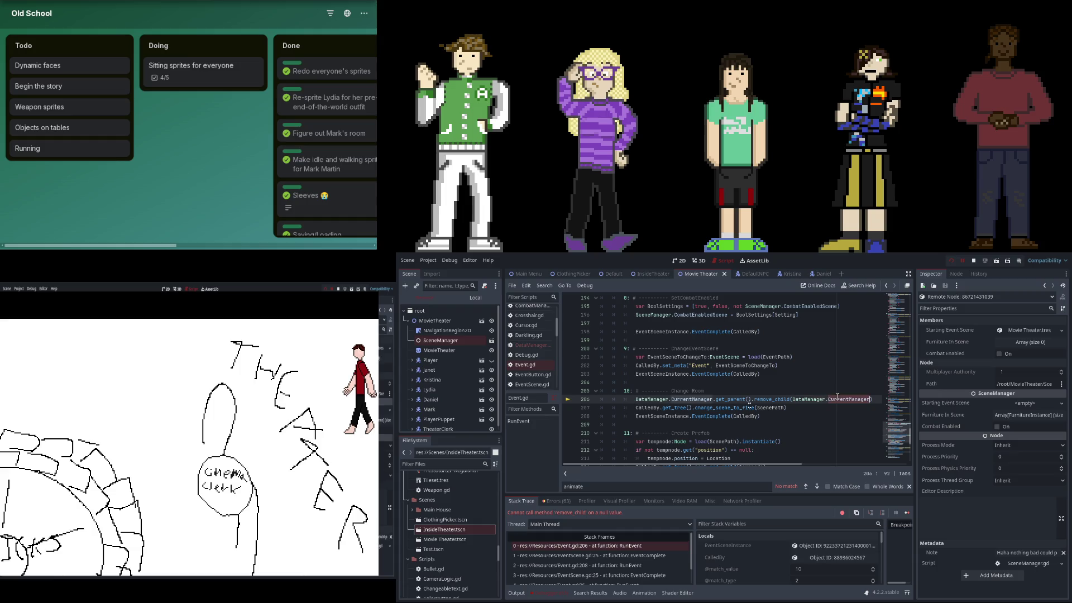
pyautogui.hotkey('ctrl', 'd')
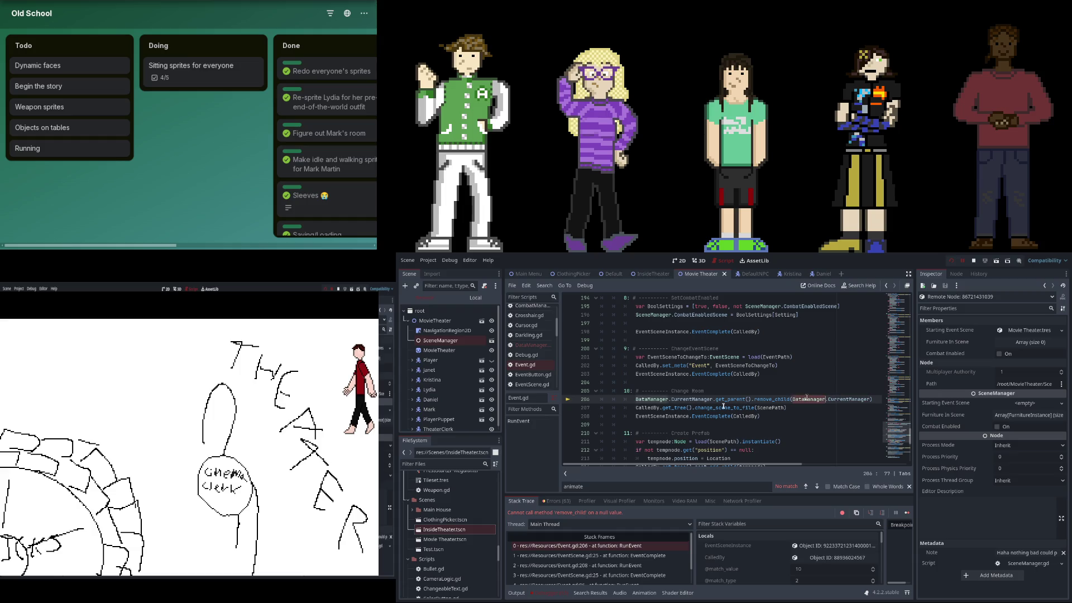
pyautogui.hotkey('ctrl', 'shift', 'Right')
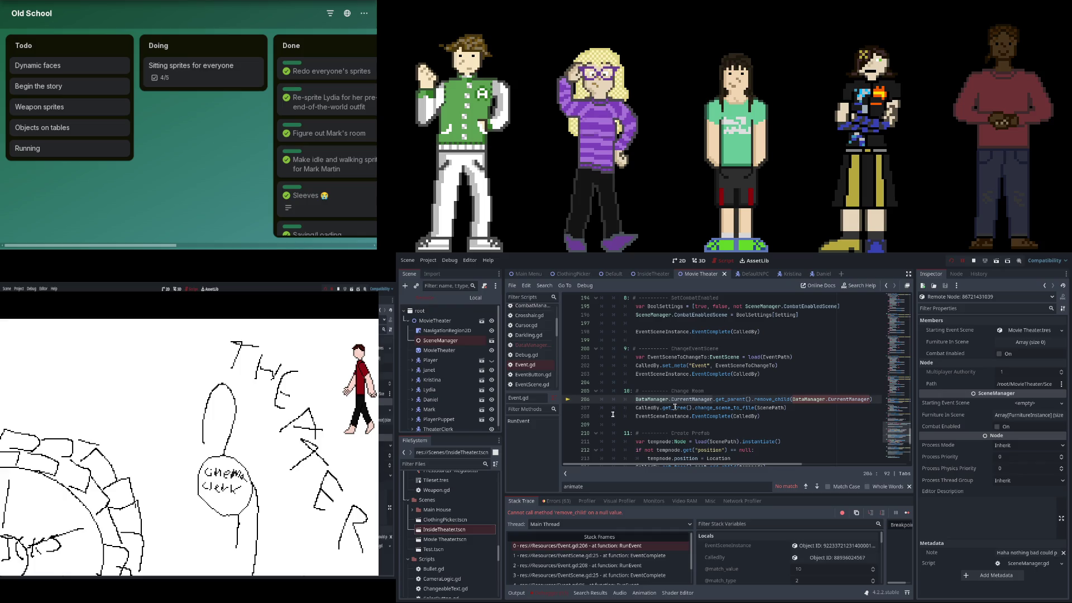
pyautogui.press('Left')
pyautogui.press('Home')
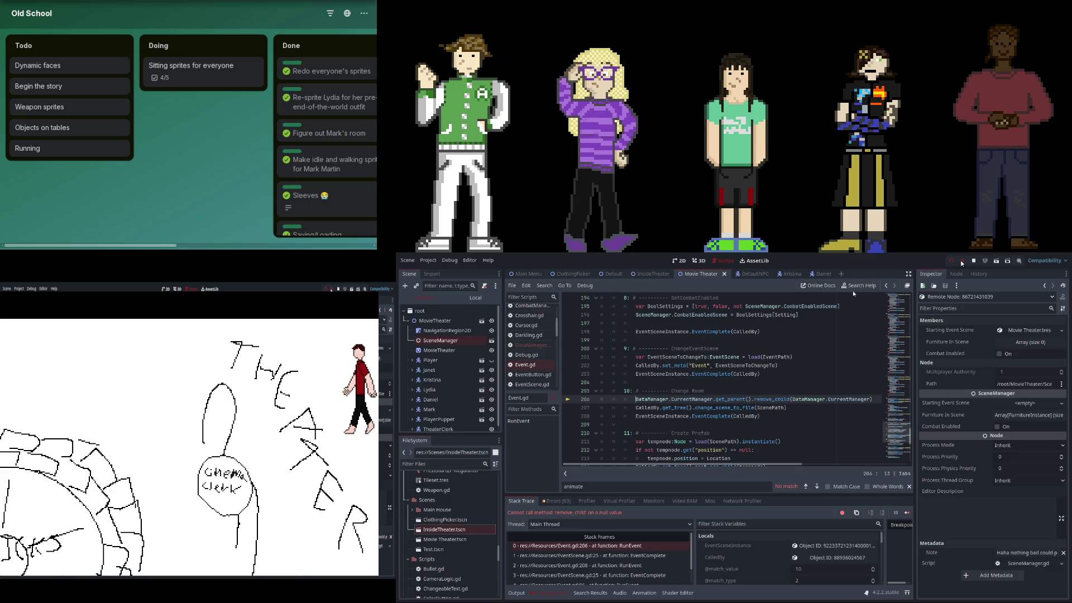
# - Resume the game, toggle a line 207 breakpoint on and off, then stop and relaunch it
pyautogui.click(962, 262)
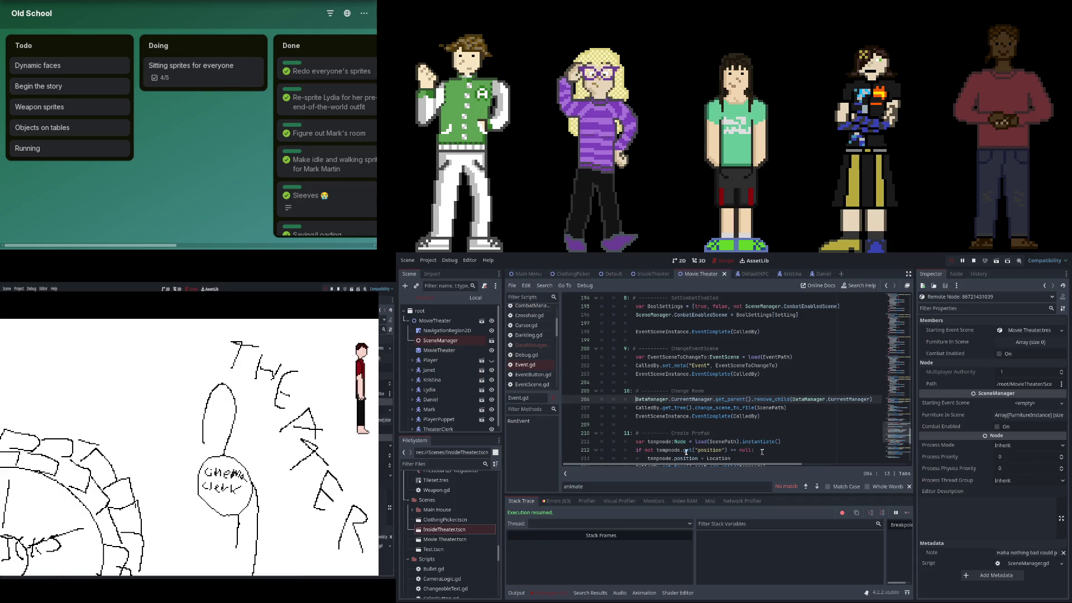
pyautogui.click(767, 408)
pyautogui.click(793, 410)
pyautogui.press('F9')
pyautogui.hotkey('ctrl', 'z')
pyautogui.press('F8')
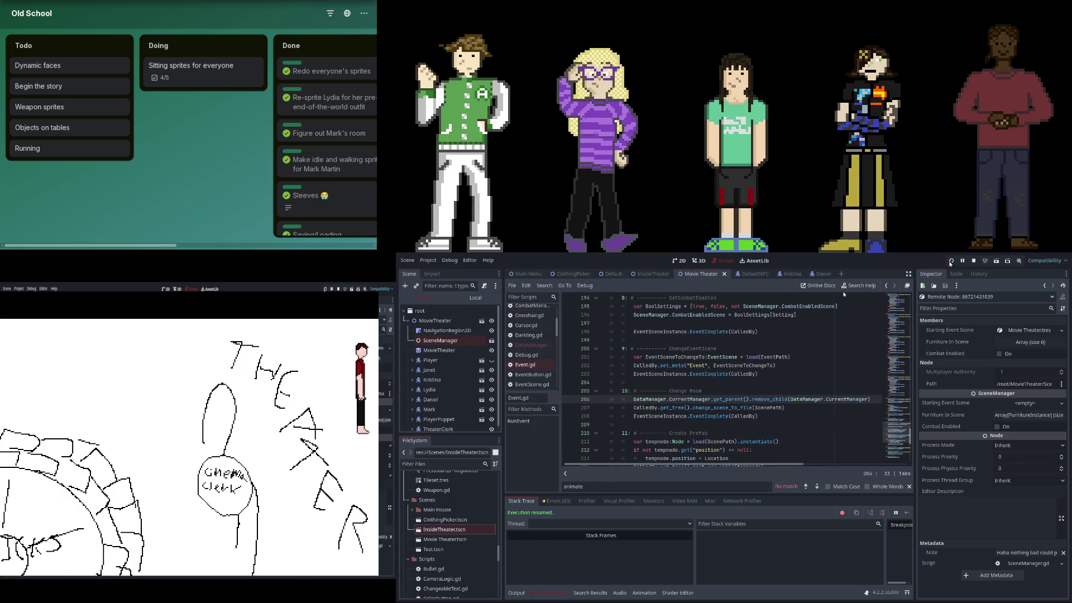
pyautogui.press('F5')
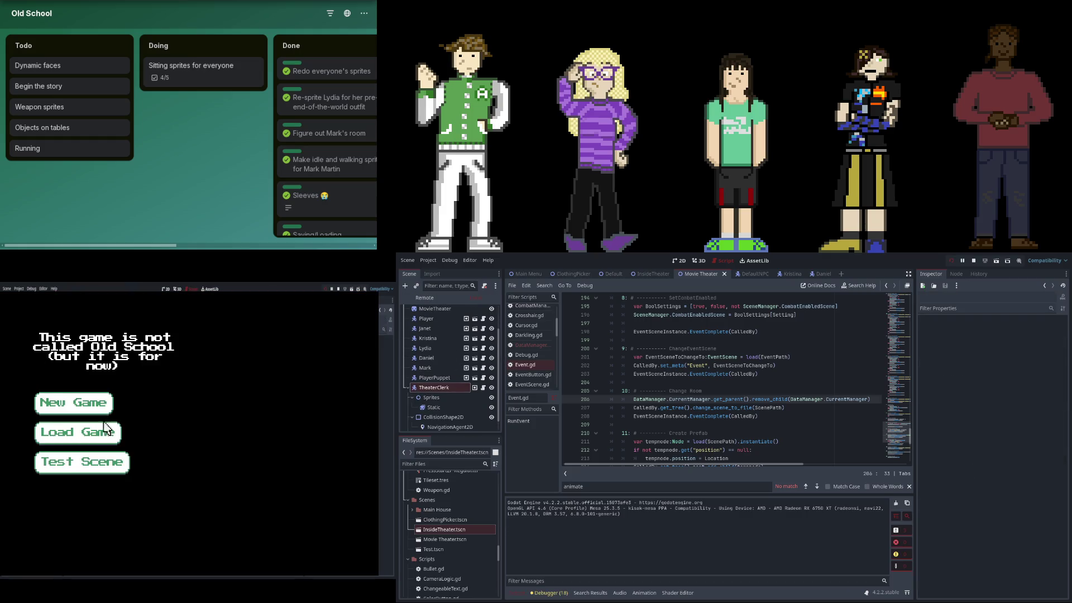
# - Load the saved game, then select DataManager in the live Remote scene tree
pyautogui.click(103, 432)
pyautogui.click(424, 297)
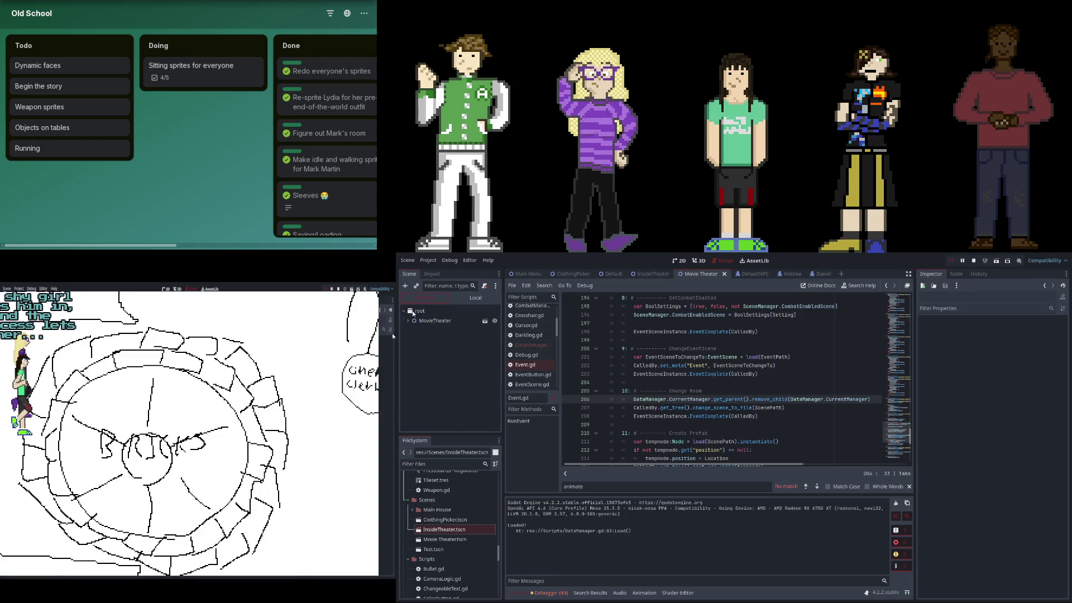
pyautogui.click(442, 350)
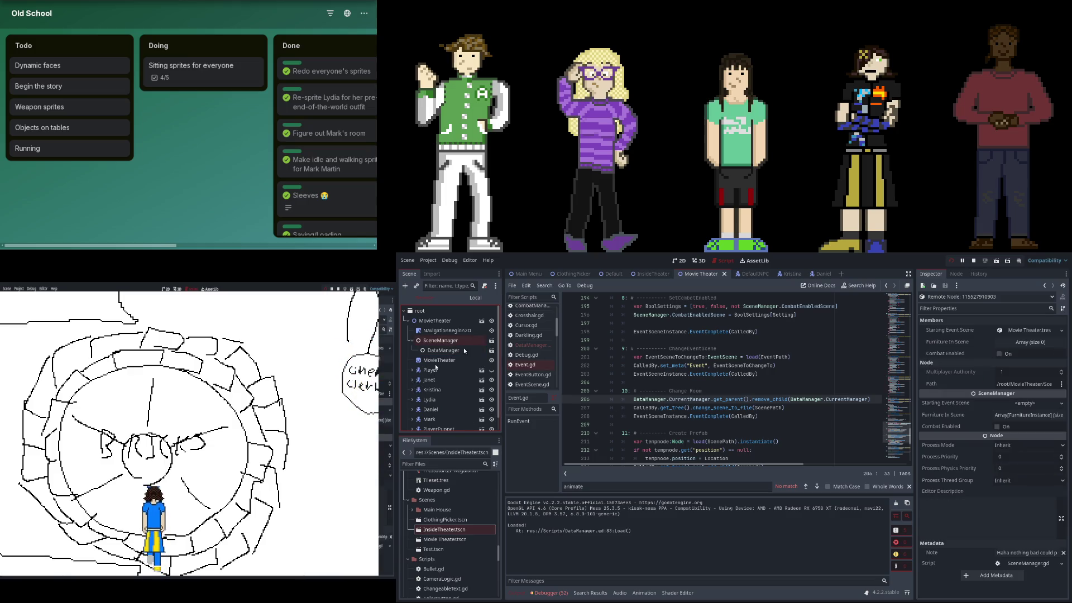
pyautogui.scroll(3, 534, 374)
# - Open the SceneManager script and scroll through its code
pyautogui.scroll(-4, 534, 371)
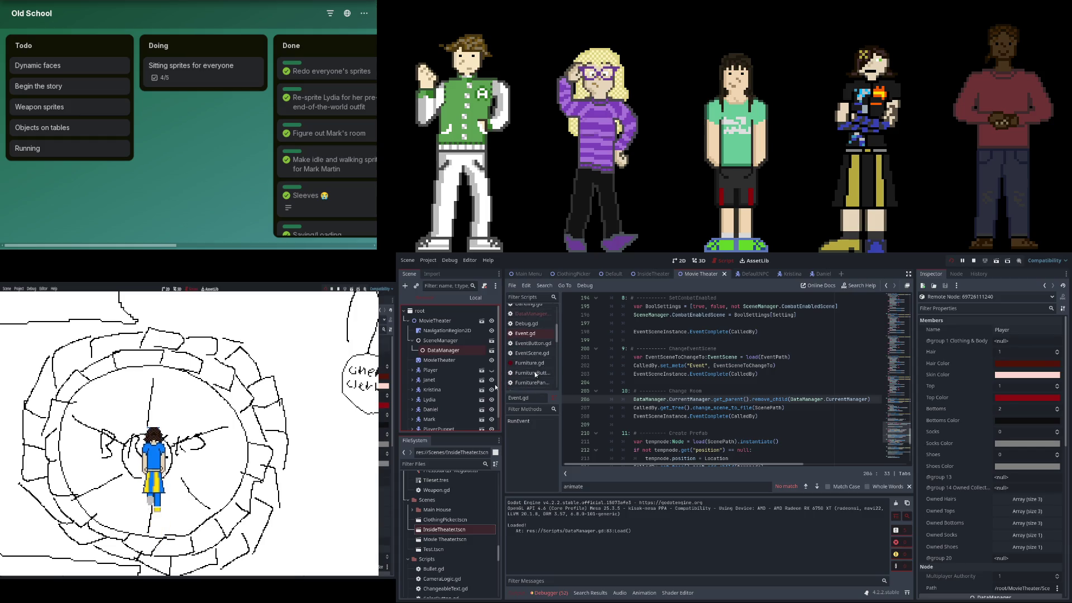
pyautogui.scroll(-3, 534, 371)
pyautogui.click(537, 355)
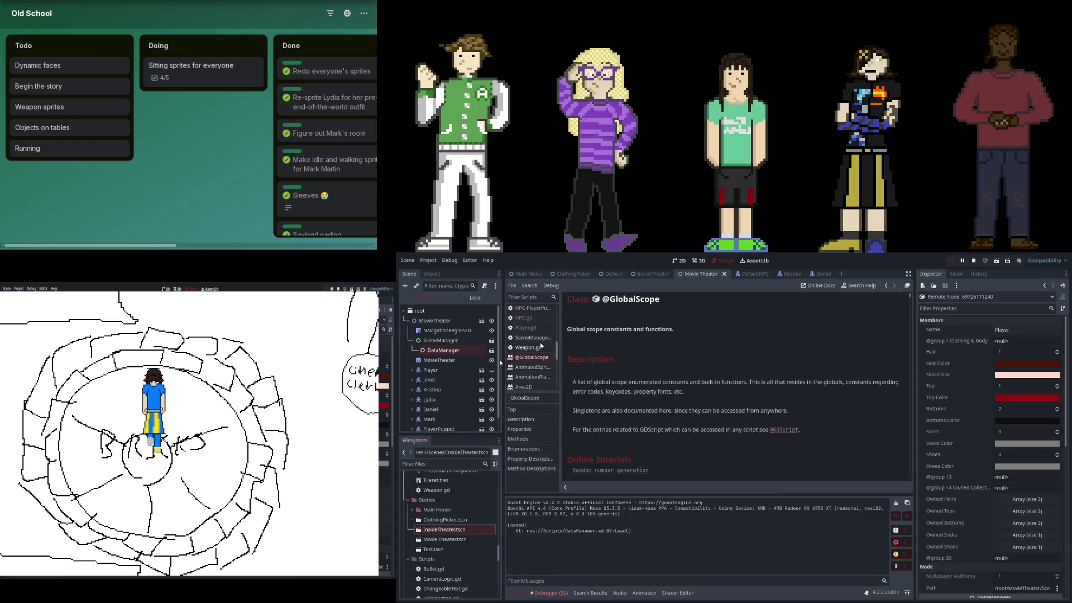
pyautogui.click(541, 336)
pyautogui.press('Down')
pyautogui.scroll(3, 592, 412)
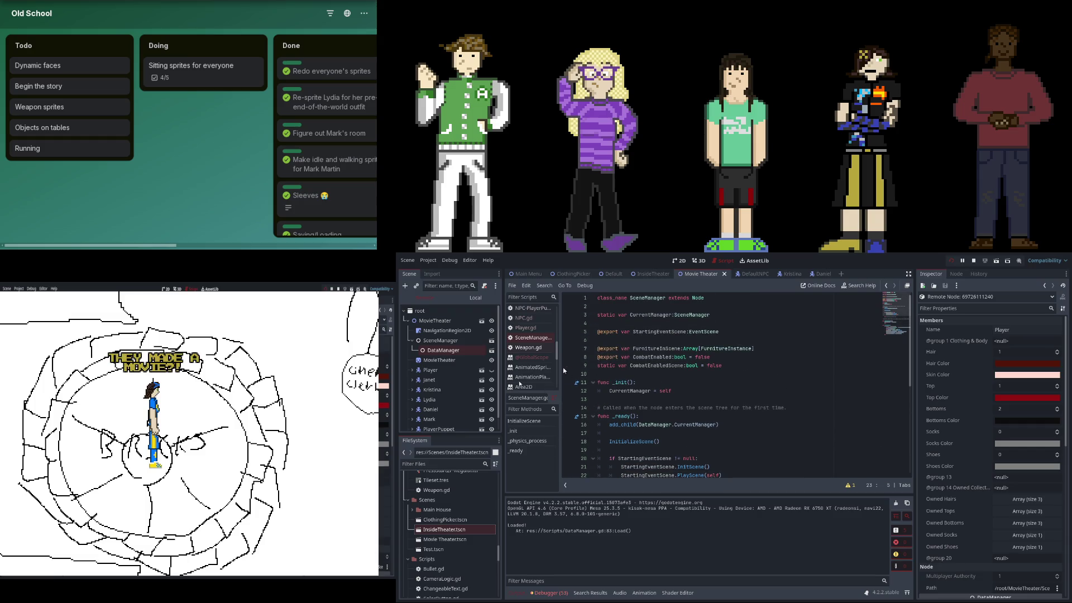
pyautogui.scroll(-6, 636, 406)
pyautogui.scroll(-1, 636, 406)
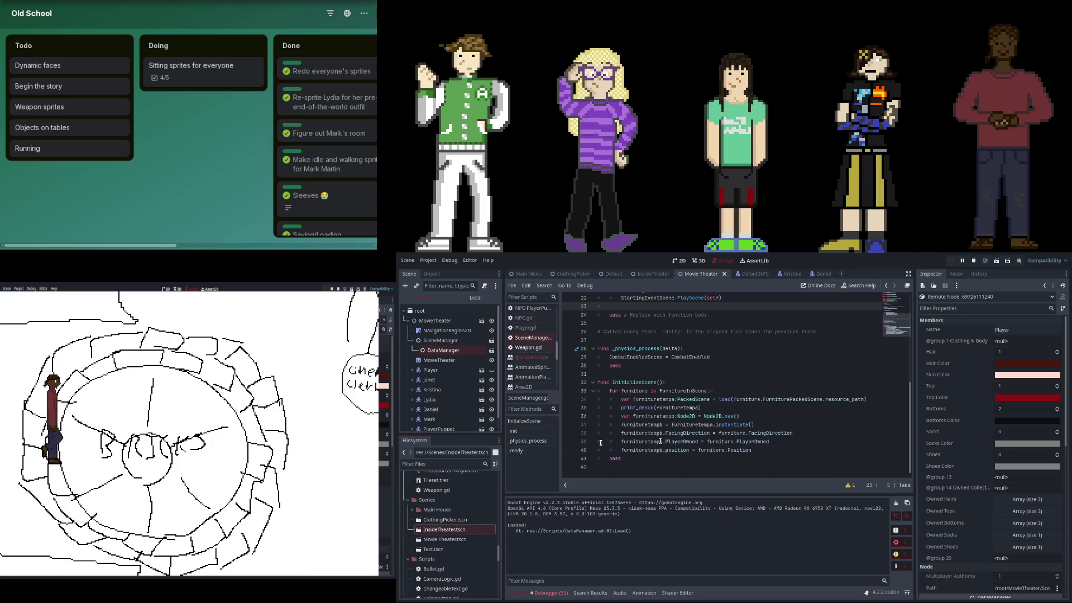
pyautogui.scroll(2, 661, 441)
pyautogui.scroll(4, 660, 441)
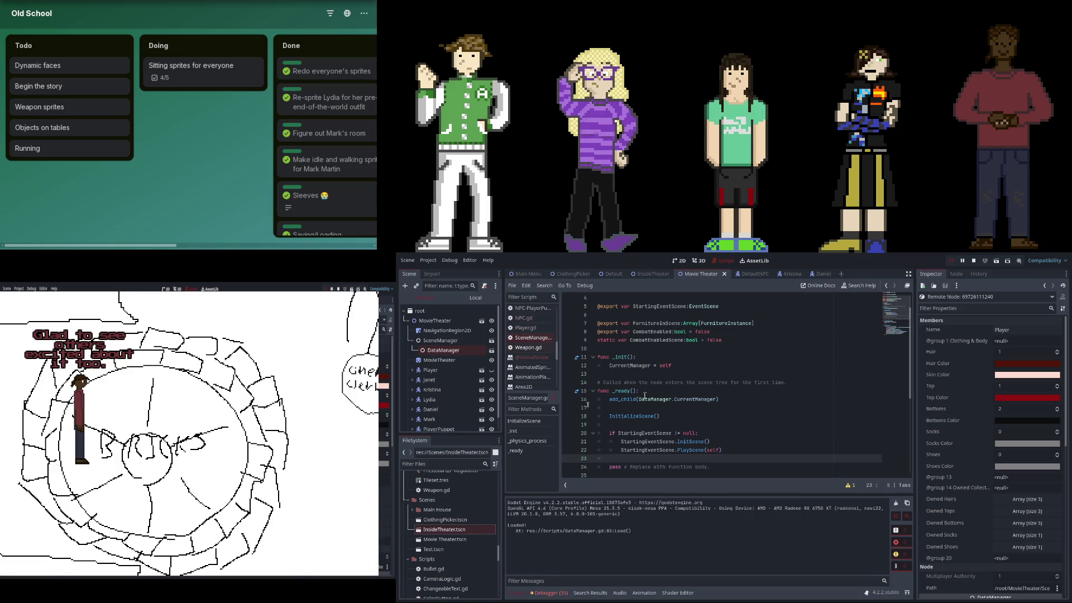
# - Delete the add_child(DataManager.CurrentManager) line so _ready begins with InitializeScene()
pyautogui.click(716, 399)
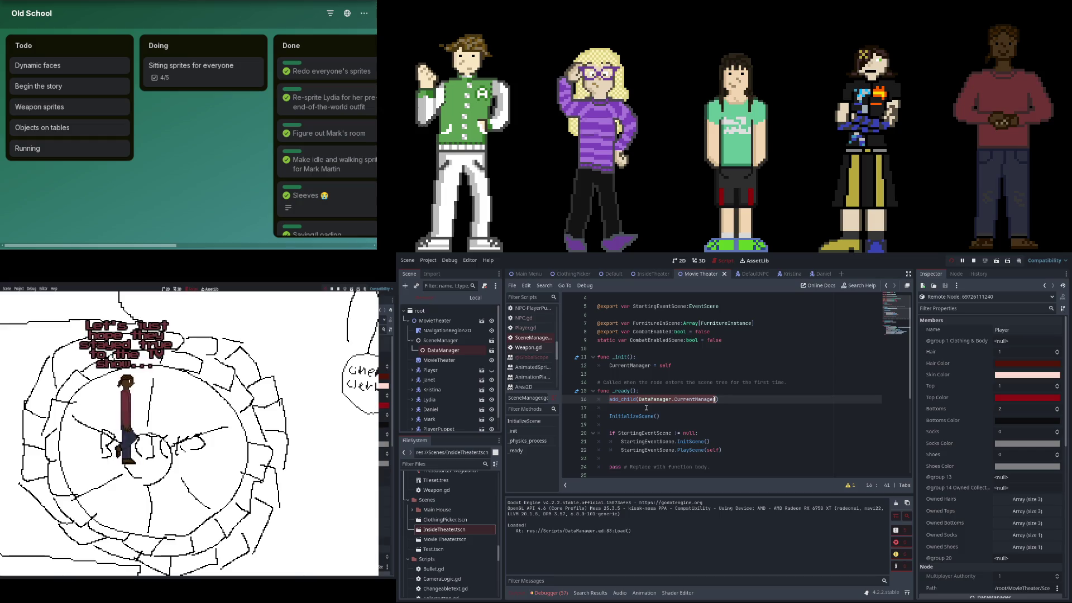
pyautogui.press('End')
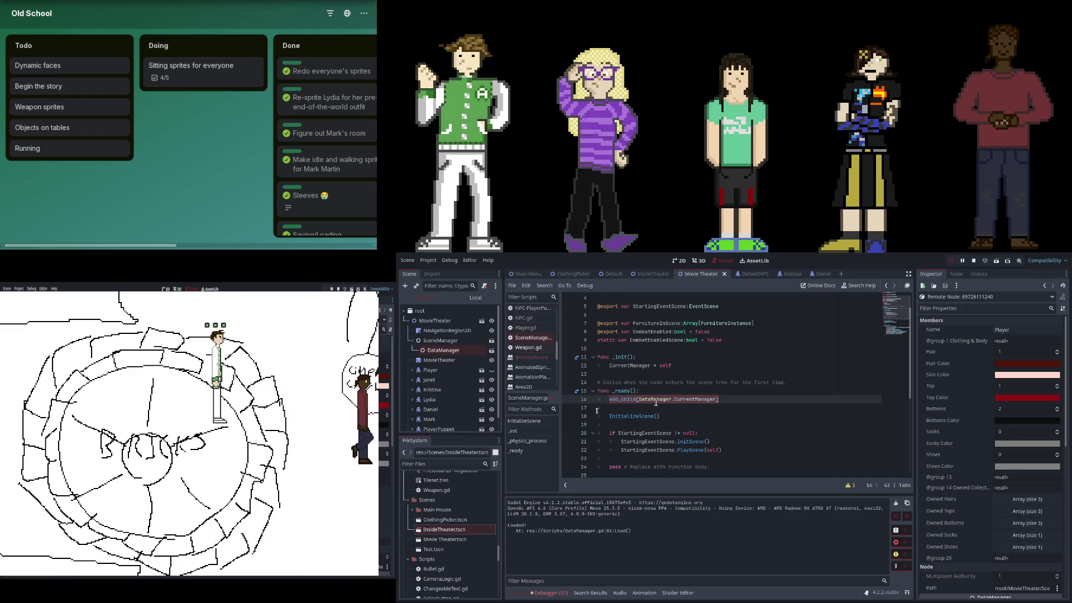
pyautogui.press('BackSpace')
pyautogui.click(658, 394)
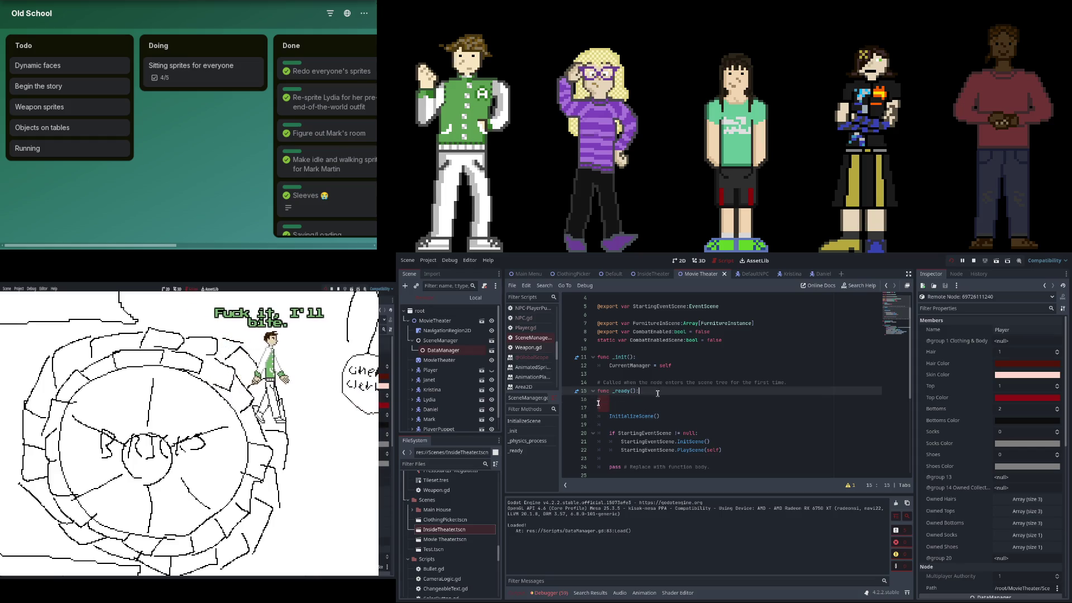
pyautogui.keyDown('ctrl'); pyautogui.click(633, 416); pyautogui.keyUp('ctrl')
pyautogui.click(698, 390)
pyautogui.scroll(5, 703, 384)
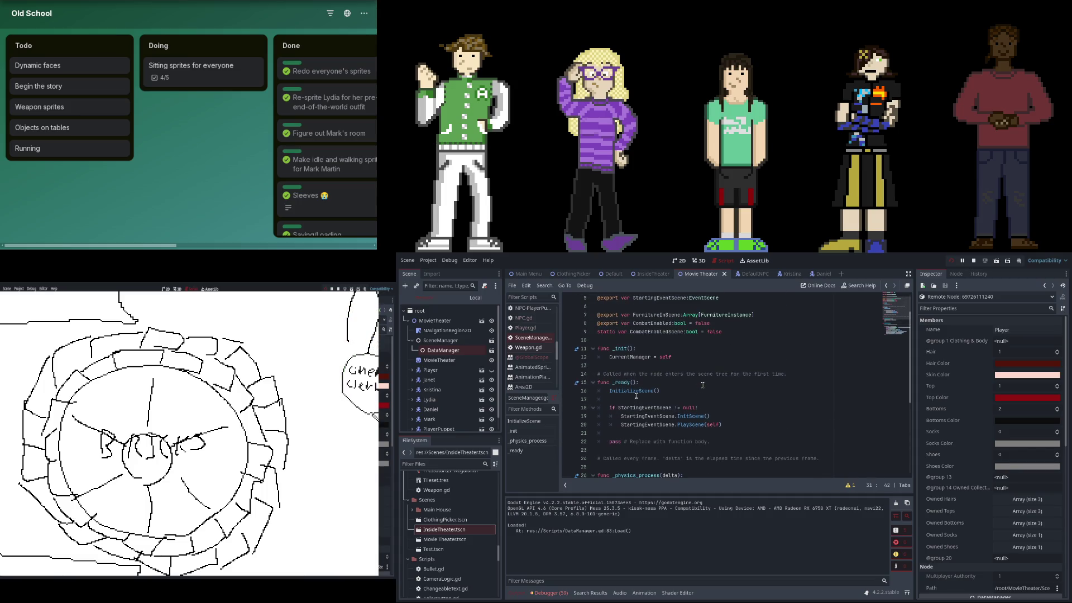
pyautogui.click(702, 385)
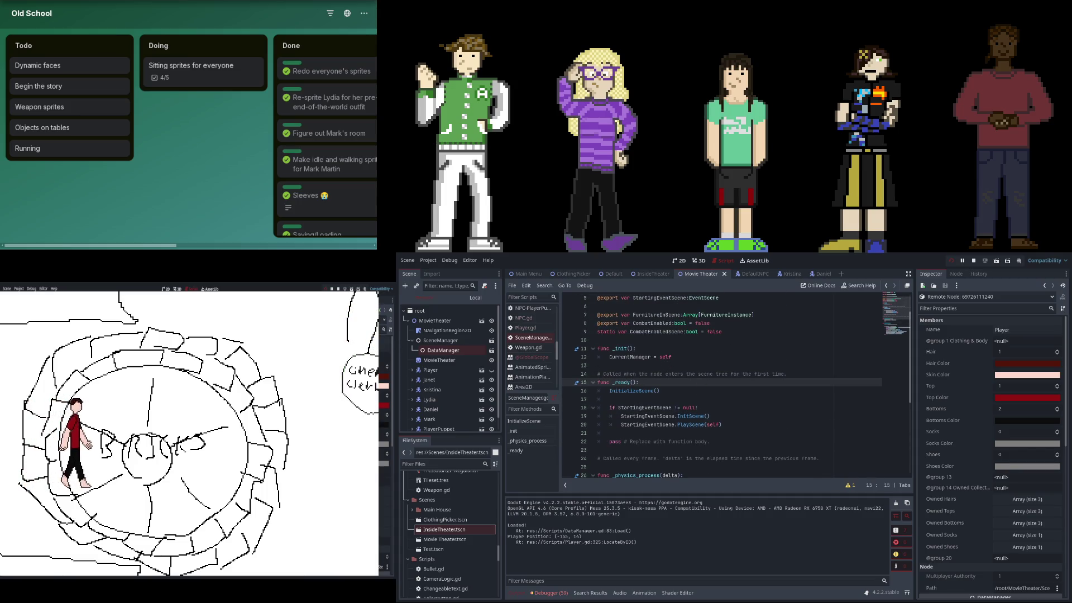
# - Let the player walk to the theater clerk until the debugger halts at Event.gd line 206
pyautogui.scroll(2, 535, 336)
pyautogui.scroll(2, 536, 337)
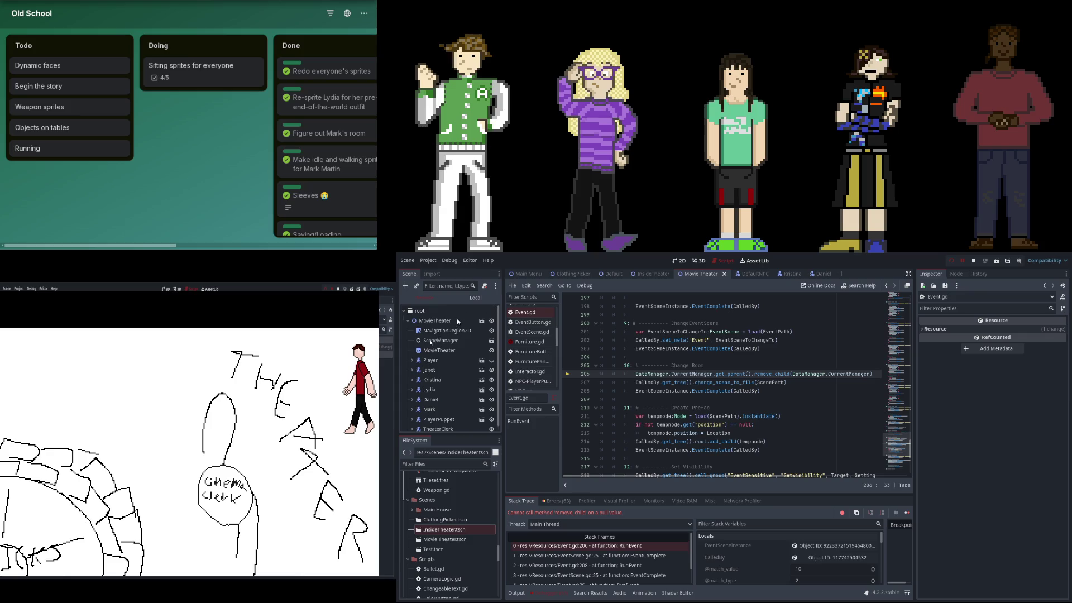
# - In the live TheaterClerk's event list, remove the extra event after event 9's Change Scene
pyautogui.scroll(-1, 455, 342)
pyautogui.click(436, 426)
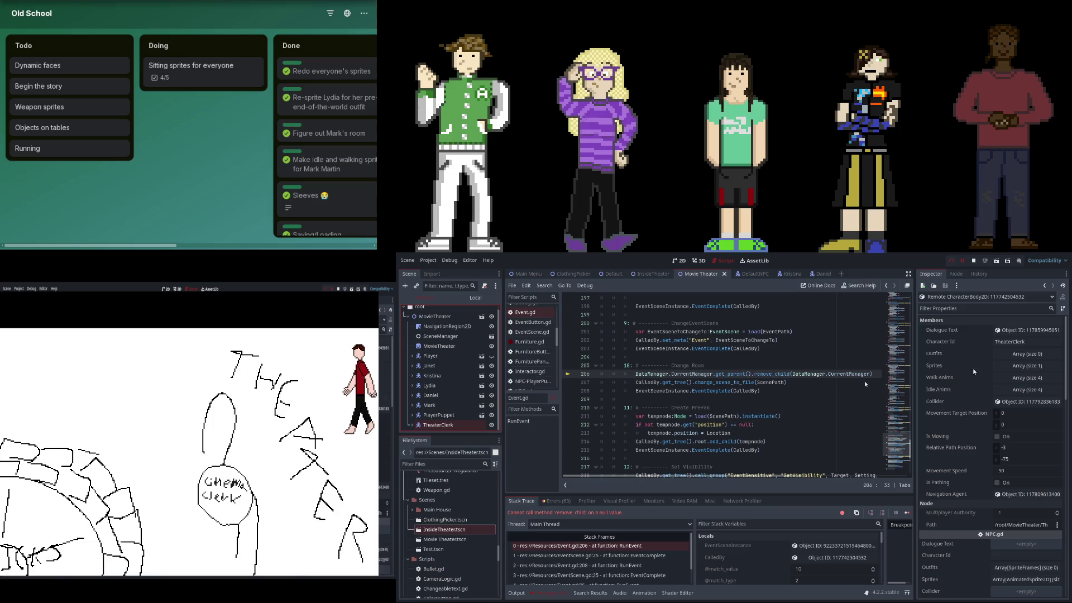
pyautogui.click(412, 425)
pyautogui.click(428, 376)
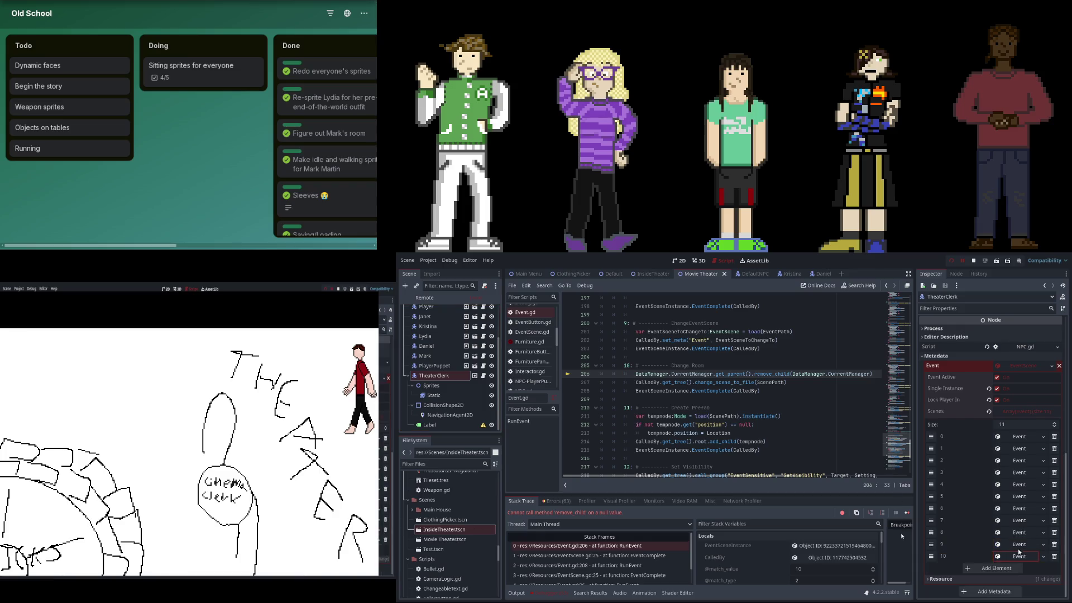
pyautogui.click(1019, 544)
pyautogui.scroll(-4, 1020, 463)
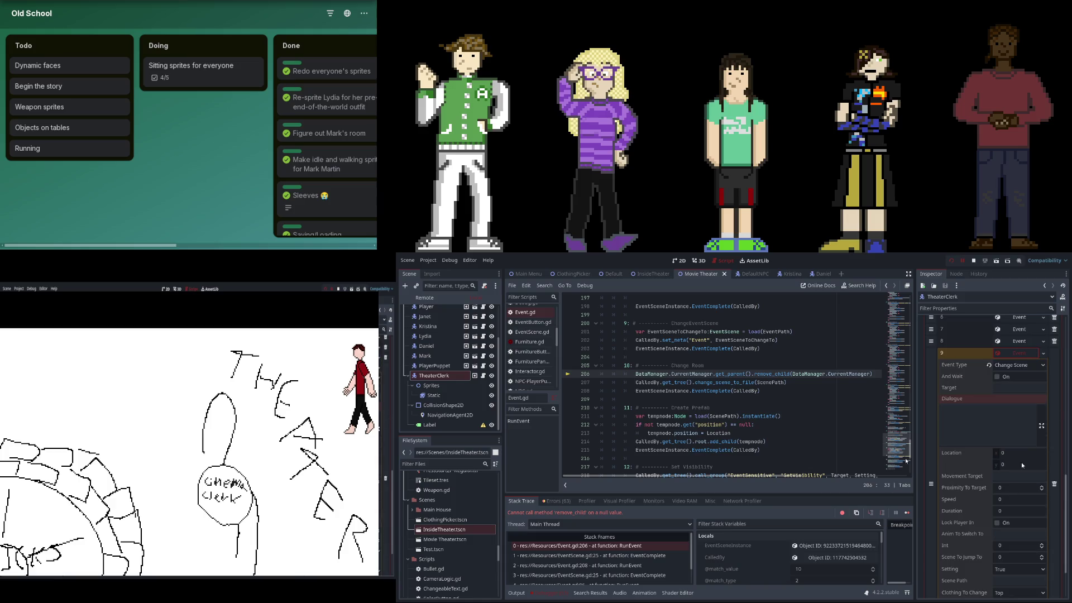
pyautogui.click(1018, 352)
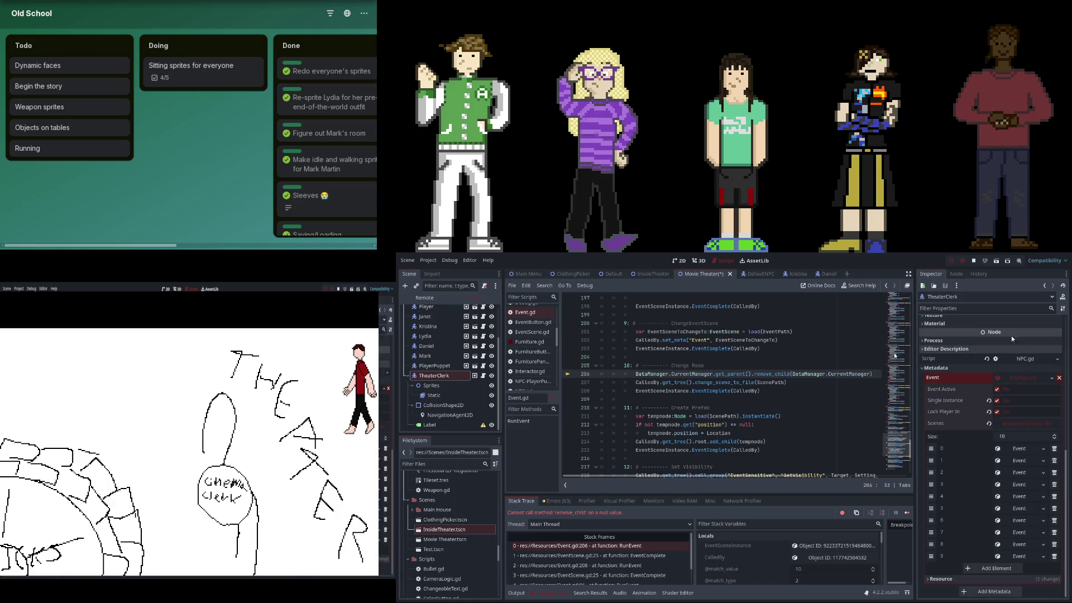
pyautogui.click(1019, 556)
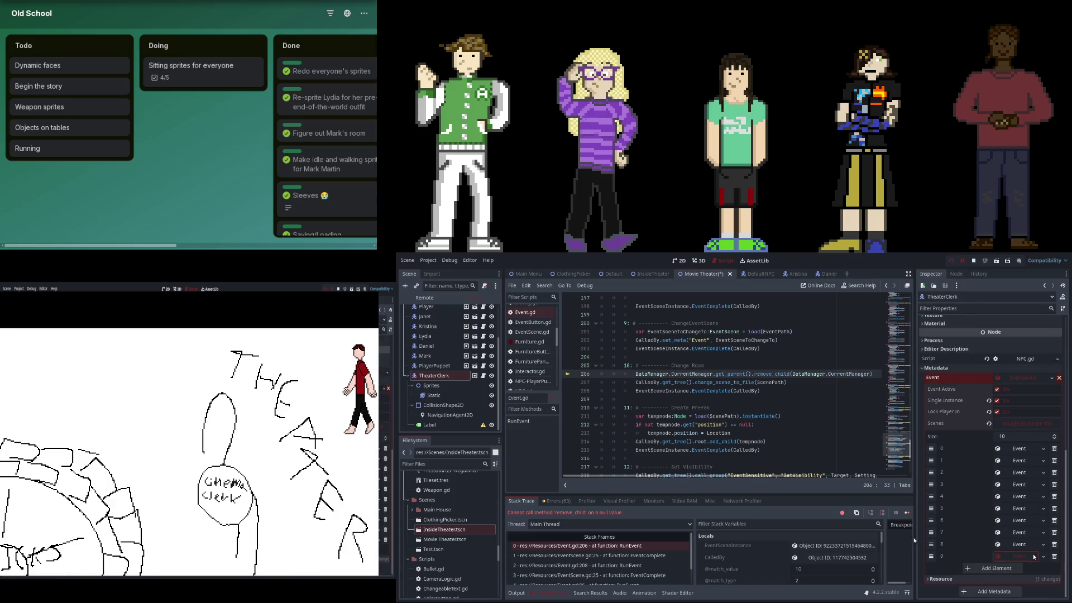
pyautogui.scroll(-3, 1033, 540)
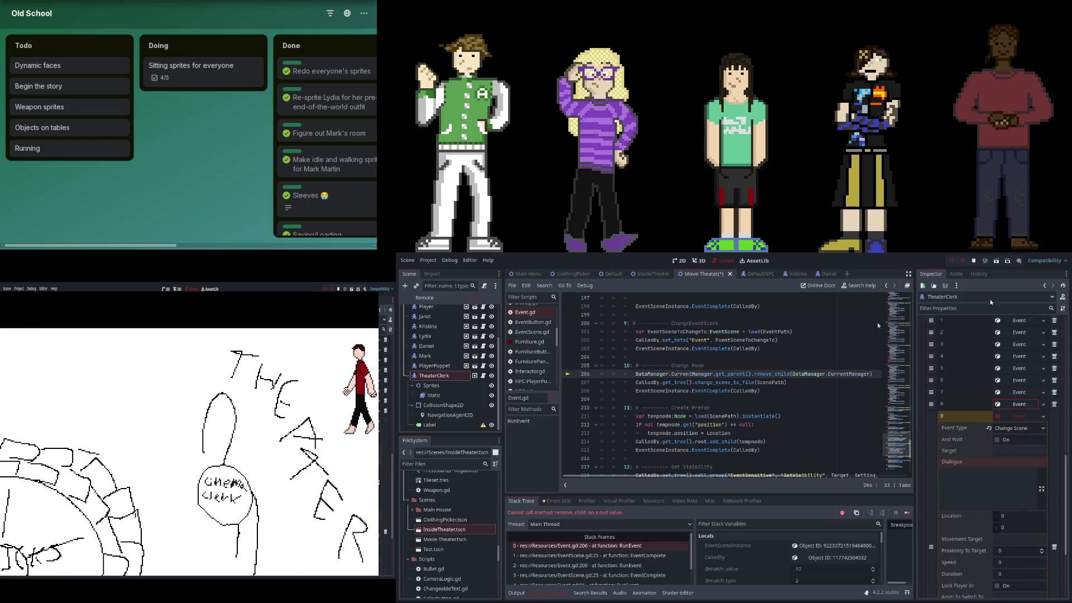
# - Stop the game, save the Movie Theater scene, relaunch and load the saved game
pyautogui.click(973, 260)
pyautogui.hotkey('ctrl', 's')
pyautogui.press('F5')
pyautogui.click(117, 464)
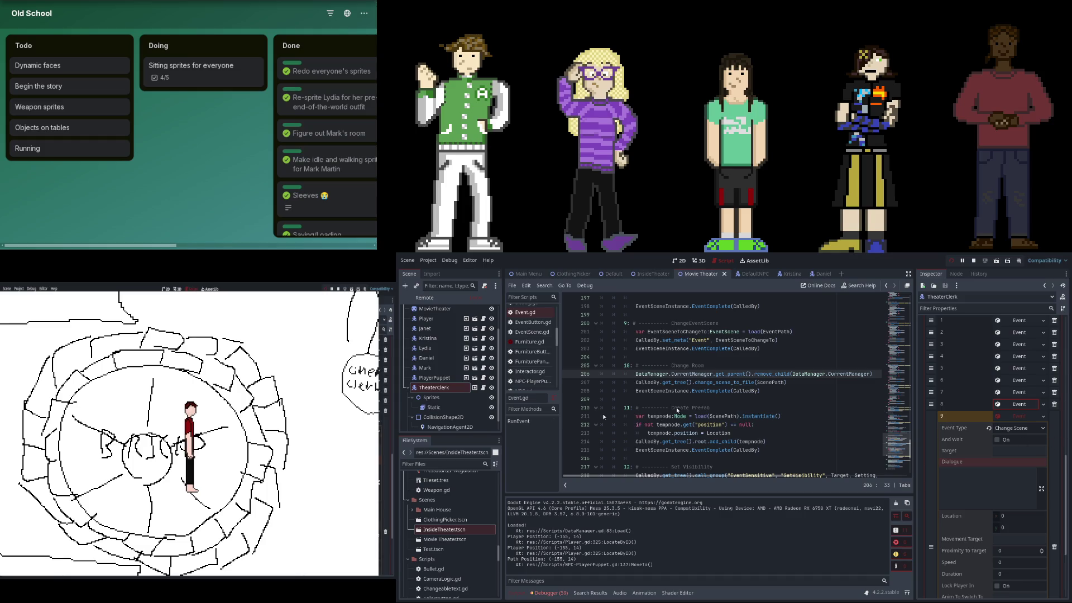
# - Walk the player to the Cinema Clerk and expand MovieTheater in the Remote scene tree
pyautogui.click(262, 461)
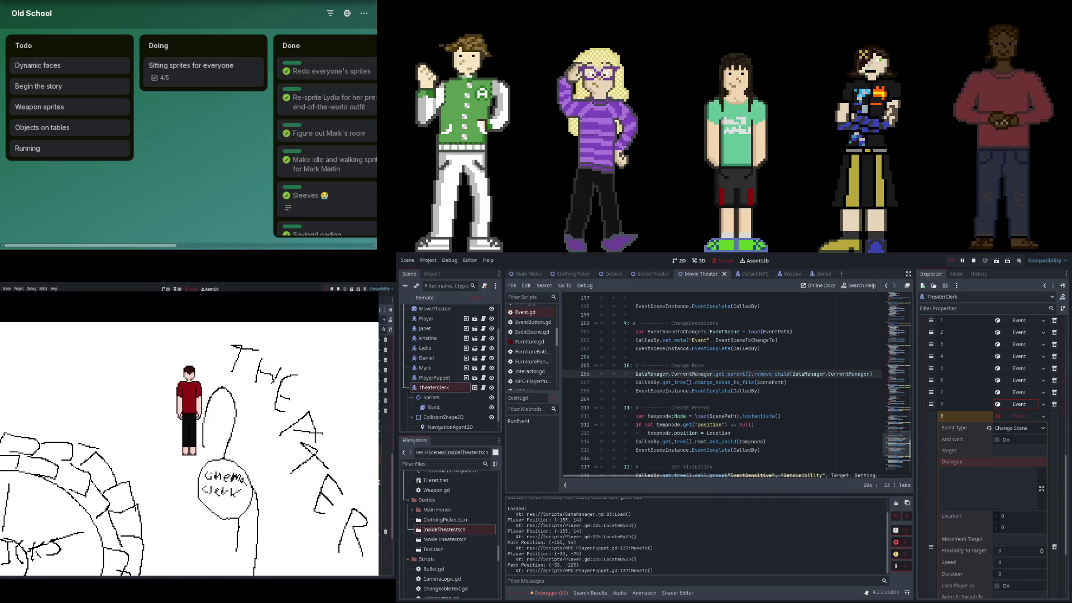
pyautogui.click(423, 297)
pyautogui.click(411, 320)
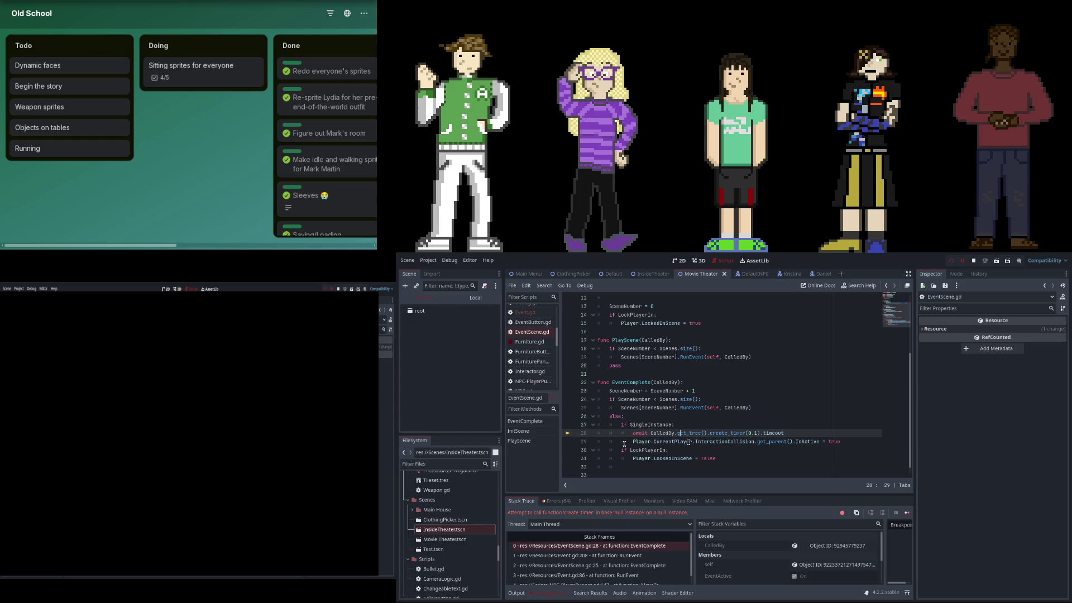
pyautogui.scroll(4, 650, 426)
pyautogui.scroll(-4, 649, 426)
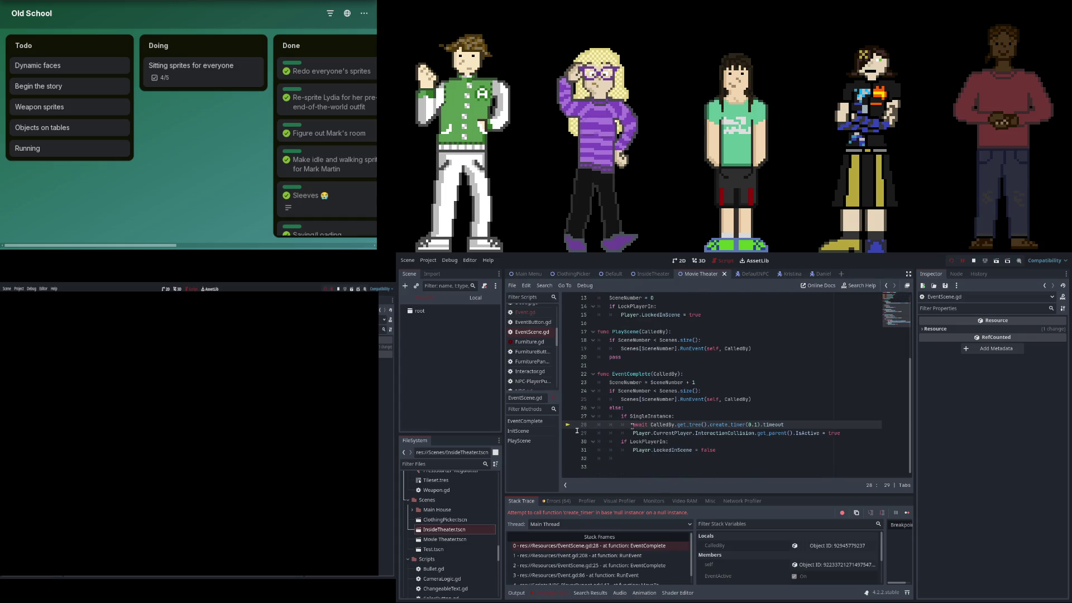
pyautogui.doubleClick(641, 424)
pyautogui.doubleClick(658, 425)
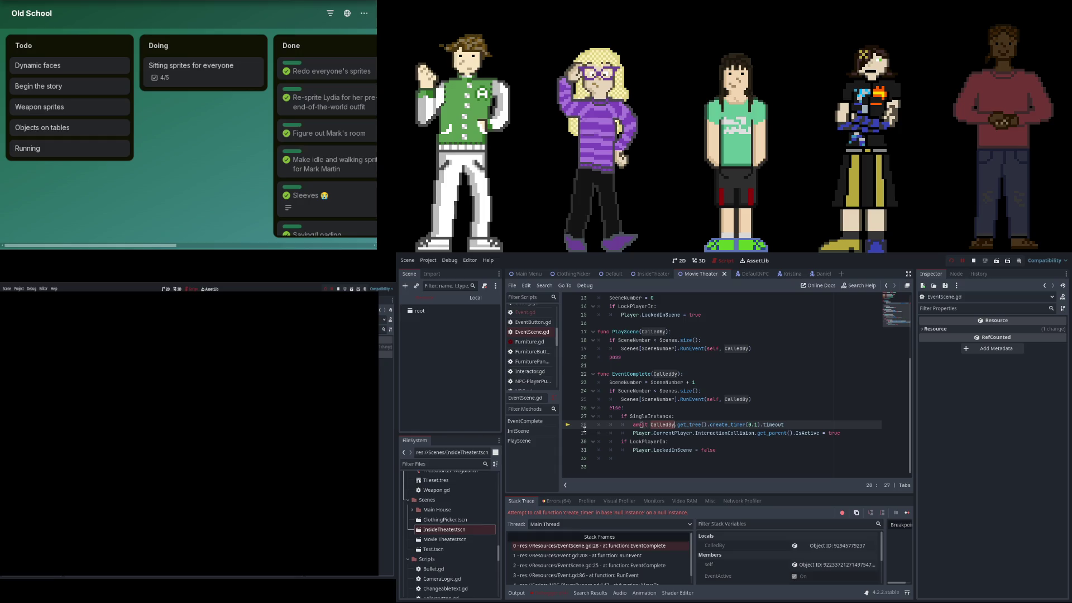
pyautogui.click(641, 425)
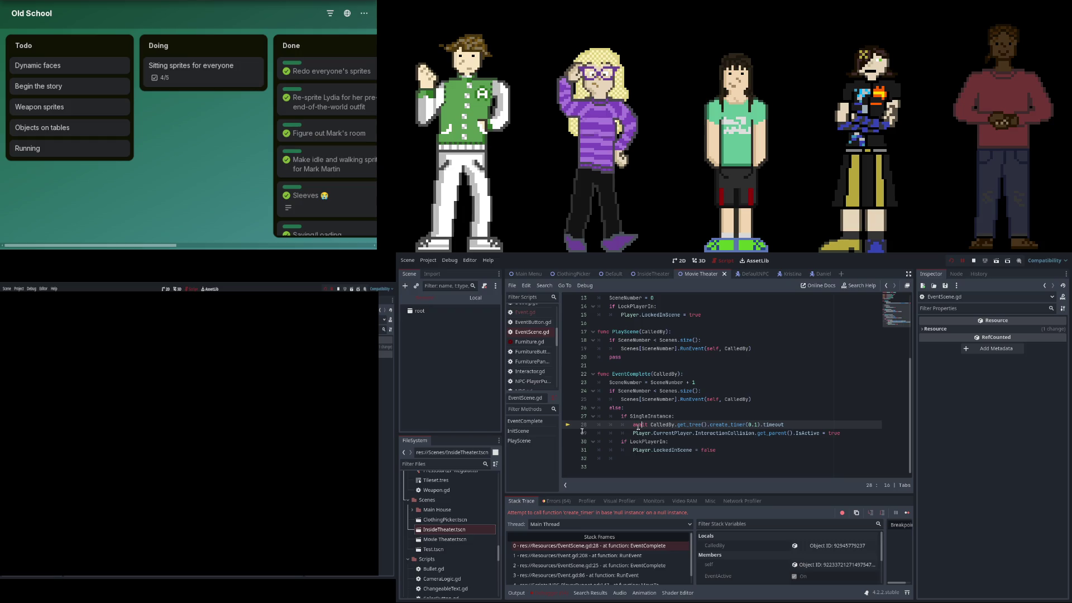
pyautogui.click(689, 416)
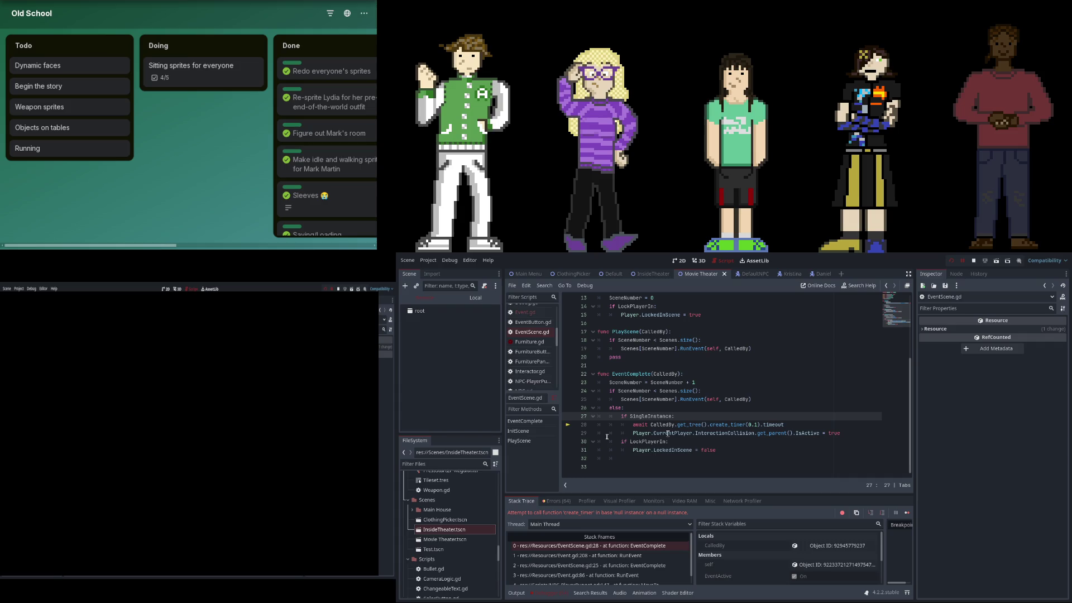
pyautogui.click(678, 373)
pyautogui.click(691, 383)
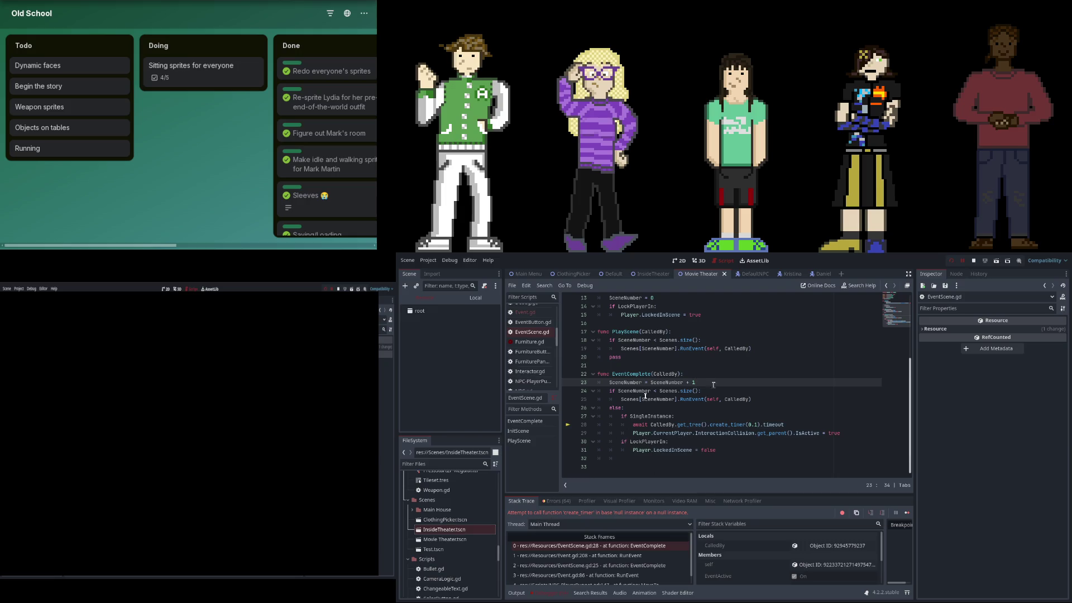
pyautogui.click(677, 373)
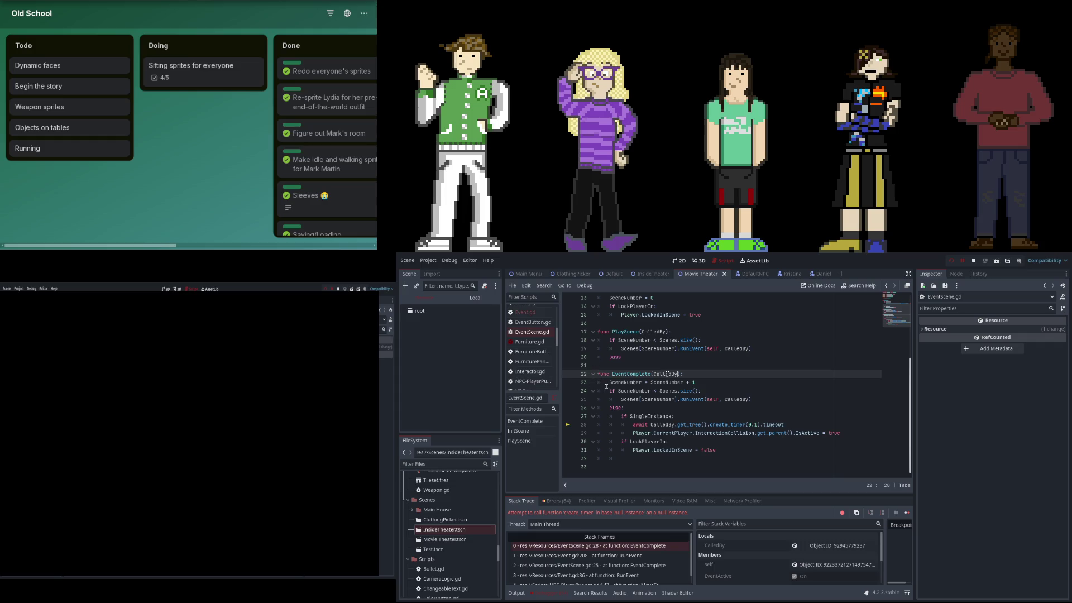
pyautogui.doubleClick(667, 374)
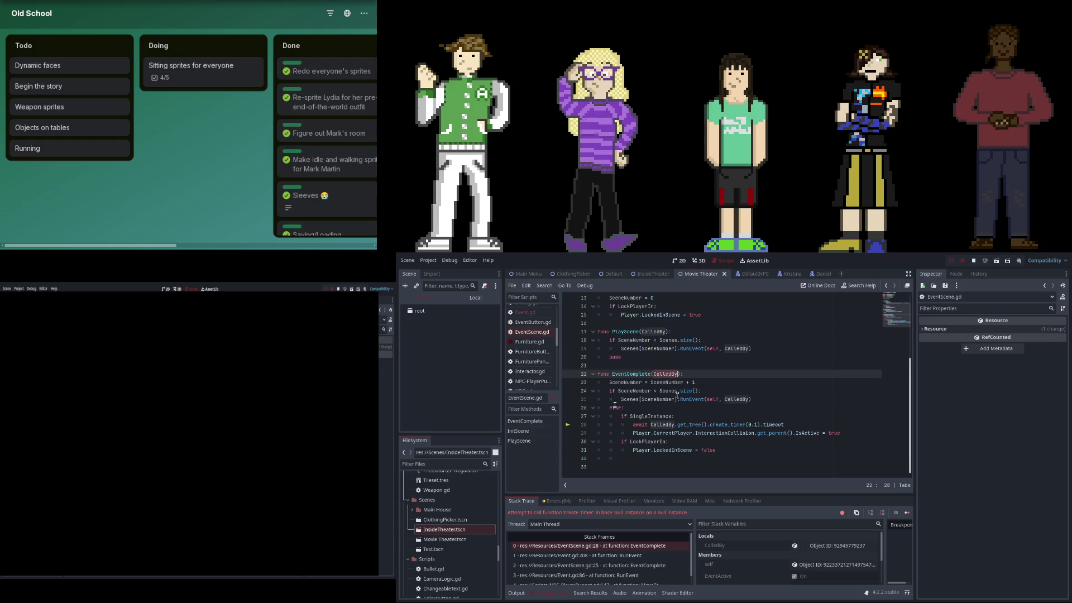
pyautogui.click(688, 423)
# - Insert an 'if not CalledBy == null' check above line 28 and indent the await under it
pyautogui.press('Home')
pyautogui.press('Return')
pyautogui.press('Up')
pyautogui.write('if not ')
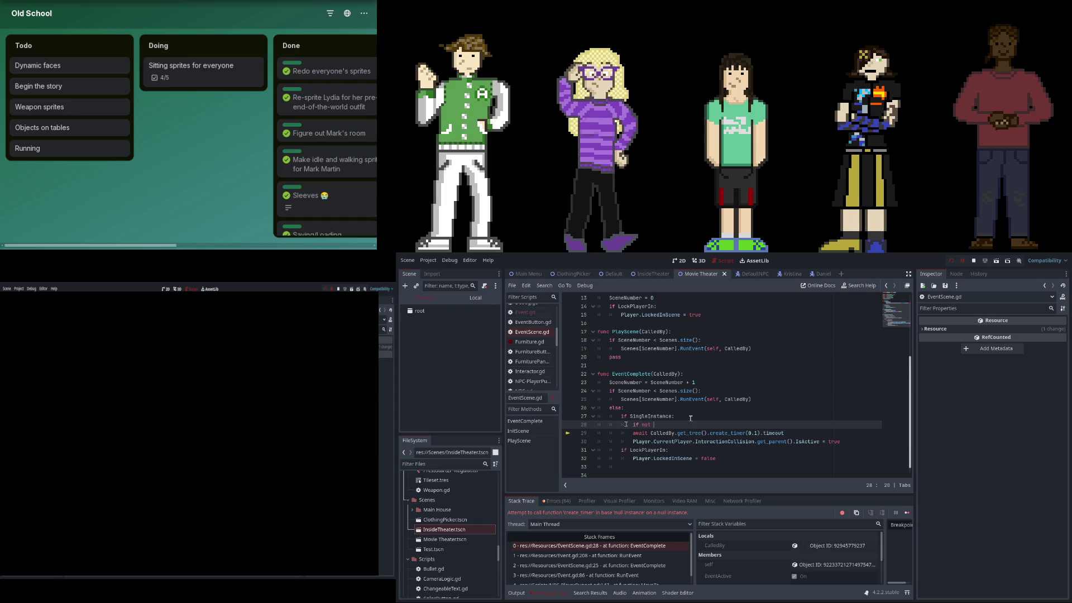
pyautogui.write('CalledBy == ')
pyautogui.write('null')
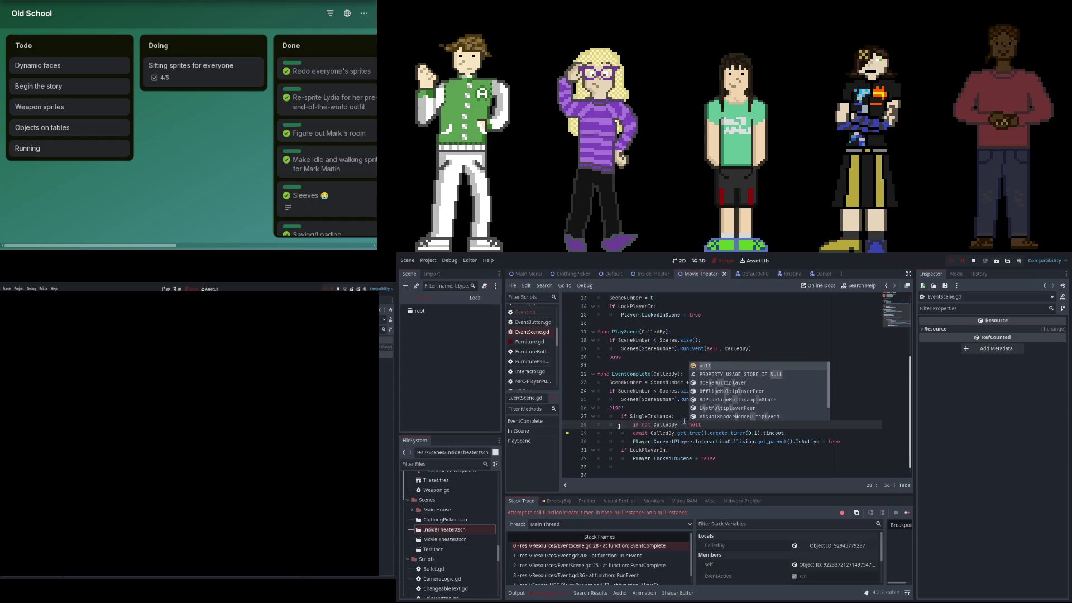
pyautogui.press('Escape')
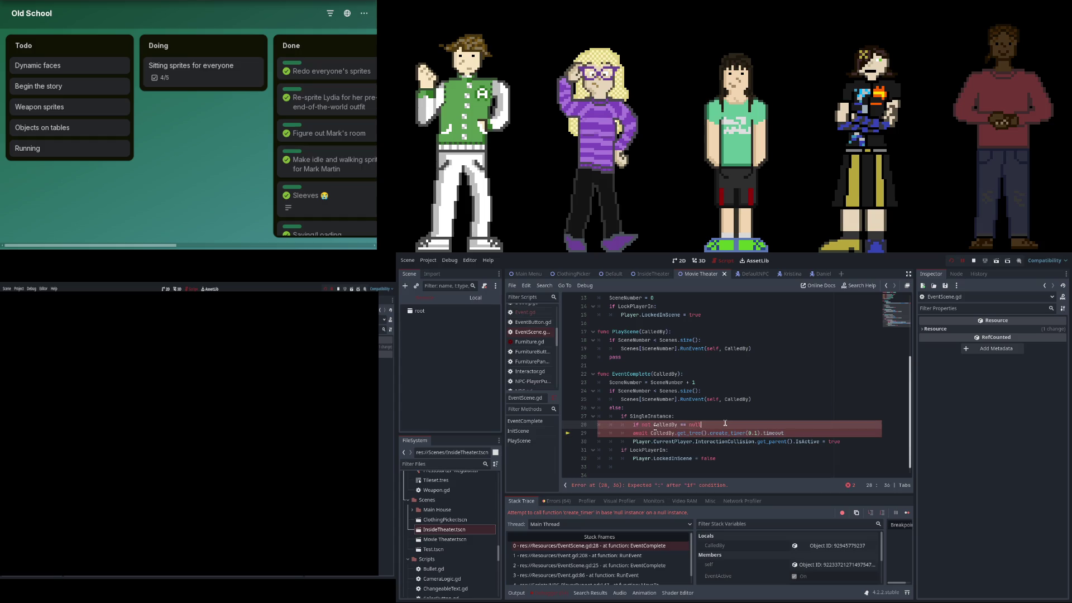
pyautogui.click(636, 434)
pyautogui.press('Tab')
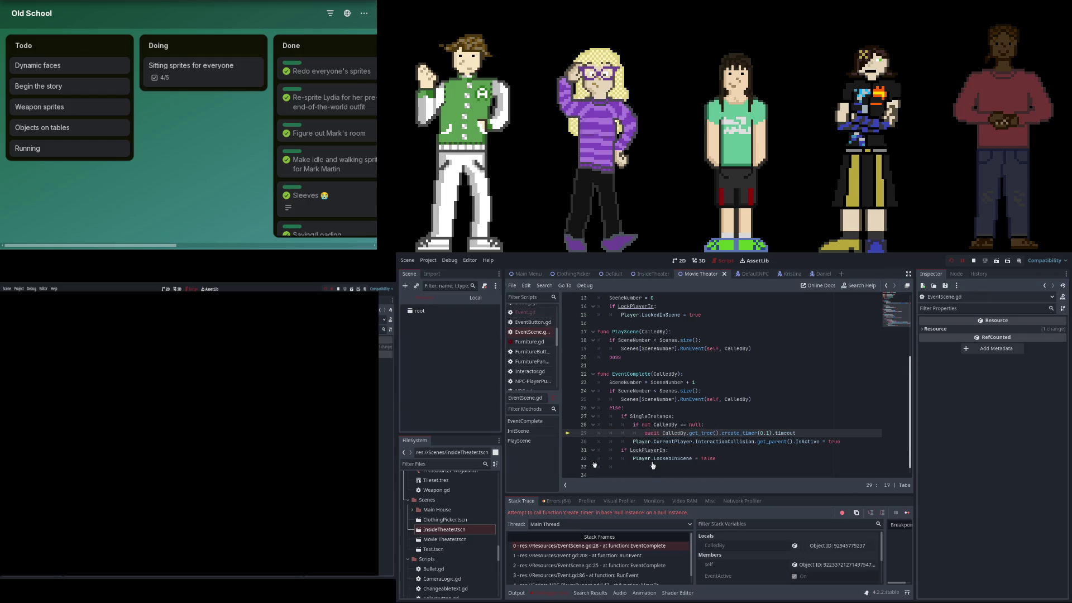
pyautogui.scroll(-1, 815, 539)
pyautogui.click(814, 540)
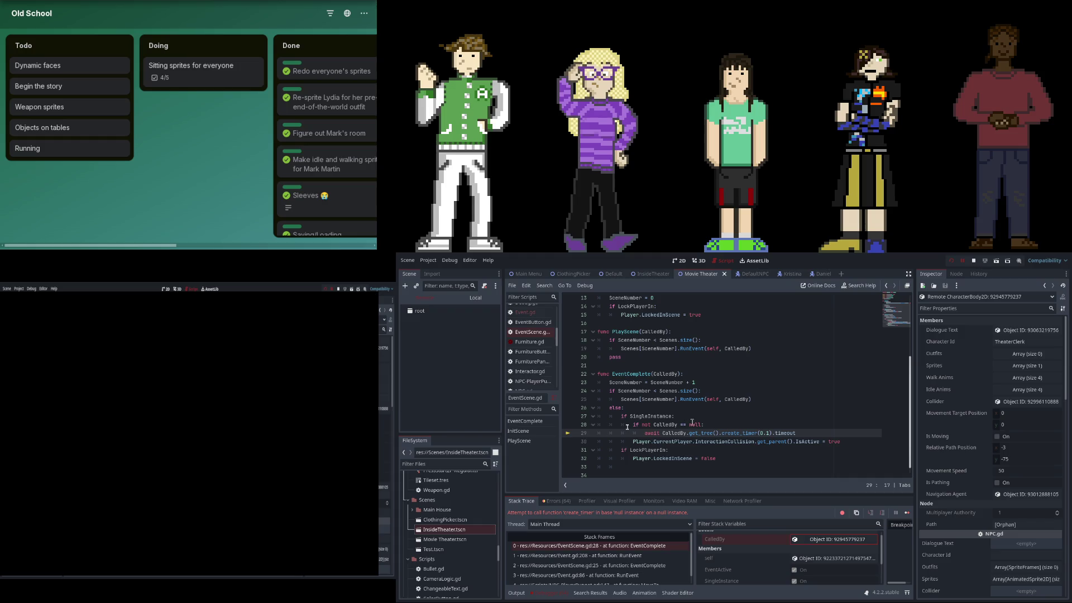
# - Rewrite the condition to 'not CalledBy' and type the CalledBy parameter as Node
pyautogui.click(692, 423)
pyautogui.moveTo(715, 424); pyautogui.dragTo(642, 424)
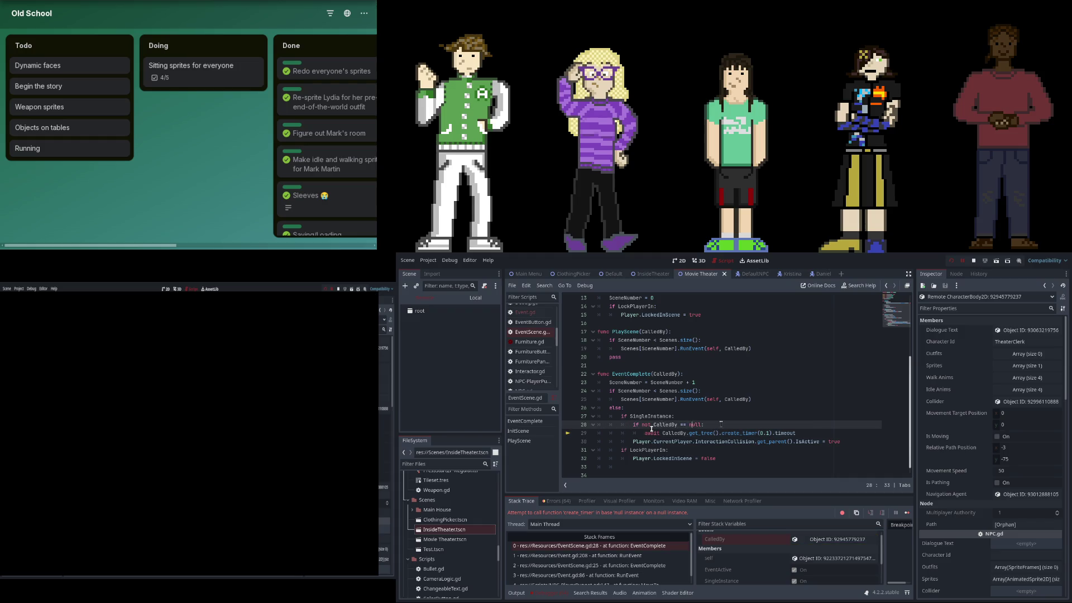
pyautogui.write('not CalledBy')
pyautogui.press('Up')
pyautogui.press('Up')
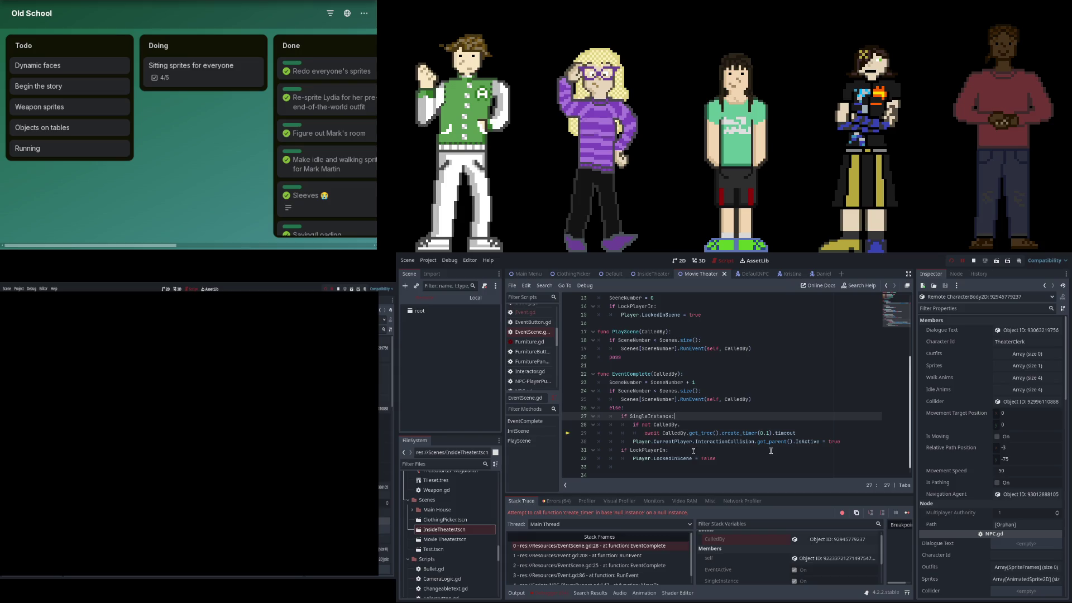
pyautogui.click(678, 375)
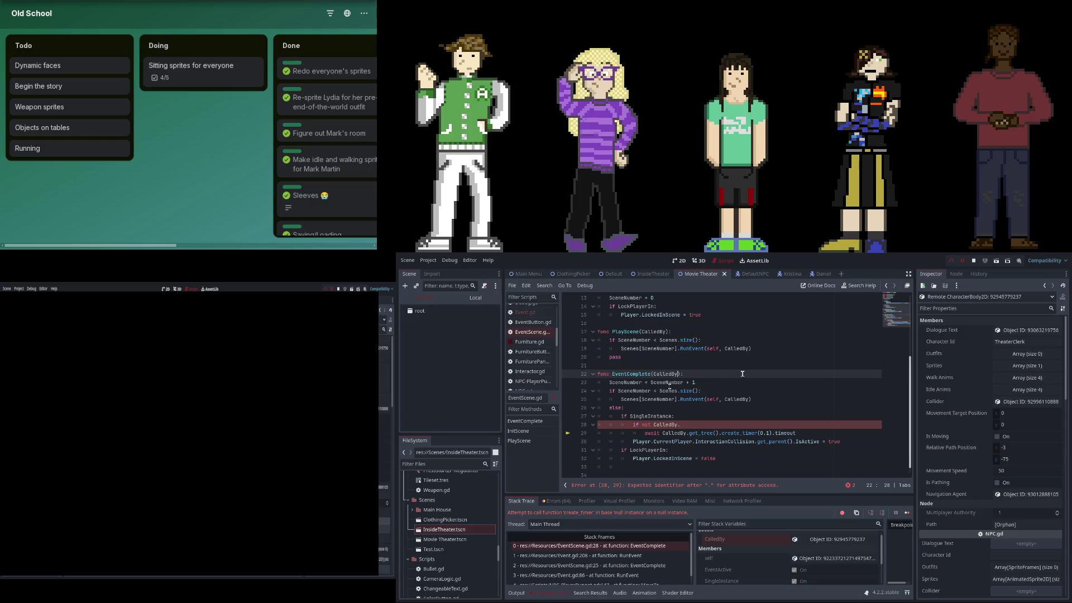
pyautogui.write('Node')
# - Append '.tree' to CalledBy in the condition after discarding mistyped member names
pyautogui.click(698, 422)
pyautogui.write('o')
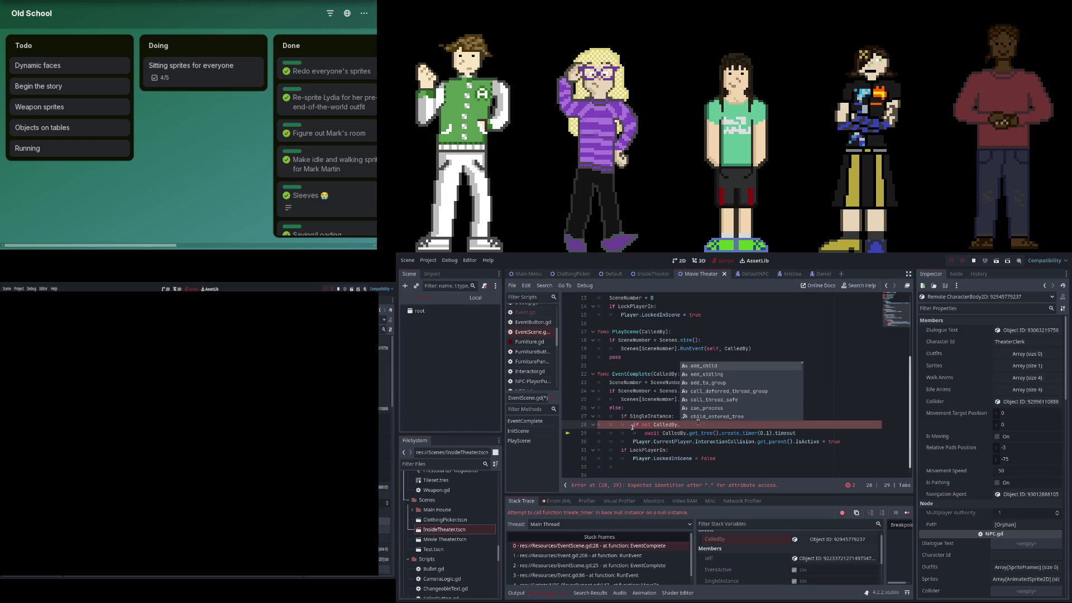
pyautogui.write('rphan')
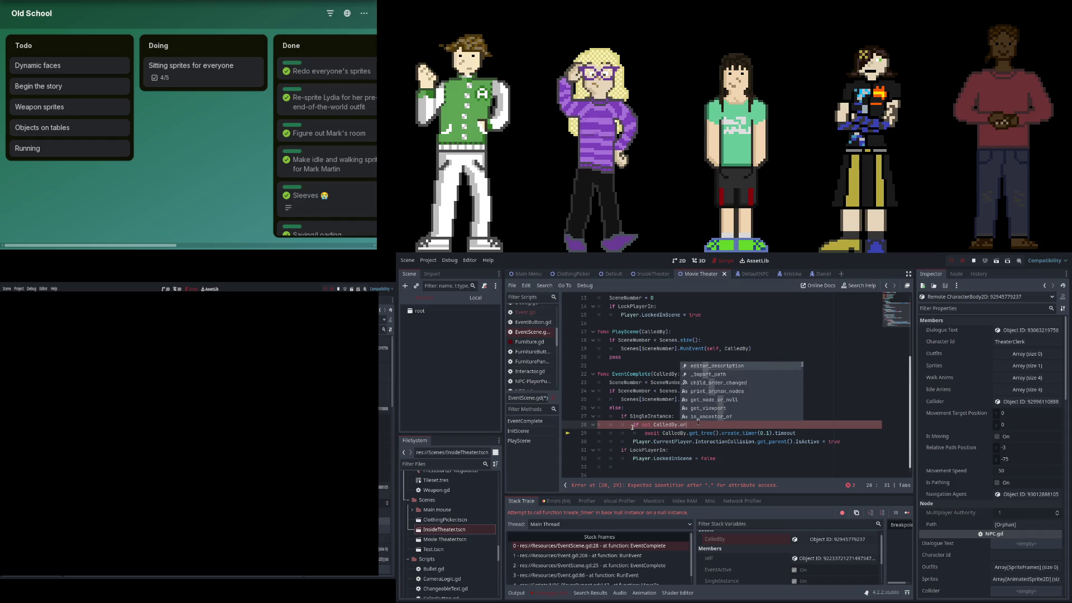
pyautogui.press('BackSpace')
pyautogui.press('BackSpace')
pyautogui.press('BackSpace')
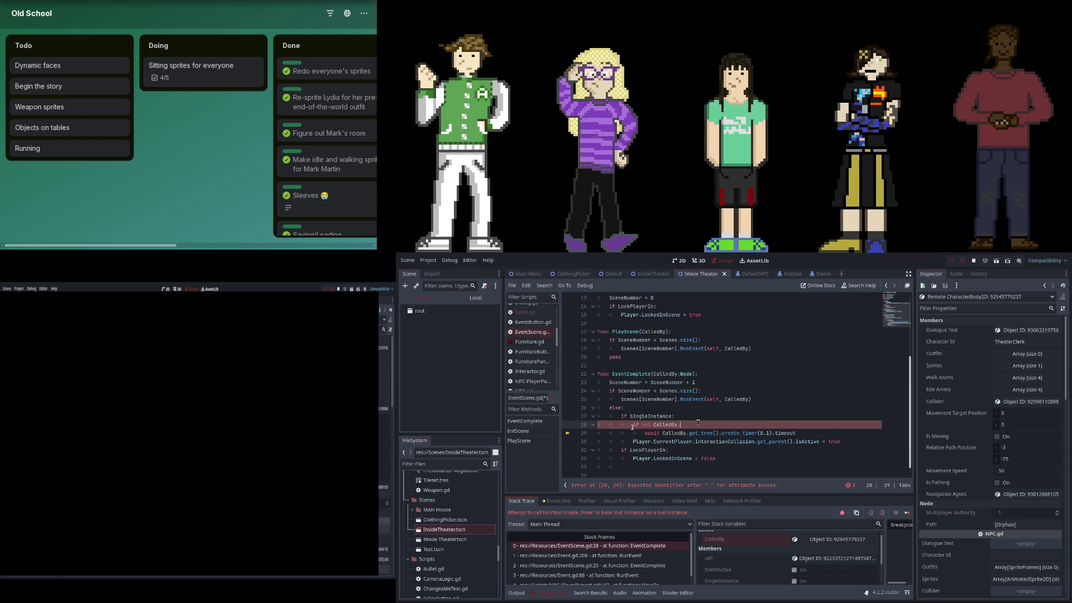
pyautogui.write('is')
pyautogui.press('BackSpace')
pyautogui.press('BackSpace')
pyautogui.write('has_tre')
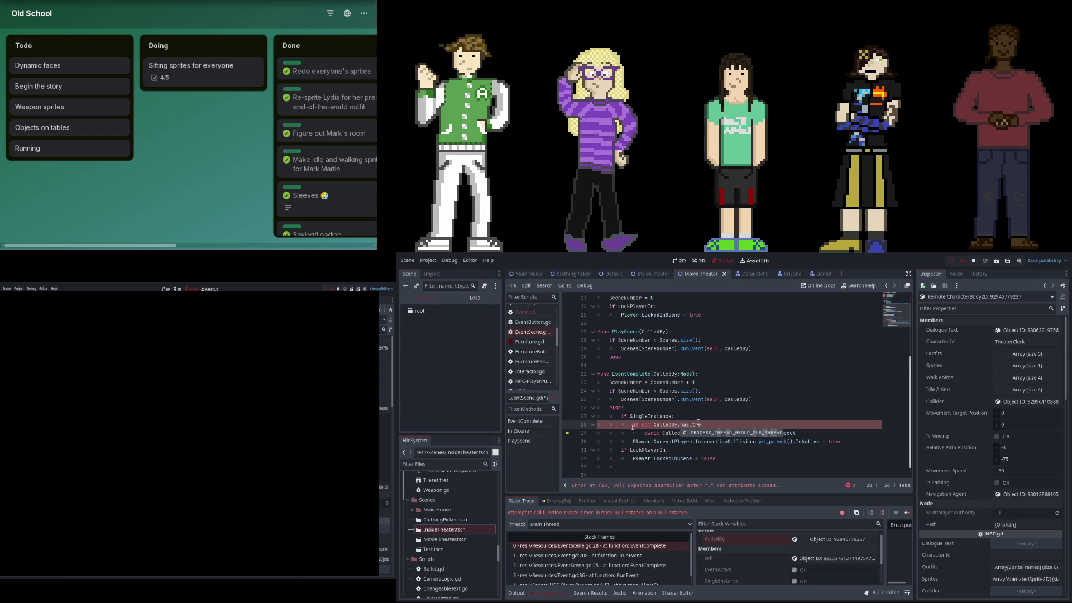
pyautogui.press('BackSpace')
pyautogui.press('BackSpace')
pyautogui.press('BackSpace')
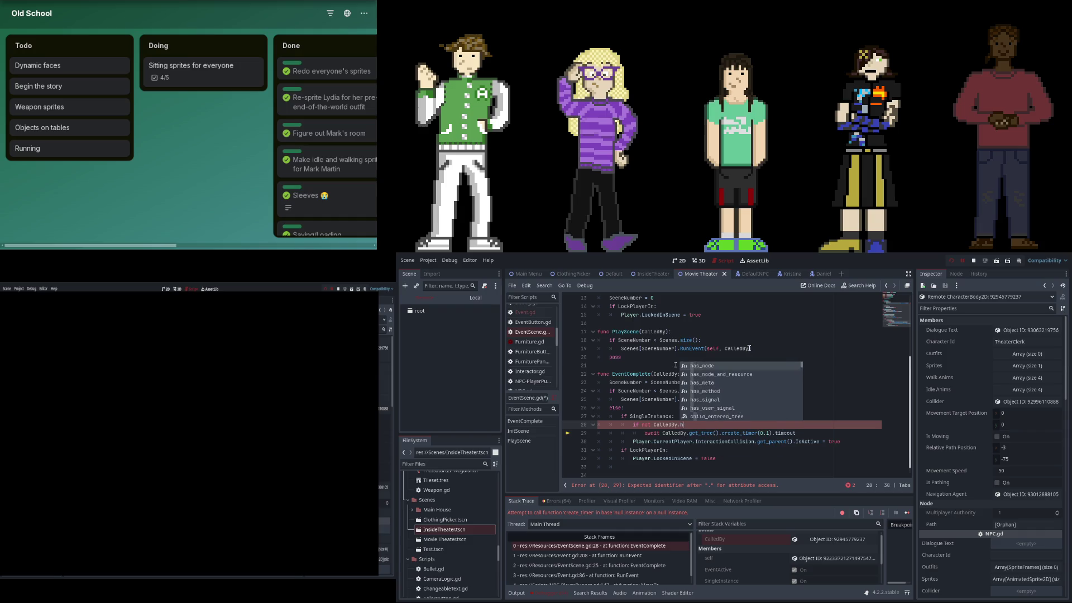
pyautogui.write('.tree')
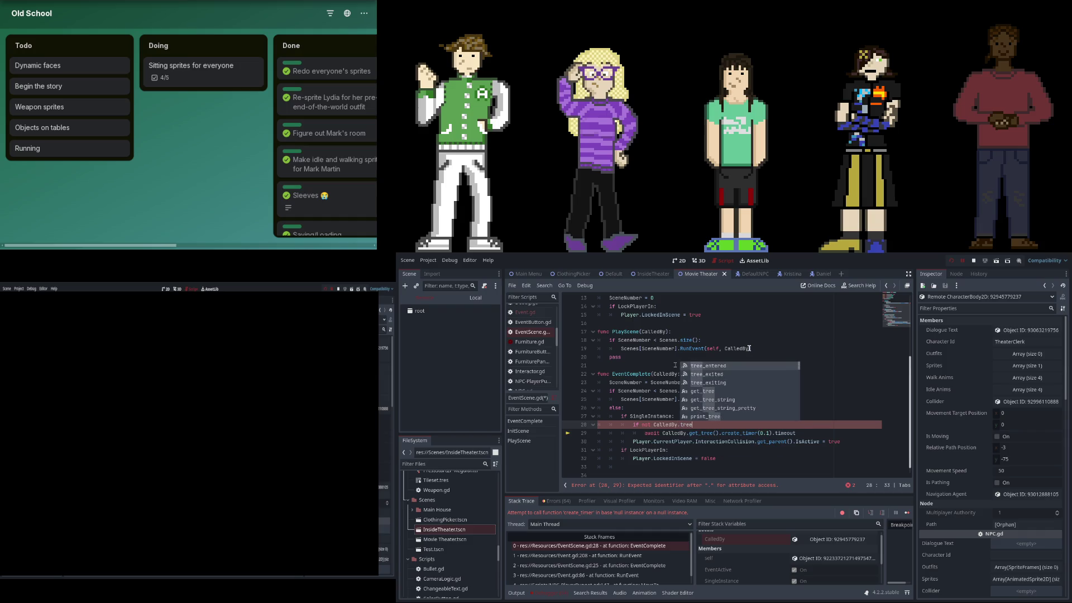
pyautogui.press('Up')
pyautogui.press('Up')
pyautogui.press('Up')
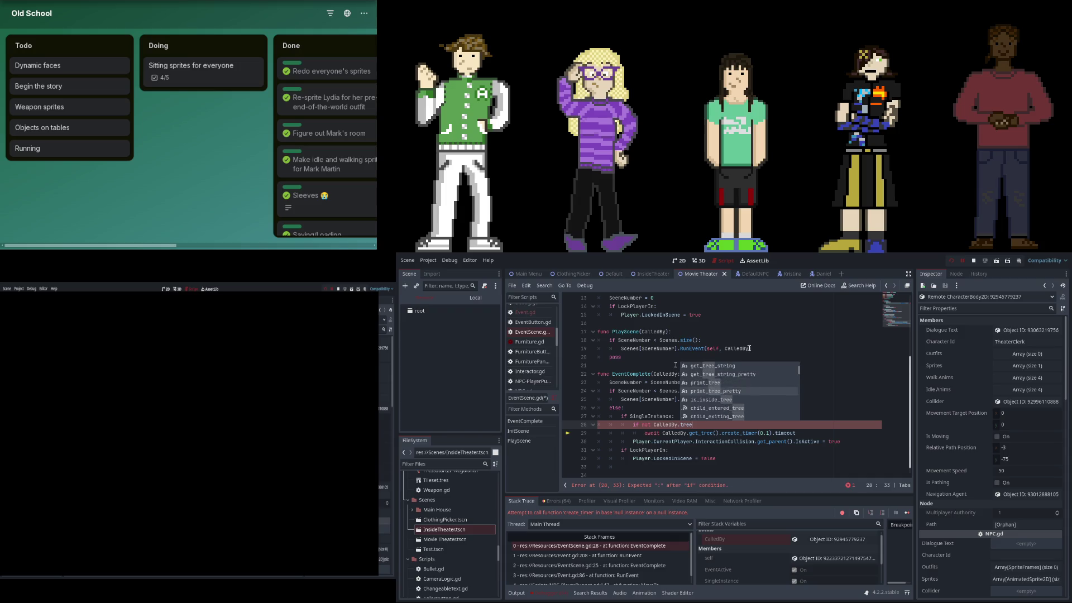
pyautogui.press('Escape')
pyautogui.press('Down')
pyautogui.press('Down')
pyautogui.press('Up')
pyautogui.press('Up')
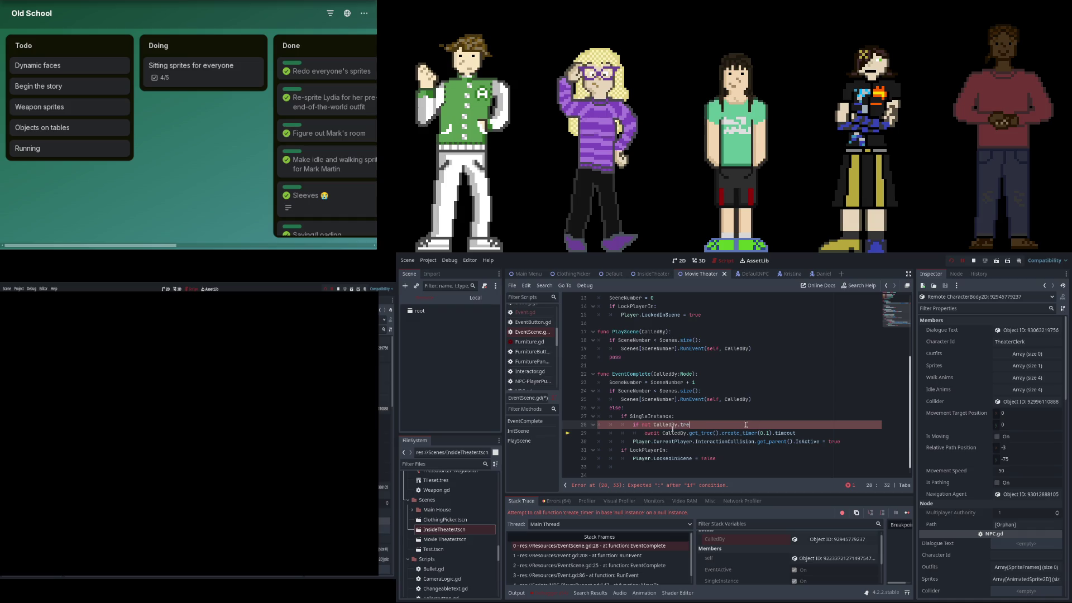
pyautogui.write('e')
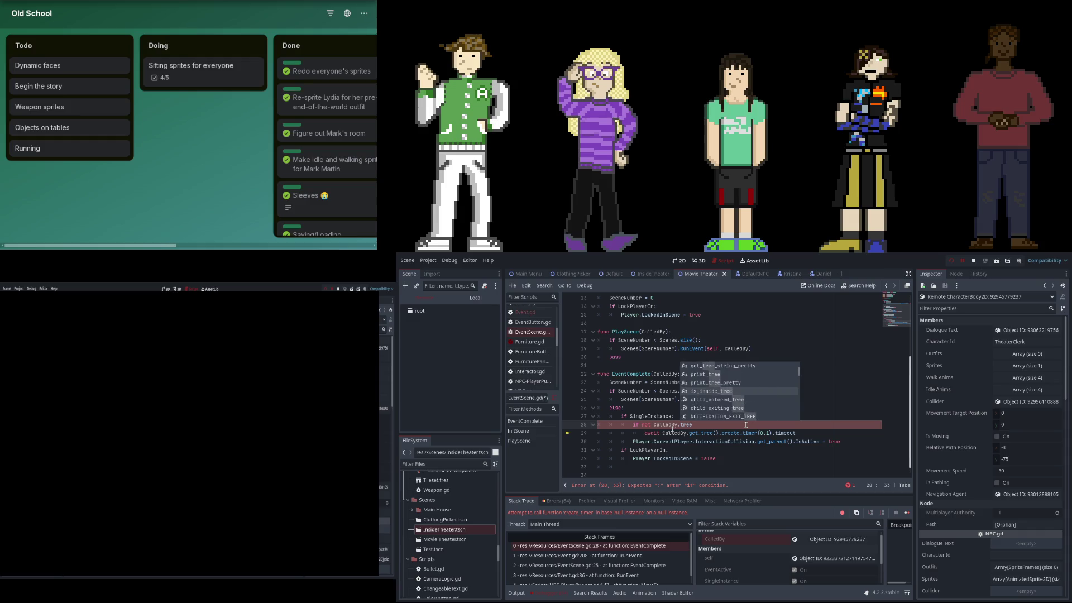
pyautogui.scroll(-10, 541, 365)
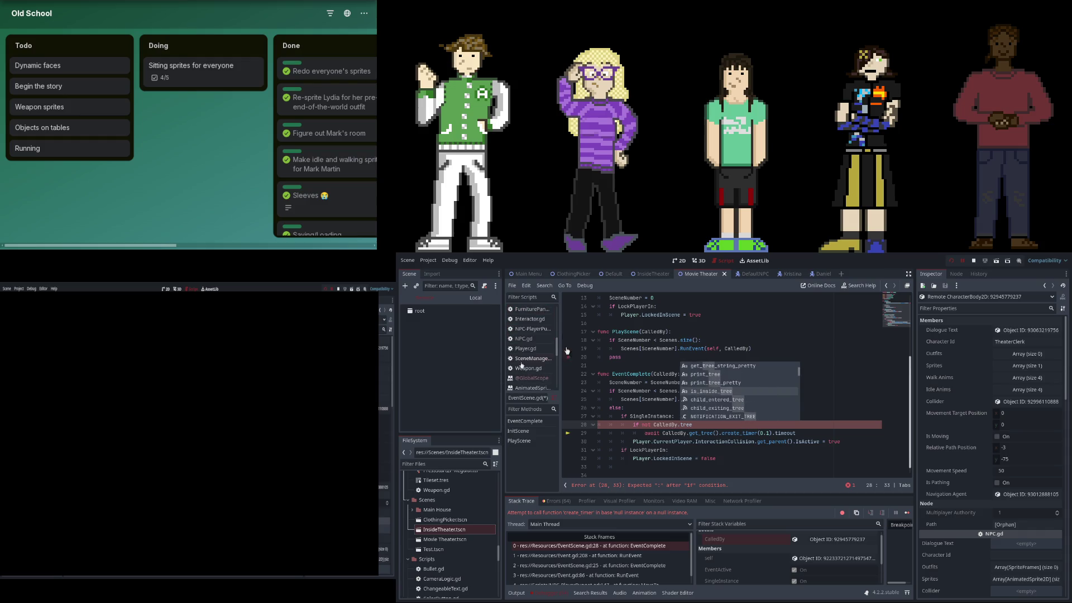
pyautogui.scroll(-4, 540, 379)
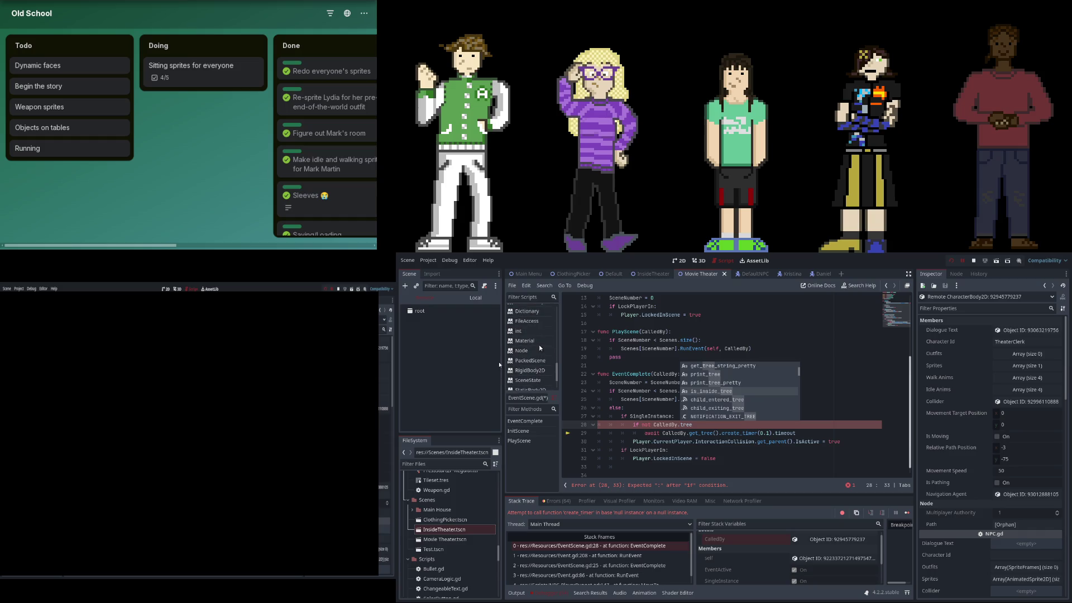
pyautogui.click(541, 350)
pyautogui.scroll(-8, 701, 437)
pyautogui.scroll(-10, 701, 437)
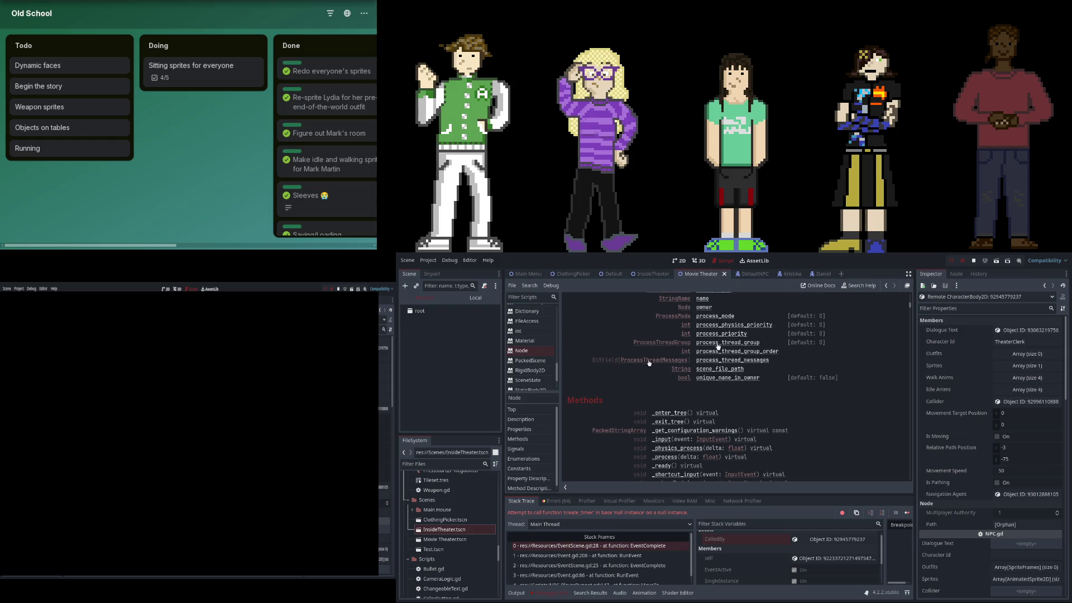
pyautogui.scroll(-10, 672, 428)
pyautogui.scroll(-5, 674, 428)
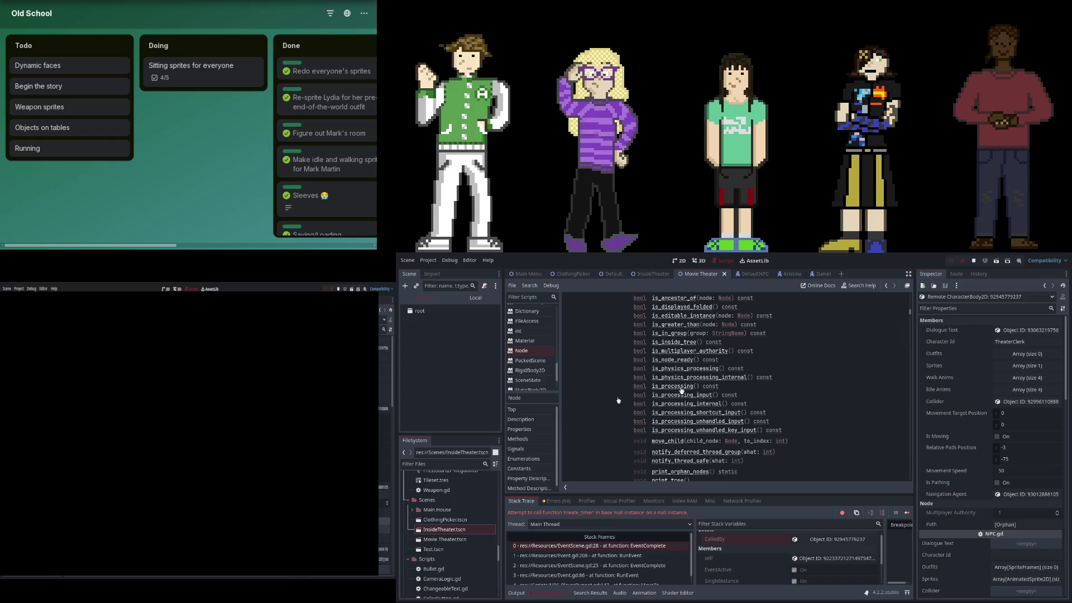
pyautogui.scroll(1, 678, 362)
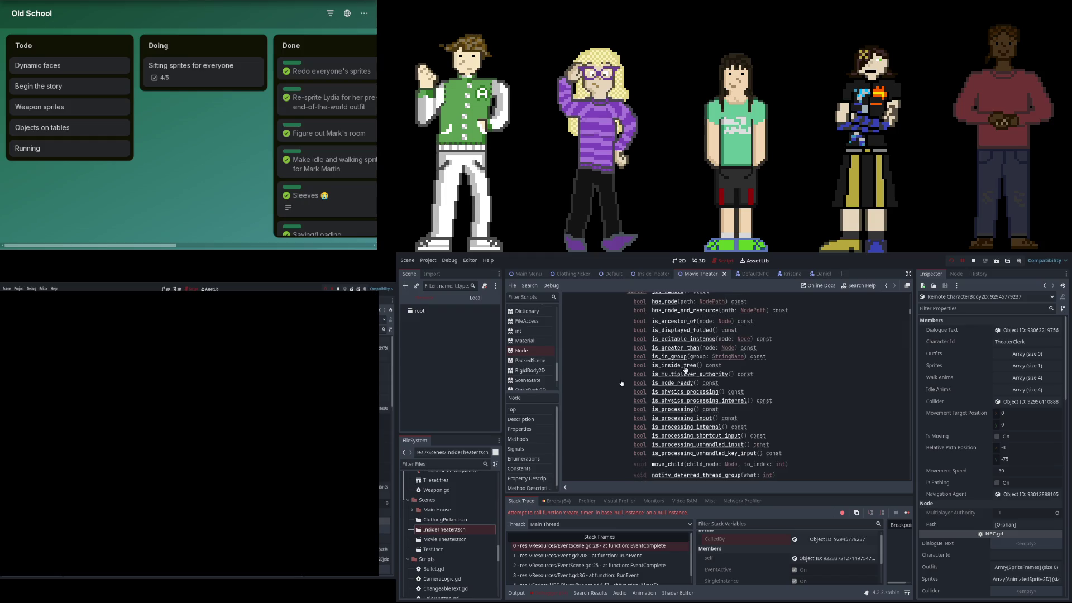
pyautogui.click(682, 366)
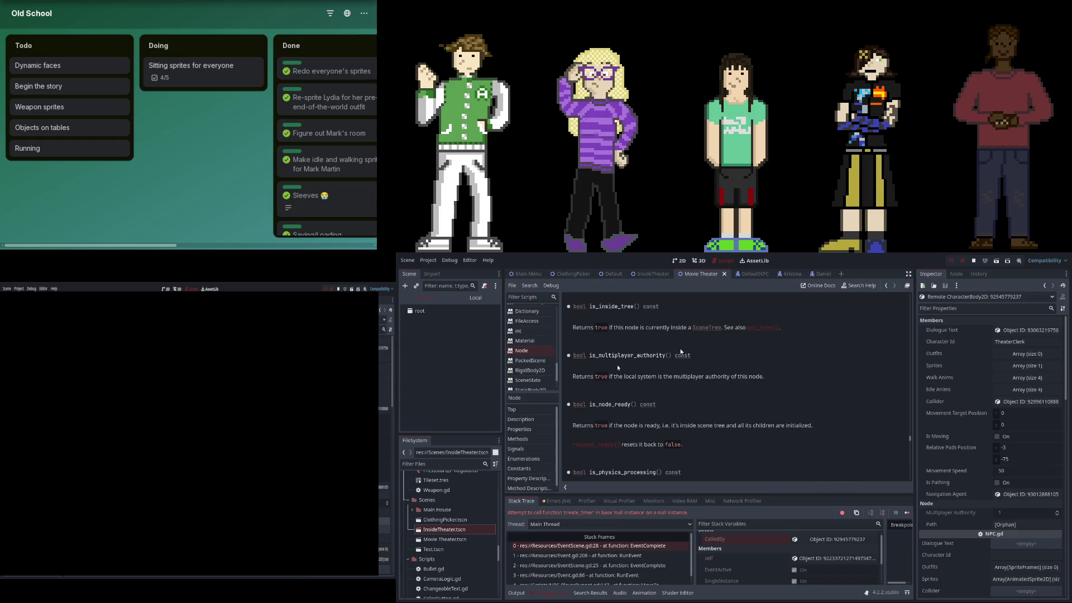
pyautogui.scroll(6, 553, 357)
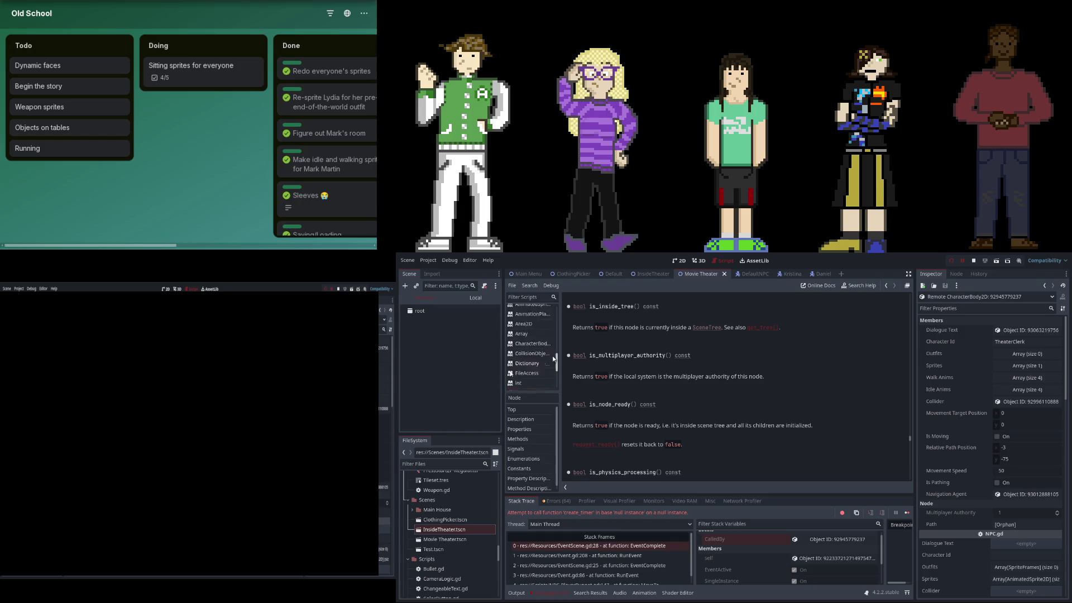
pyautogui.scroll(-1, 552, 356)
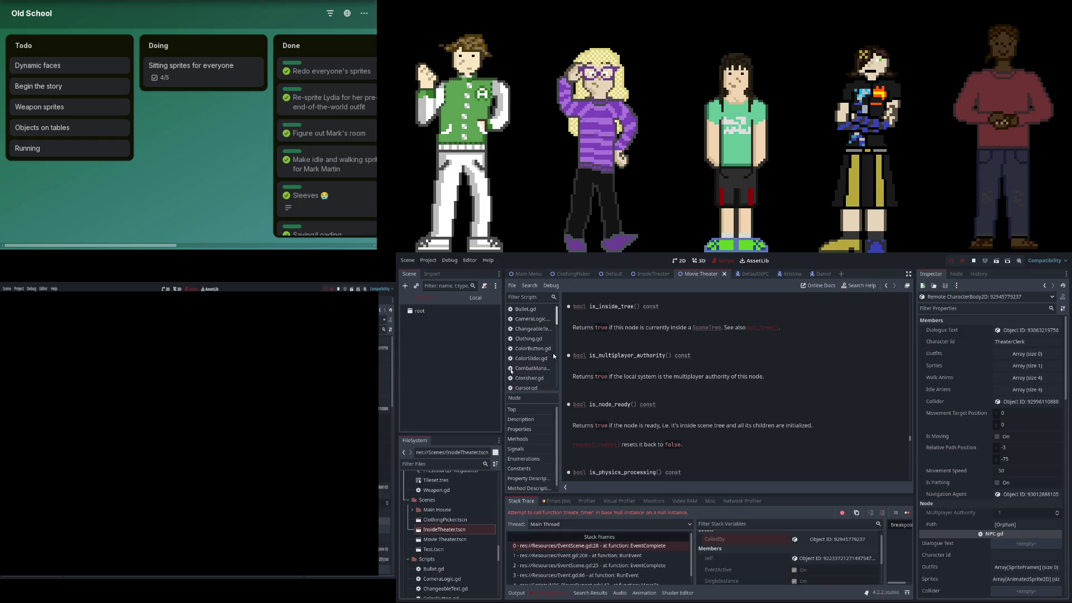
pyautogui.scroll(1, 547, 350)
pyautogui.click(539, 384)
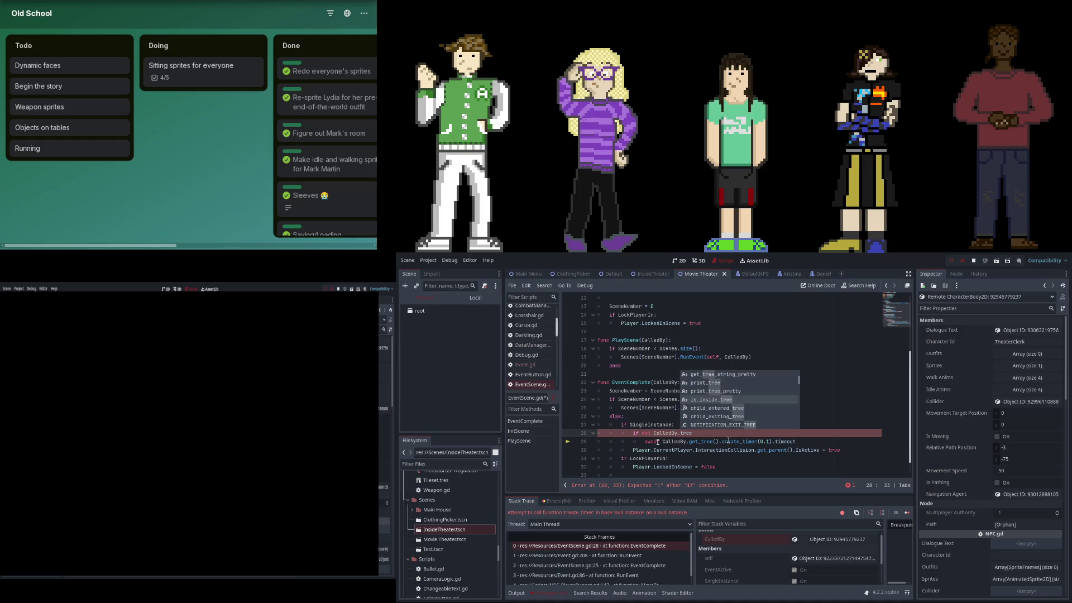
# - Change line 28 to 'if CalledBy.is_inside_tree():' without 'not' and run the project to test
pyautogui.press('Return')
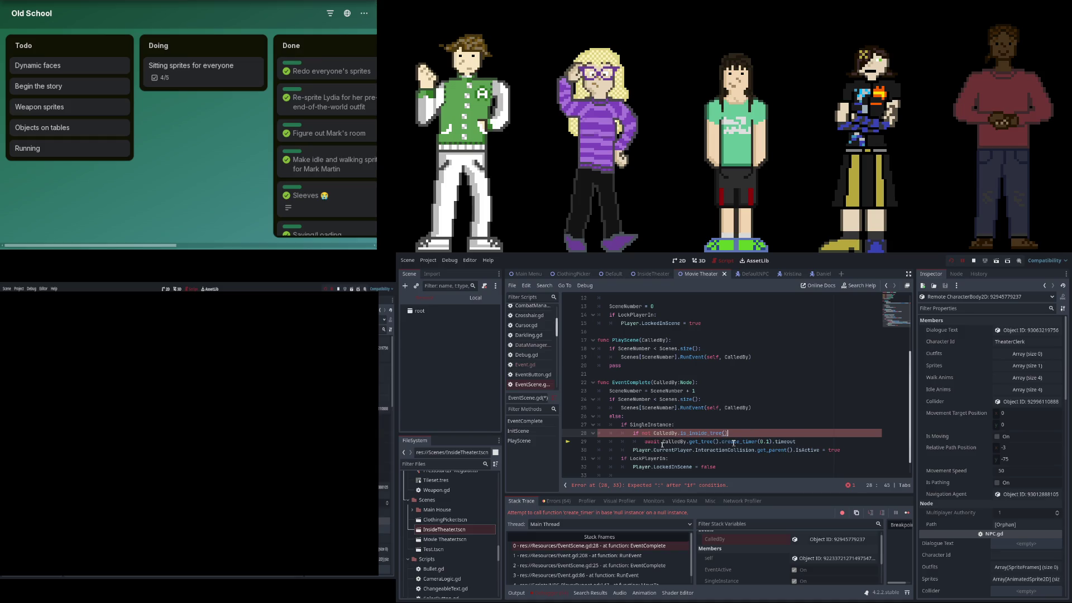
pyautogui.doubleClick(649, 433)
pyautogui.press('BackSpace')
pyautogui.press('BackSpace')
pyautogui.click(733, 433)
pyautogui.click(951, 261)
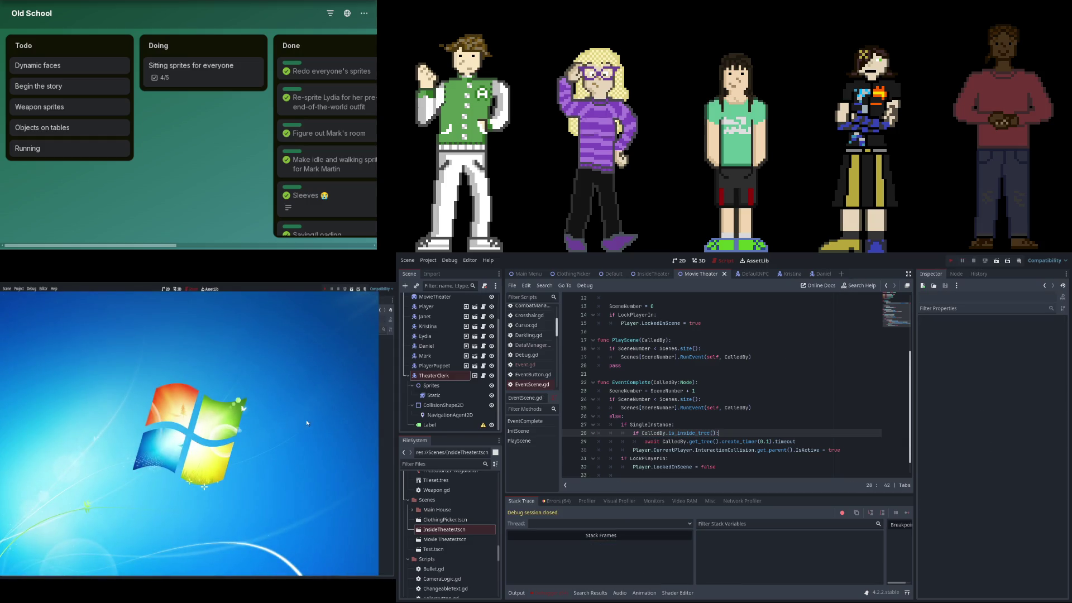
# - Choose Load Game on the running game's title screen to reach the theatre interior
pyautogui.click(100, 439)
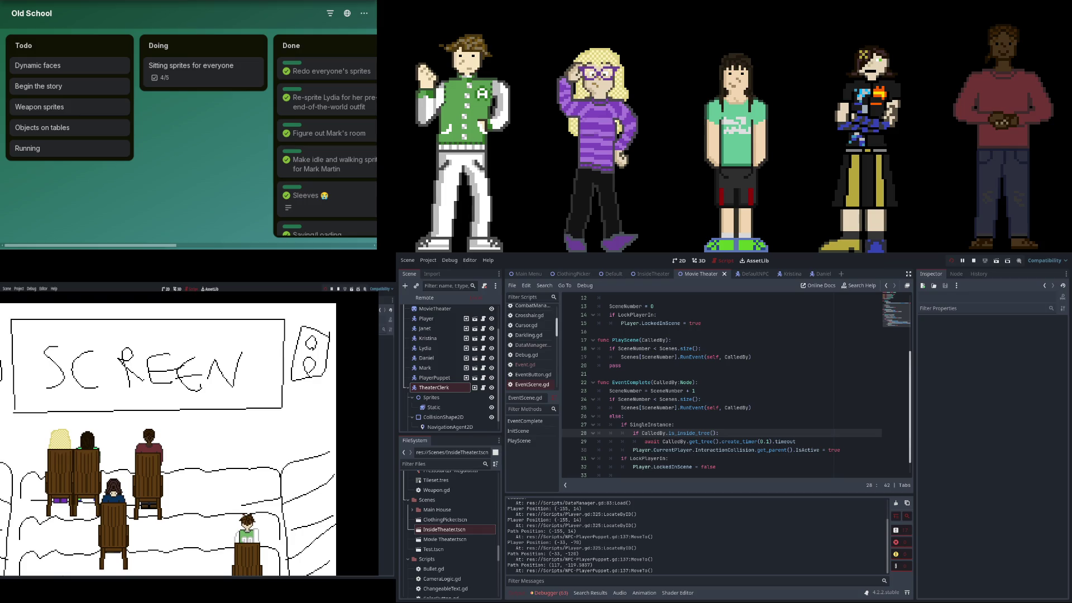
# - Inspect the Player and SceneManager events, then check SceneManager in the InsideTheater scene
pyautogui.click(425, 317)
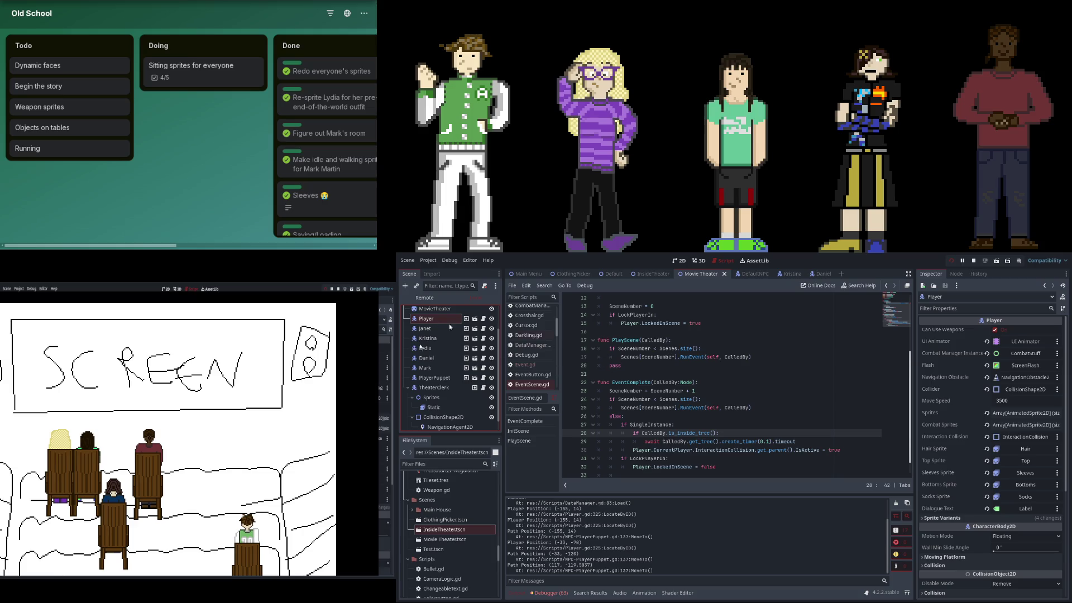
pyautogui.scroll(3, 449, 324)
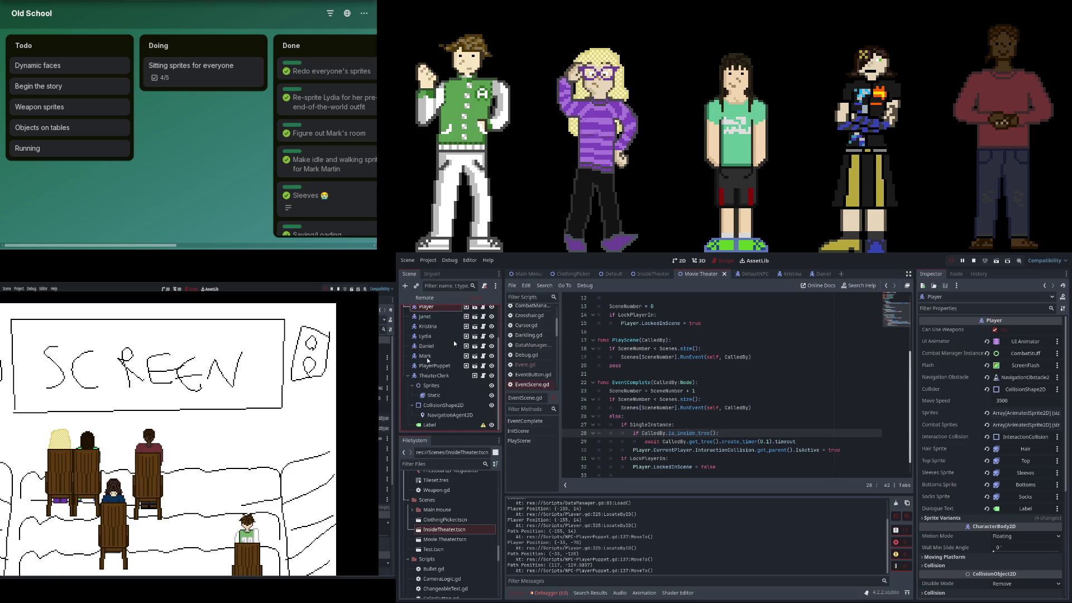
pyautogui.click(441, 330)
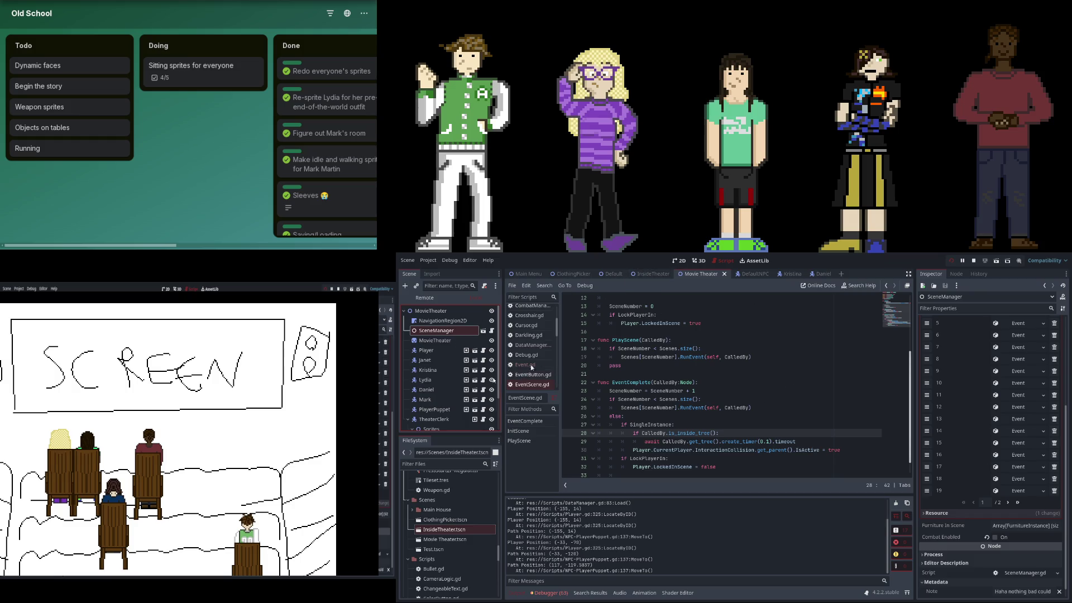
pyautogui.click(651, 273)
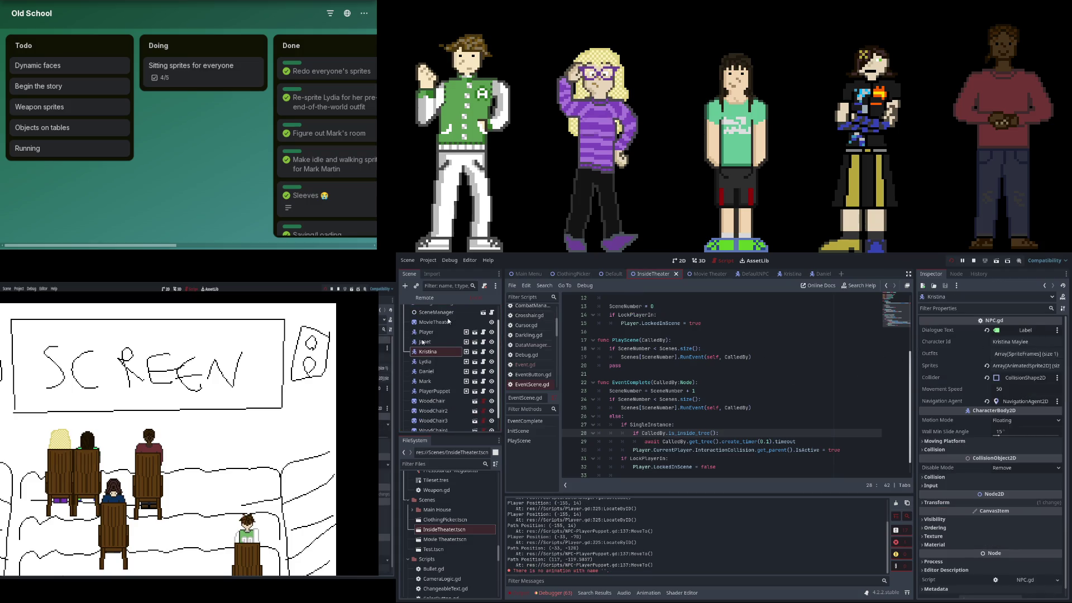
pyautogui.click(436, 312)
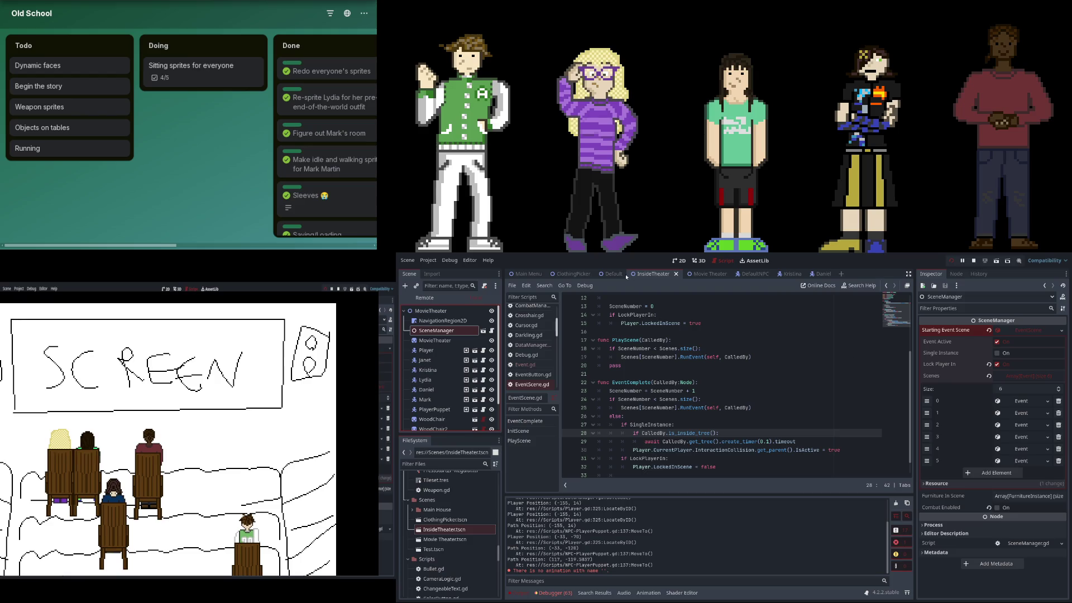
# - Move PlayerPuppet just right of the theatre and add a seventh SceneManager Scenes entry
pyautogui.click(679, 263)
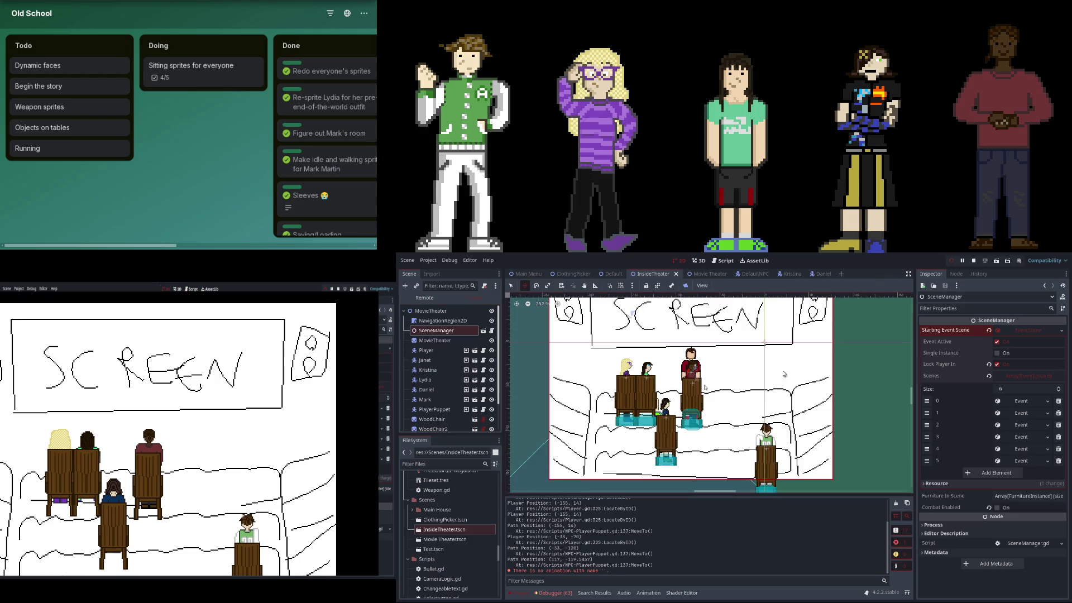
pyautogui.click(434, 409)
pyautogui.moveTo(581, 346)
pyautogui.mouseDown()
pyautogui.moveTo(584, 359)
pyautogui.moveTo(818, 416)
pyautogui.moveTo(799, 448)
pyautogui.moveTo(801, 434)
pyautogui.mouseUp()
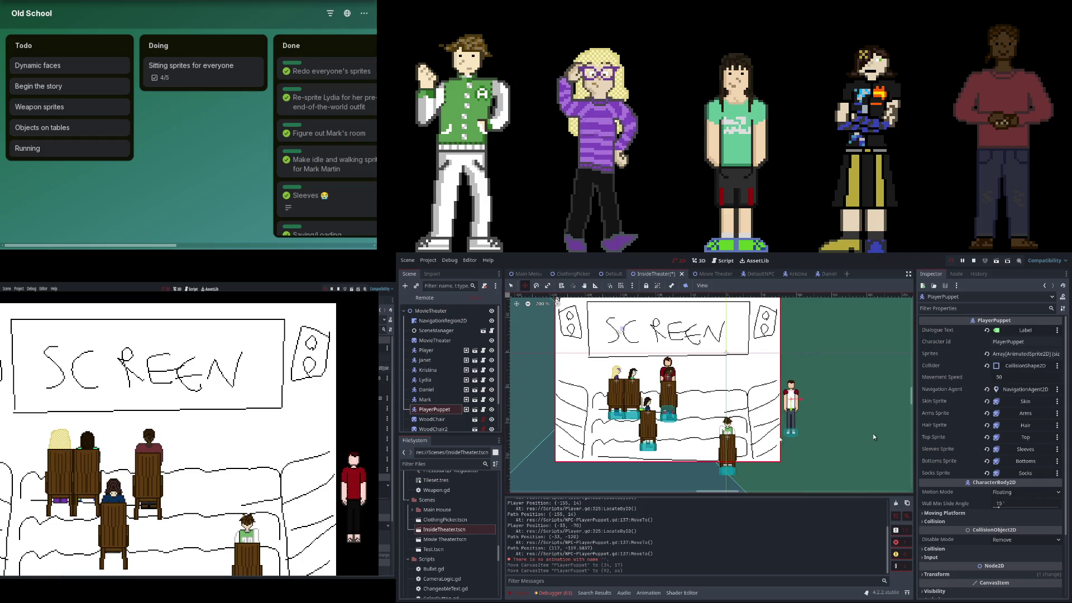
pyautogui.press('Right')
pyautogui.press('Right')
pyautogui.press('Right')
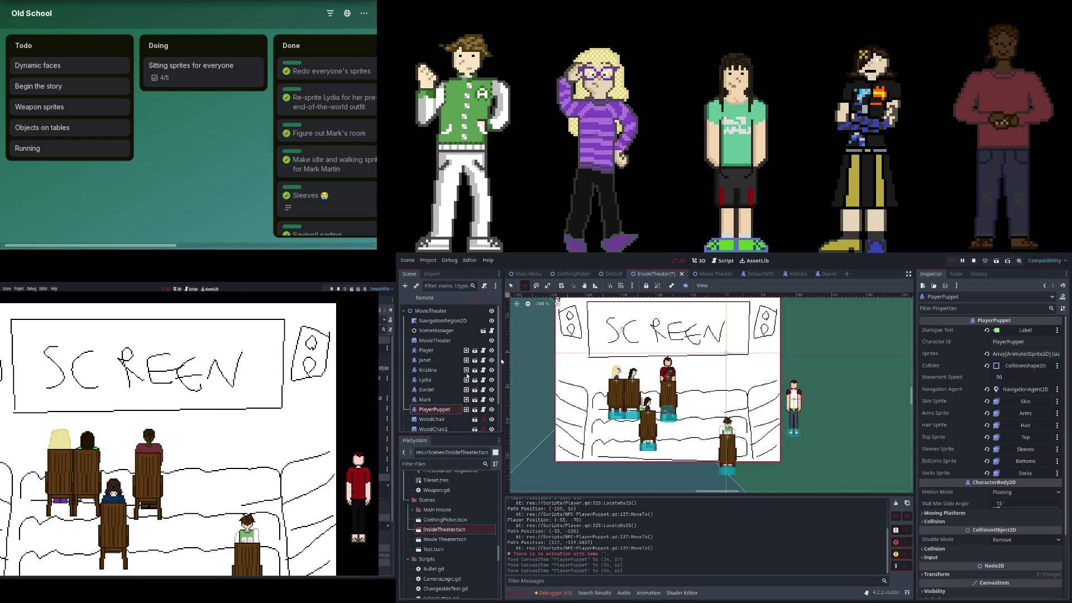
pyautogui.click(455, 331)
pyautogui.click(1004, 473)
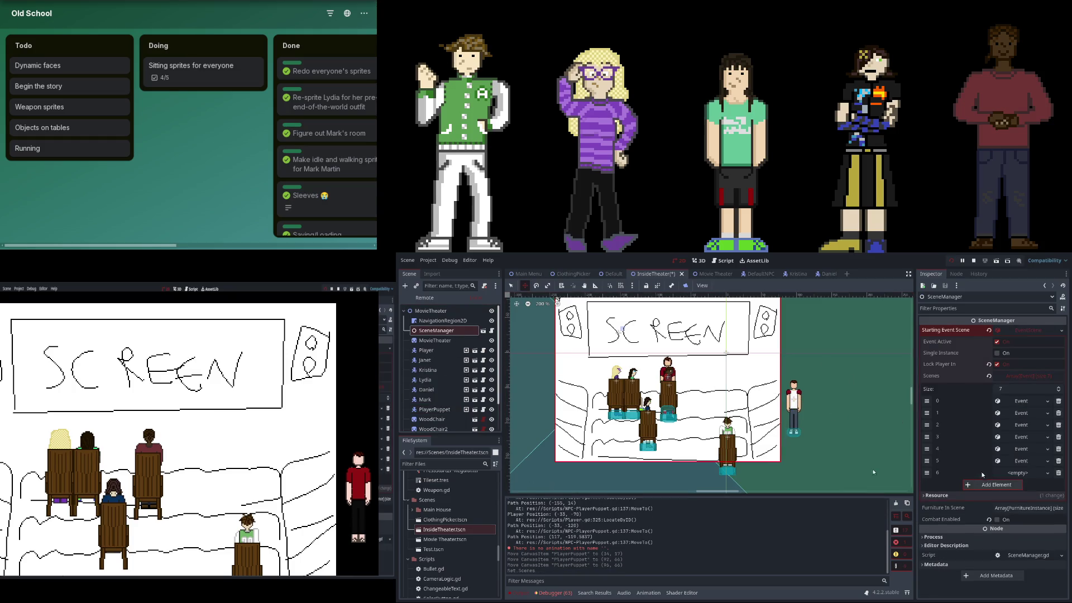
# - Add an eighth Scenes entry and set entry 6's event type to Movement Local
pyautogui.click(1017, 486)
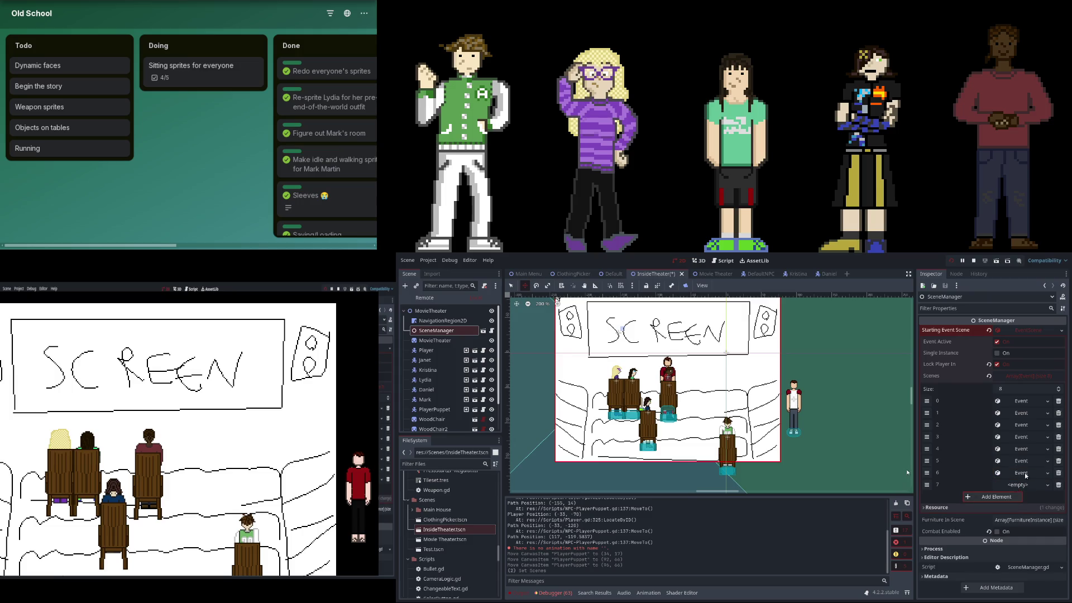
pyautogui.click(1024, 474)
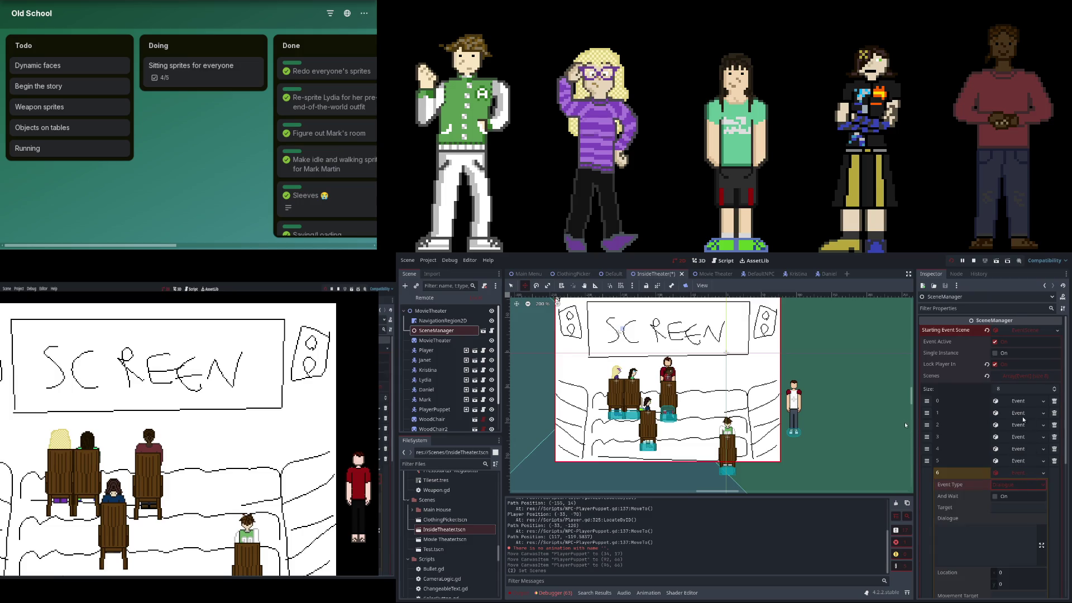
pyautogui.click(1018, 485)
pyautogui.click(1026, 403)
# - Reposition PlayerPuppet, trying the theatre aisle before returning it right of the theatre
pyautogui.scroll(4, 818, 419)
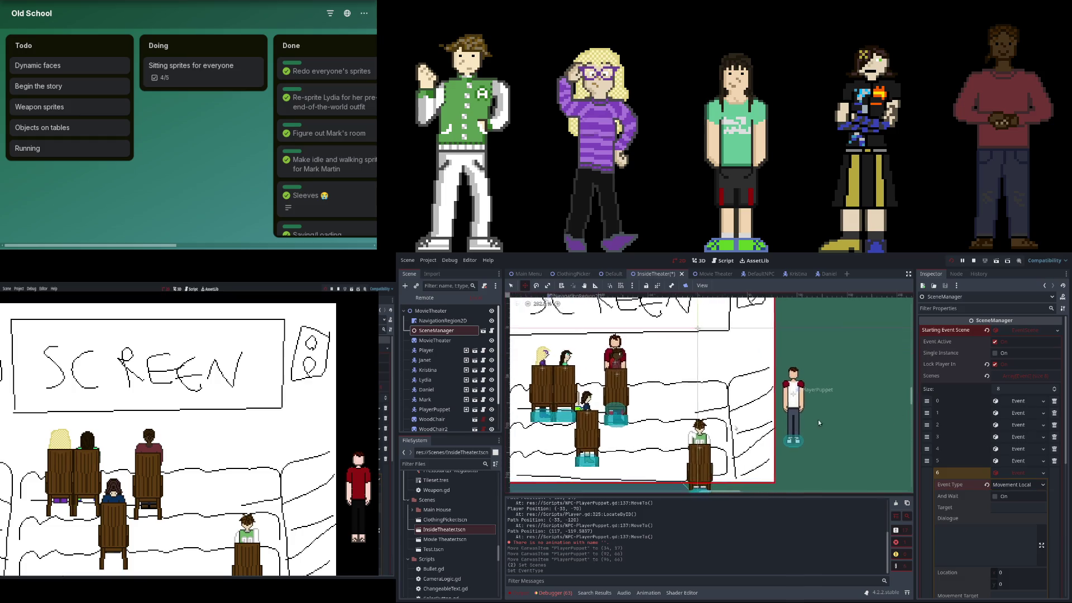
pyautogui.hscroll(-2, 818, 420)
pyautogui.moveTo(828, 445); pyautogui.dragTo(707, 444)
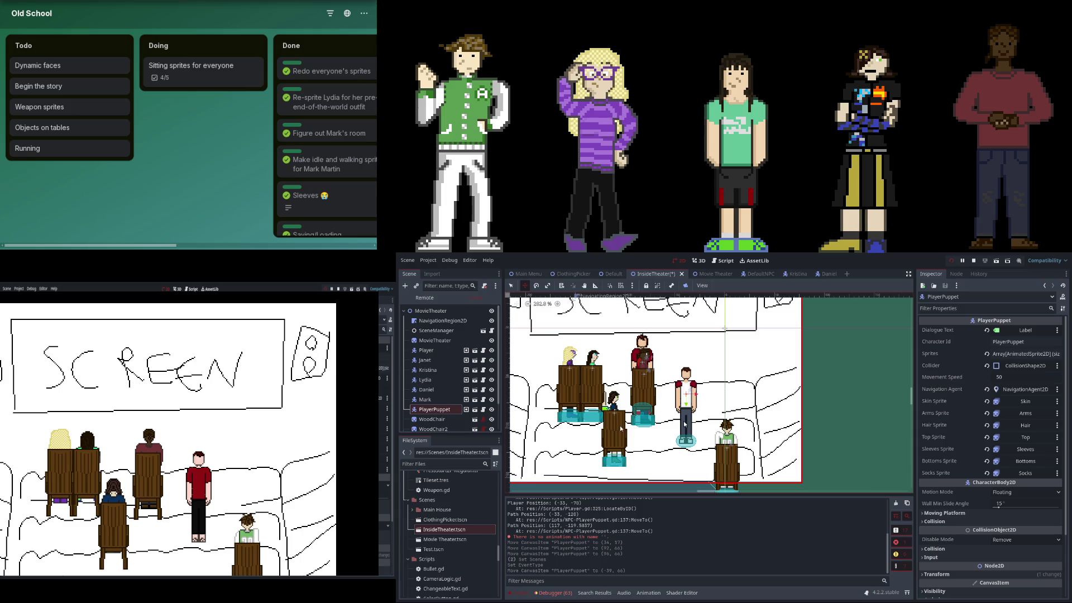
pyautogui.moveTo(623, 413); pyautogui.dragTo(620, 426)
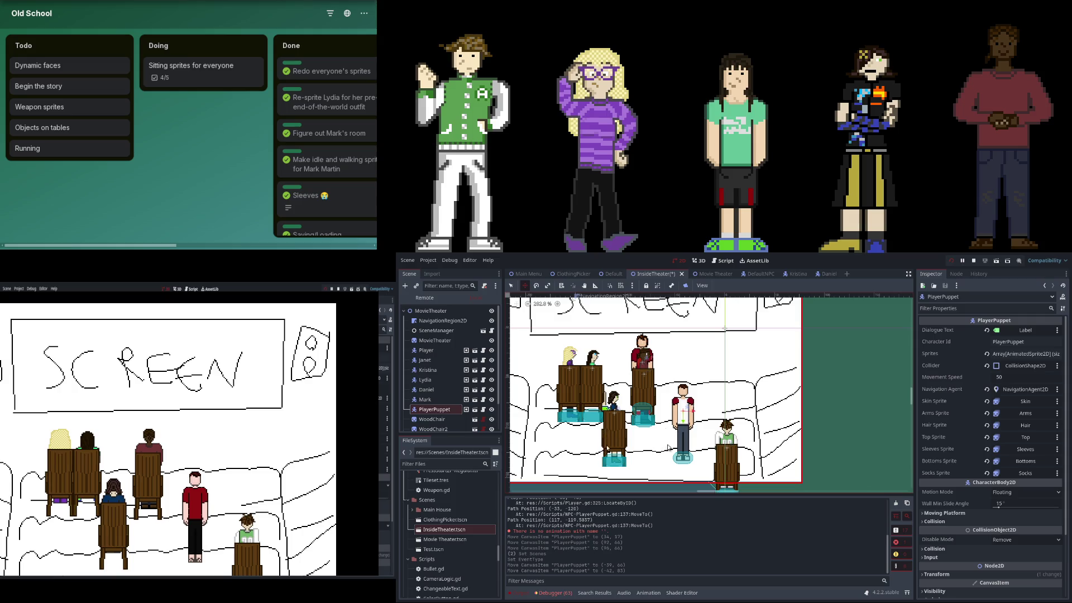
pyautogui.moveTo(695, 419)
pyautogui.mouseDown()
pyautogui.moveTo(836, 420)
pyautogui.moveTo(827, 423)
pyautogui.mouseUp()
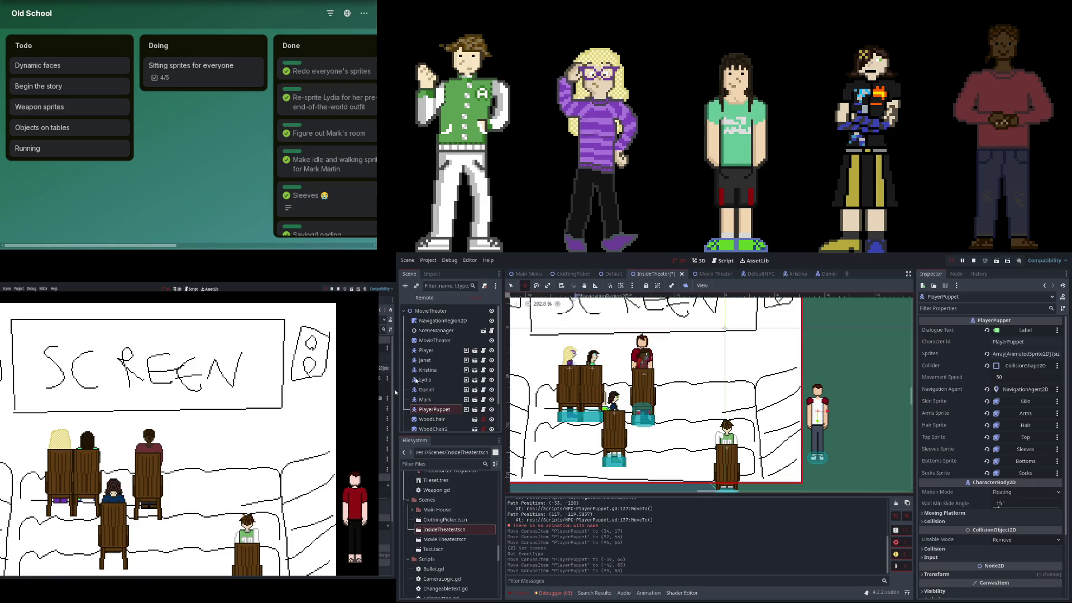
pyautogui.click(435, 331)
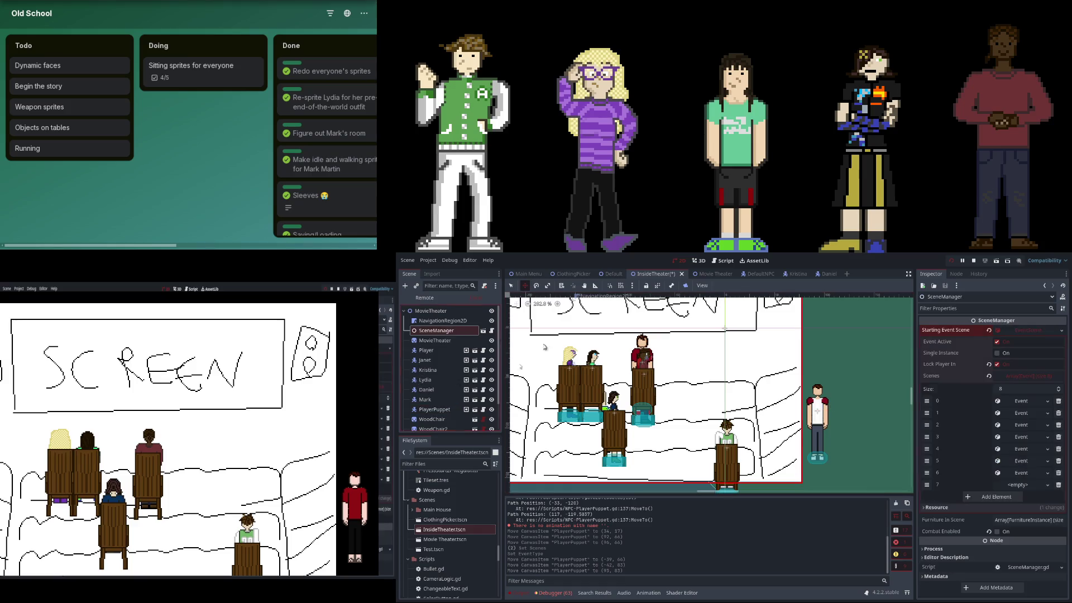
# - Set event 6's Target to PlayerPuppet
pyautogui.click(1021, 472)
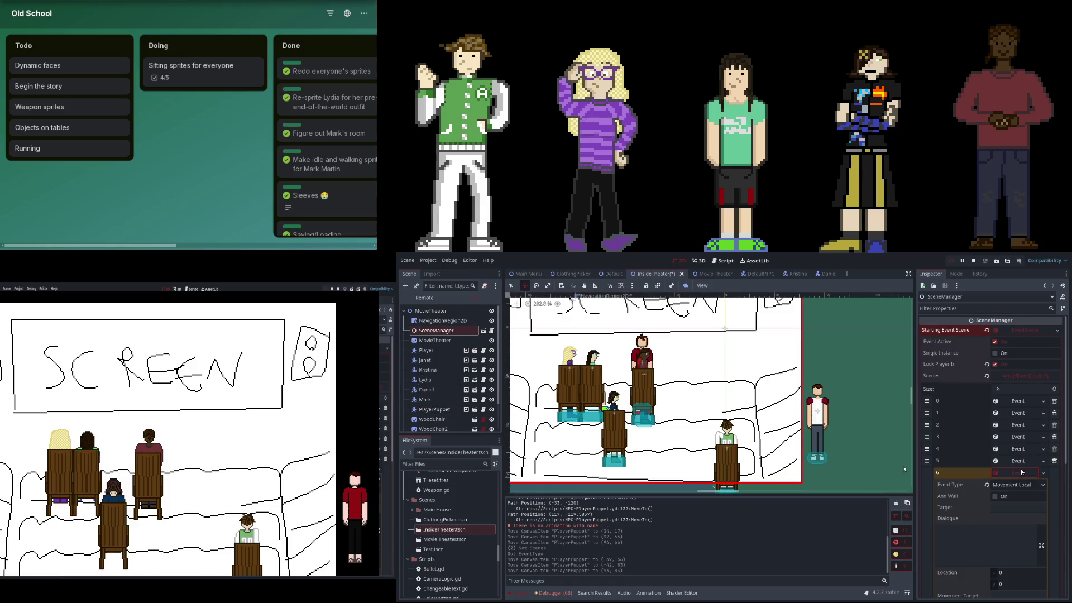
pyautogui.click(1017, 505)
pyautogui.write('PlayerPu')
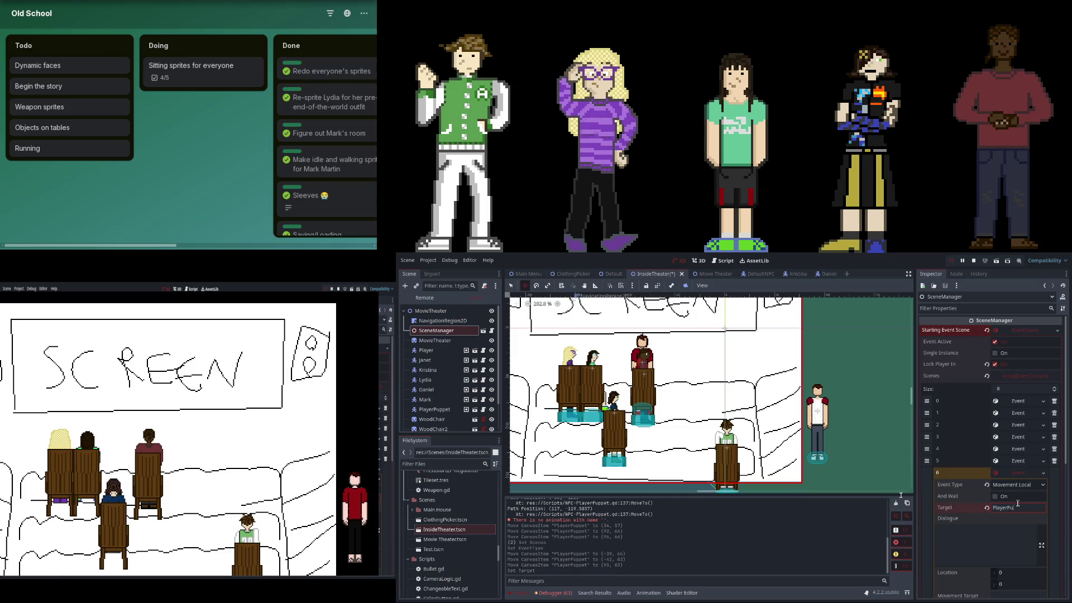
pyautogui.write('ppet')
pyautogui.scroll(-3, 1007, 484)
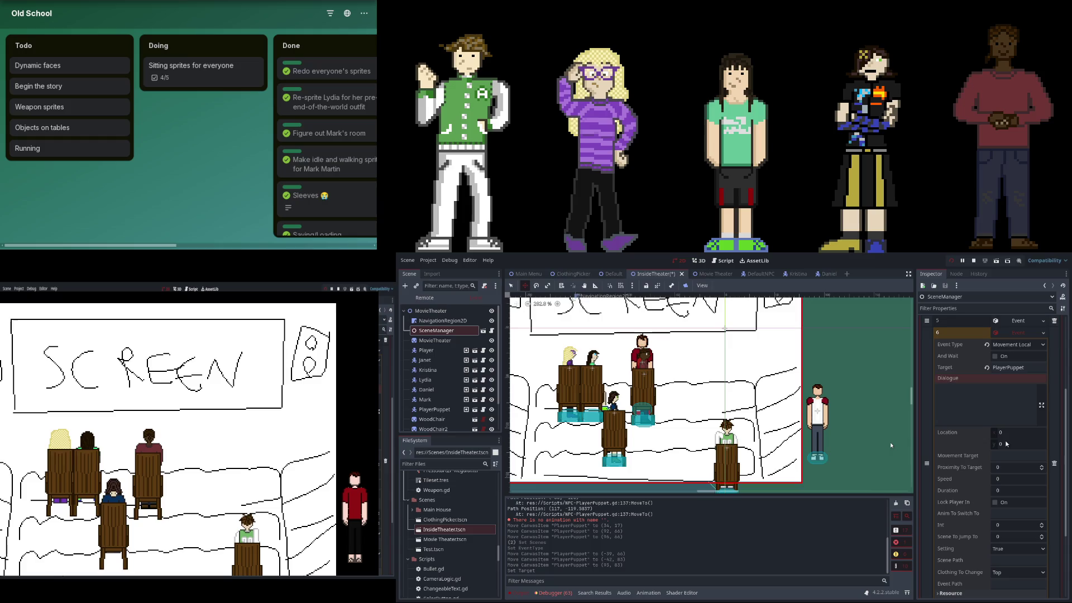
# - Set event 6's Location x to -135 and its Speed to 25
pyautogui.click(1008, 433)
pyautogui.write('3')
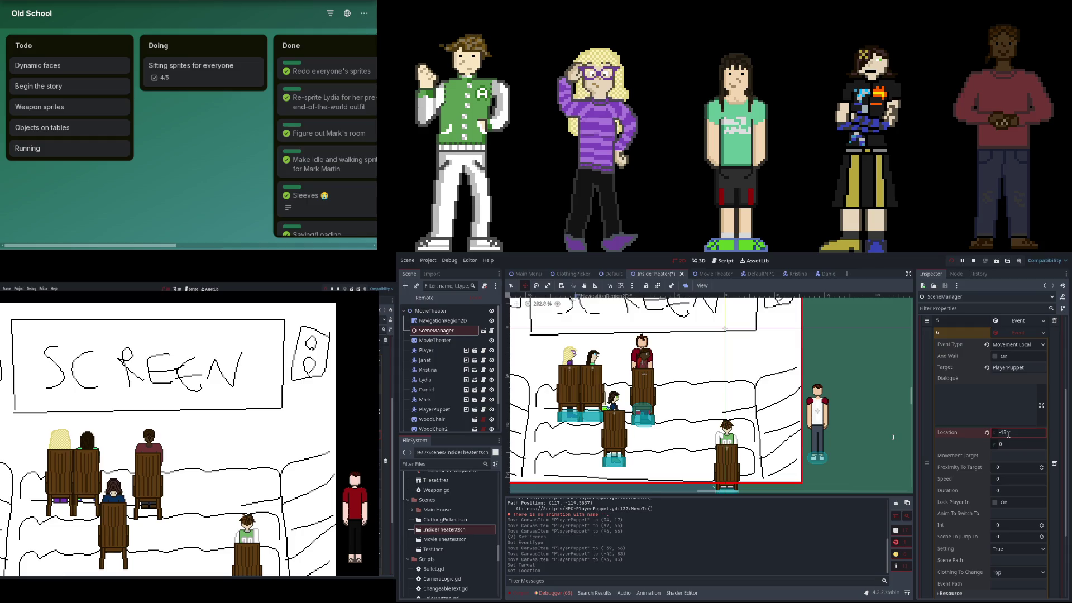
pyautogui.write('5')
pyautogui.press('Return')
pyautogui.scroll(-2, 999, 473)
pyautogui.scroll(3, 999, 473)
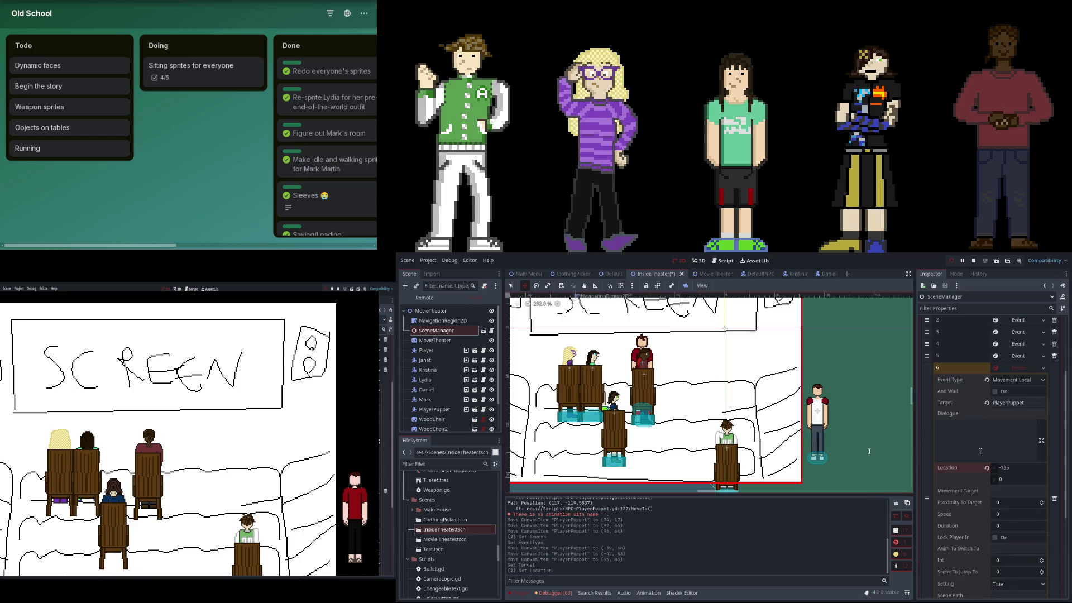
pyautogui.click(1030, 511)
pyautogui.press('Return')
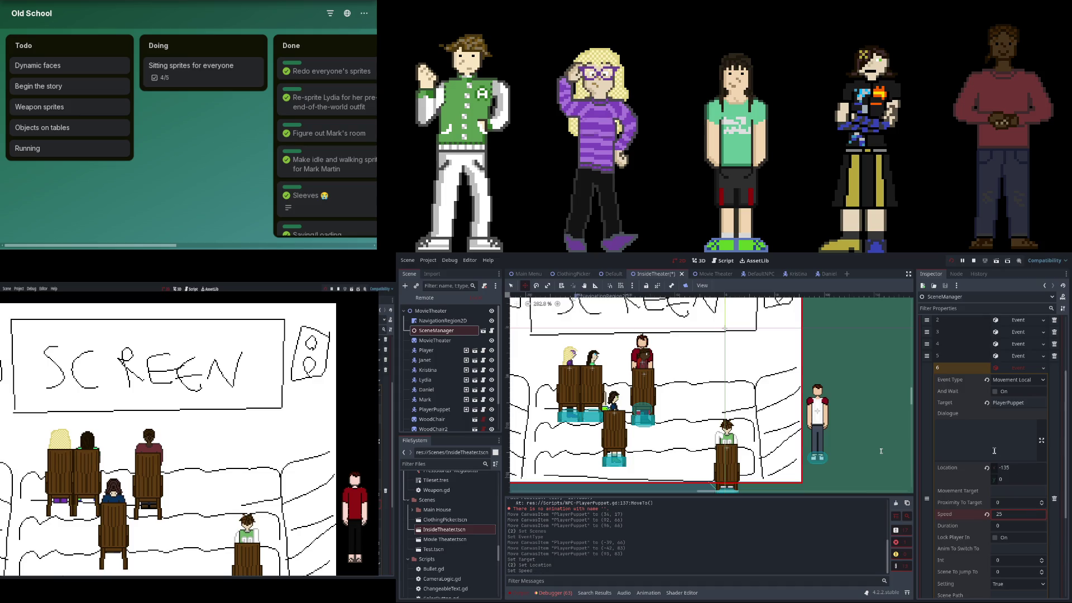
pyautogui.scroll(2, 1000, 436)
pyautogui.scroll(1, 918, 320)
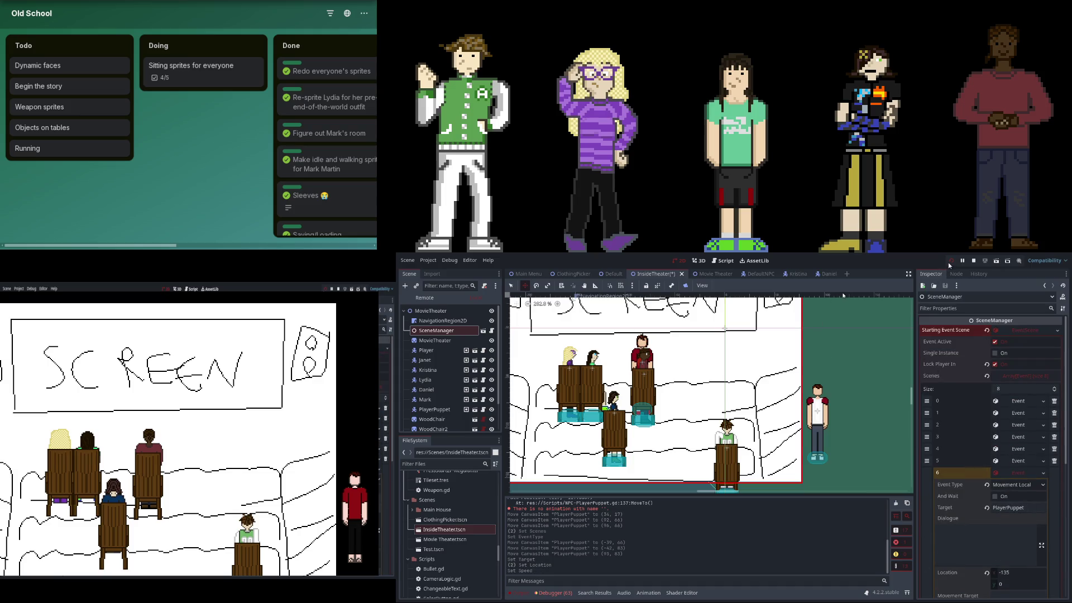
pyautogui.click(724, 261)
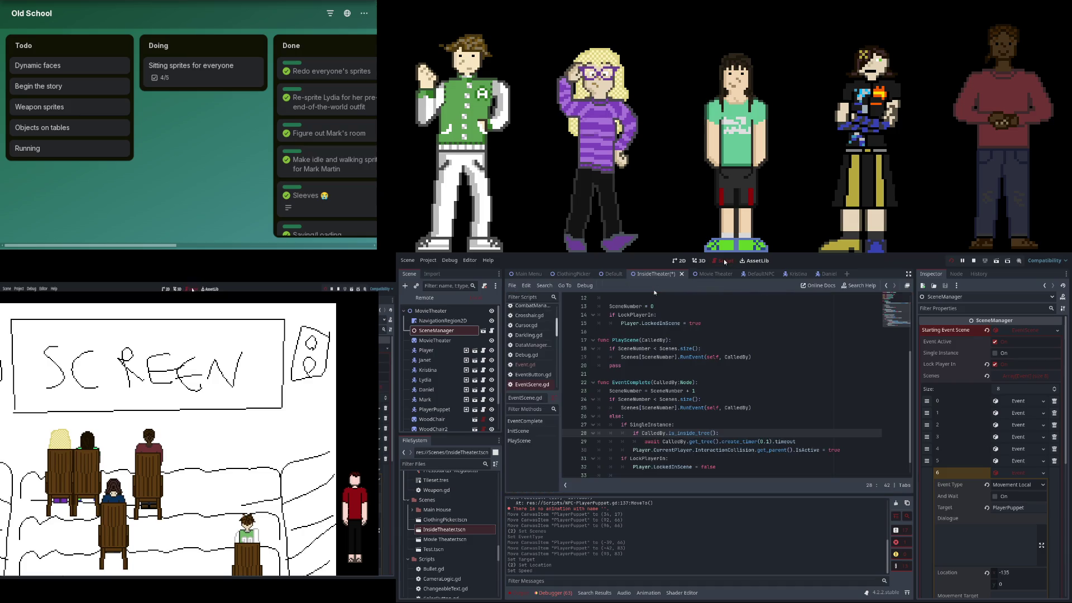
# - Review the EventScene.gd script, then look through SceneManager.gd
pyautogui.scroll(5, 652, 326)
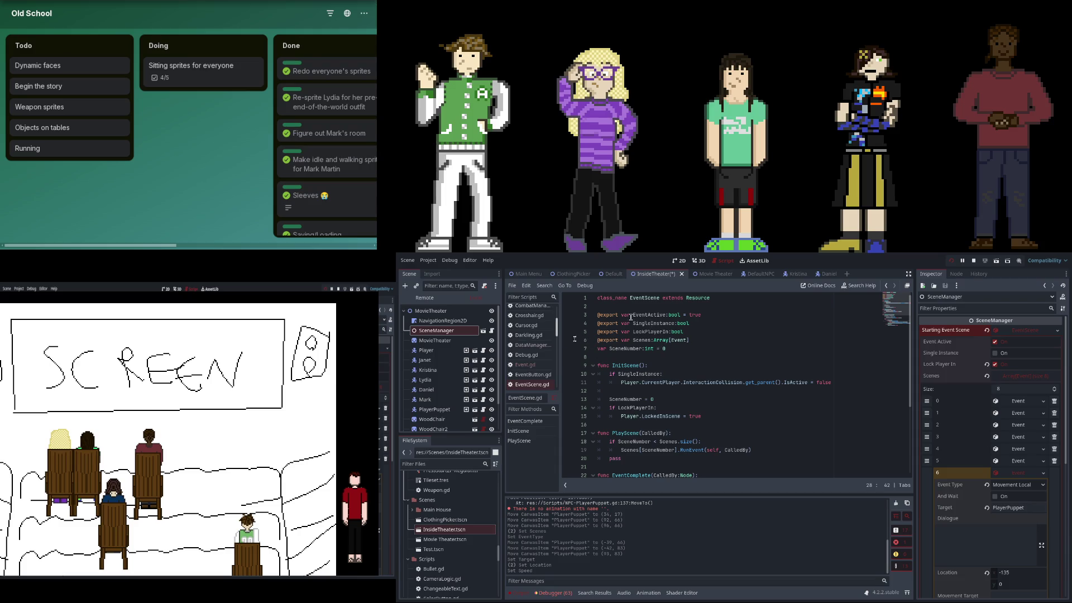
pyautogui.scroll(-4, 647, 349)
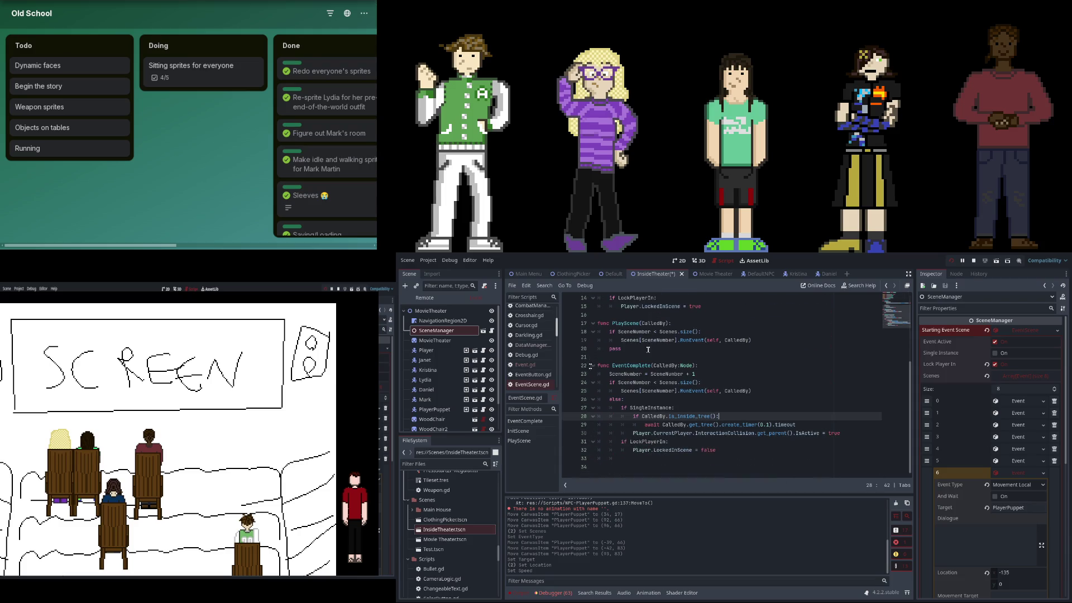
pyautogui.scroll(-5, 541, 358)
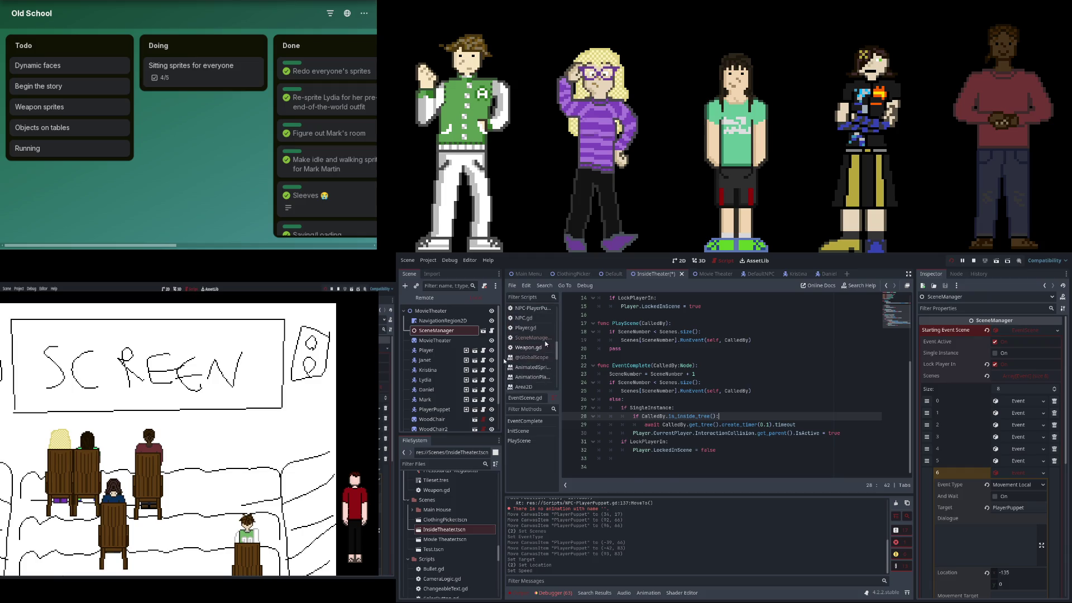
pyautogui.click(534, 338)
pyautogui.scroll(-4, 668, 358)
pyautogui.scroll(5, 550, 370)
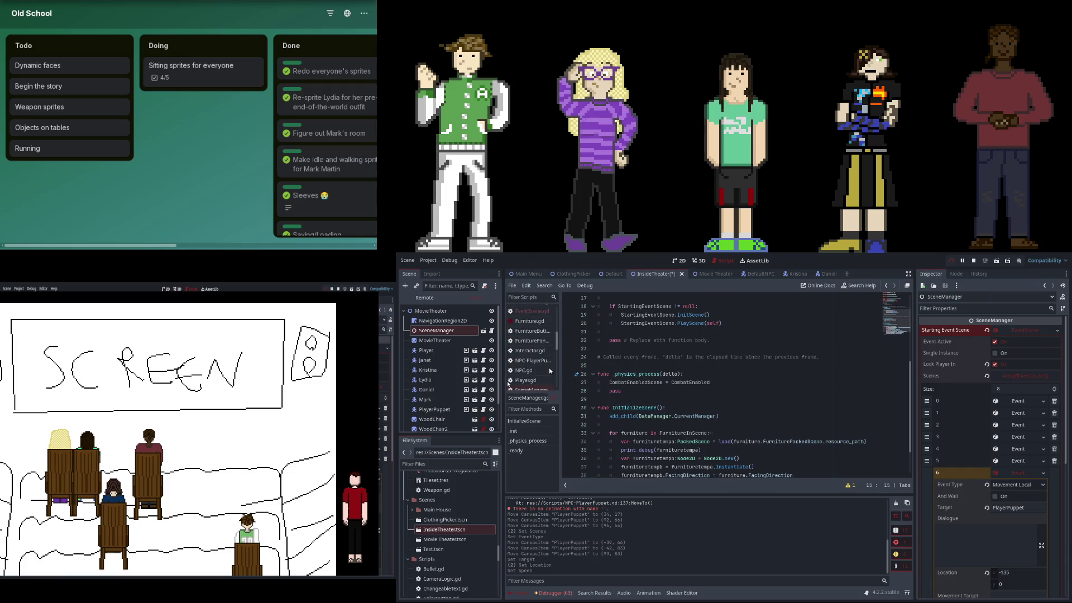
pyautogui.scroll(3, 548, 367)
# - Open DataManager.gd and review its exported Name, clothing and body properties
pyautogui.click(533, 366)
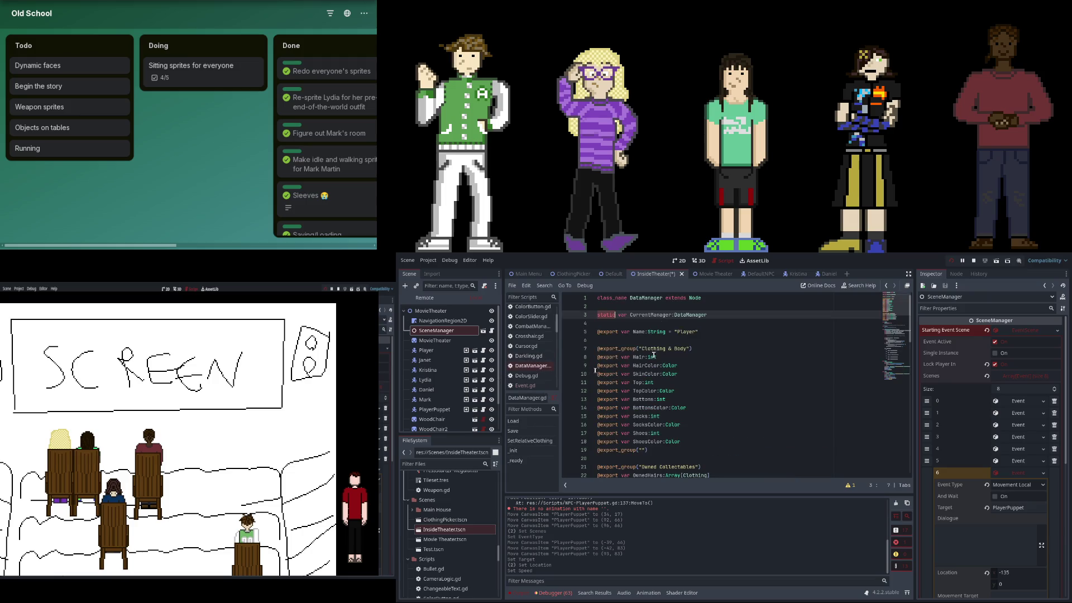
pyautogui.scroll(-5, 662, 357)
pyautogui.scroll(5, 670, 352)
pyautogui.scroll(-3, 715, 348)
pyautogui.scroll(3, 715, 348)
pyautogui.scroll(-5, 719, 352)
pyautogui.scroll(5, 675, 385)
pyautogui.click(713, 331)
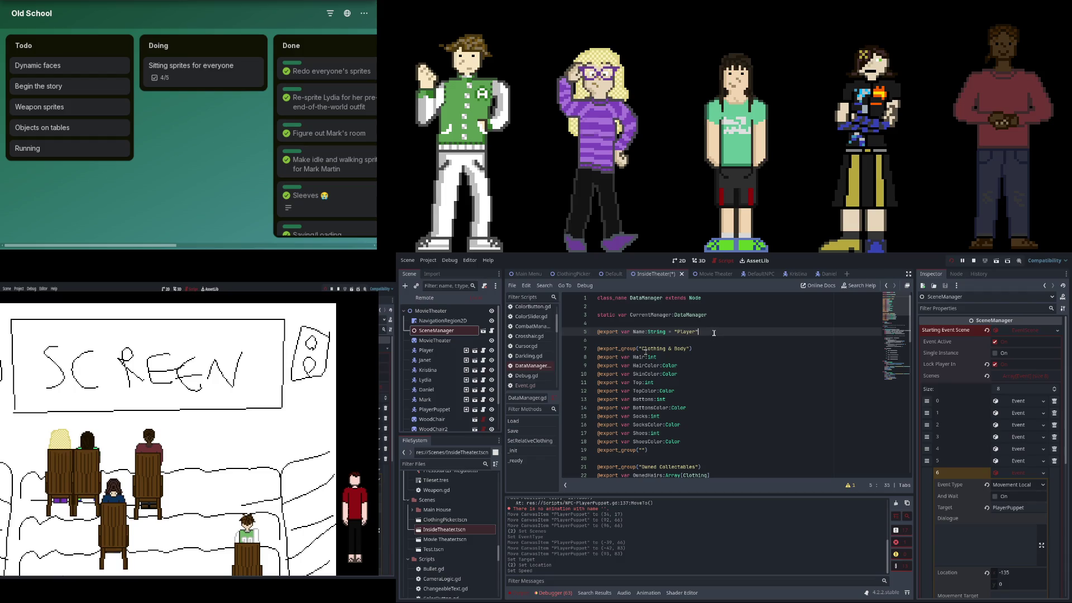
pyautogui.press('Return')
pyautogui.write('@export var ')
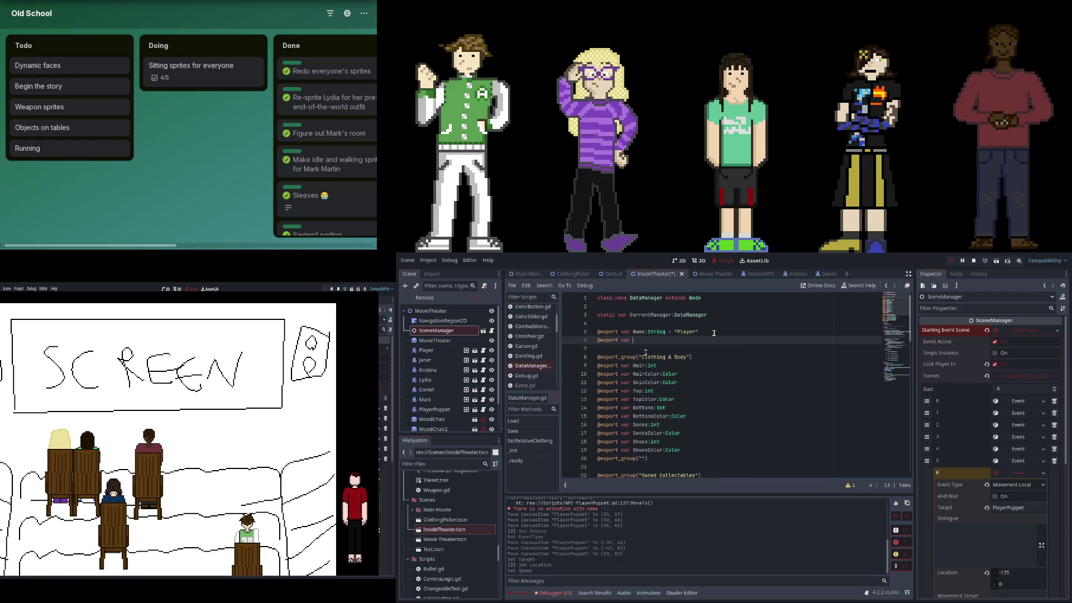
pyautogui.write('Pac')
pyautogui.press('BackSpace')
pyautogui.press('BackSpace')
pyautogui.press('BackSpace')
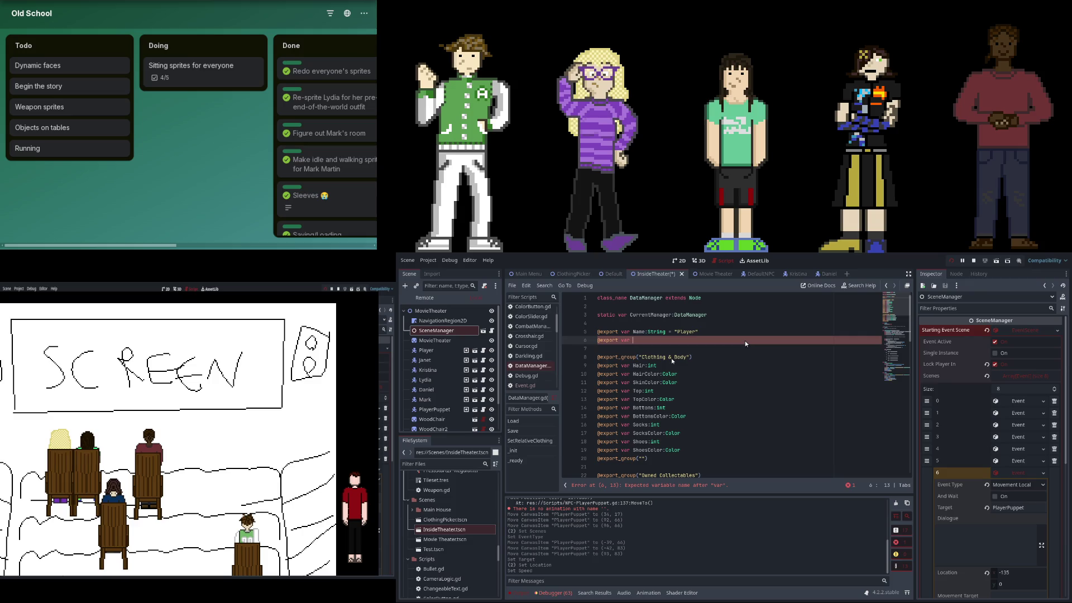
# - Complete line 6 as SavedScene:String = "res://Scenes/Movie Theater.tscn" using the copied scene path
pyautogui.write('SavedScne')
pyautogui.press('BackSpace')
pyautogui.press('BackSpace')
pyautogui.write('ene:')
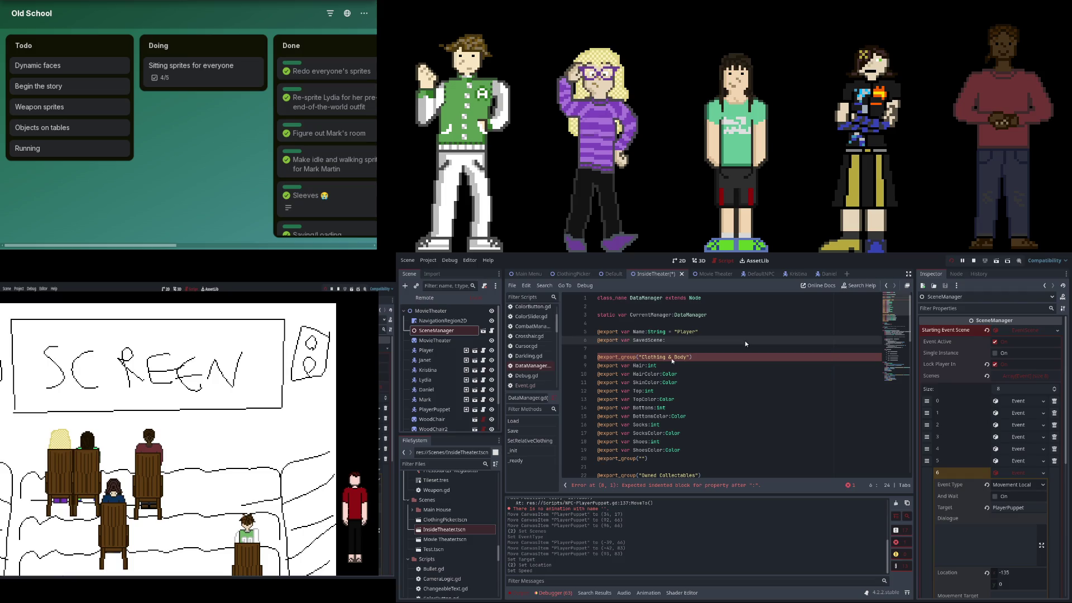
pyautogui.write('String')
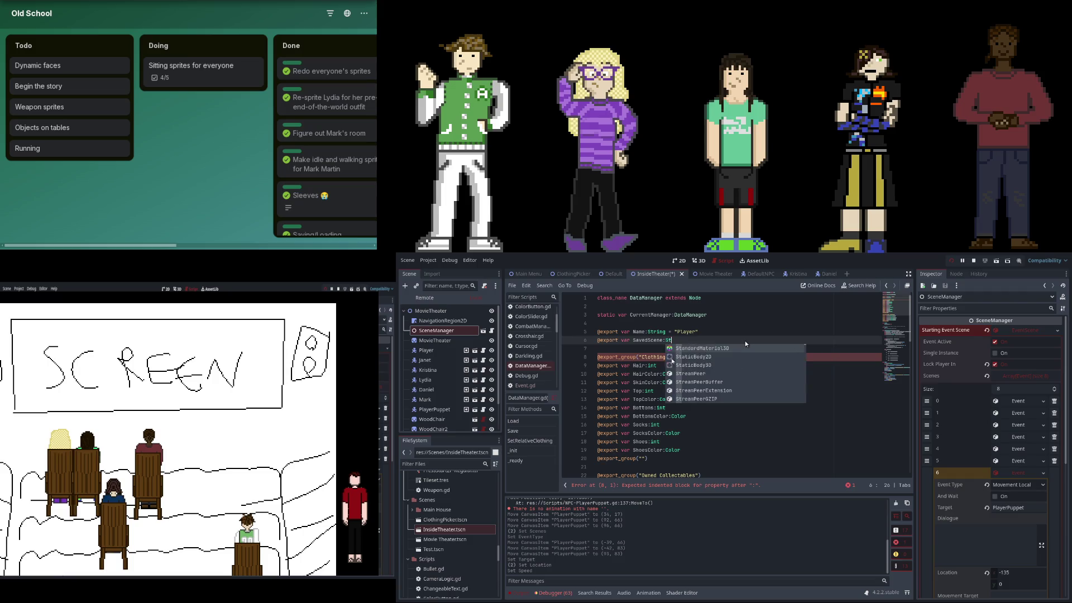
pyautogui.write(' = ')
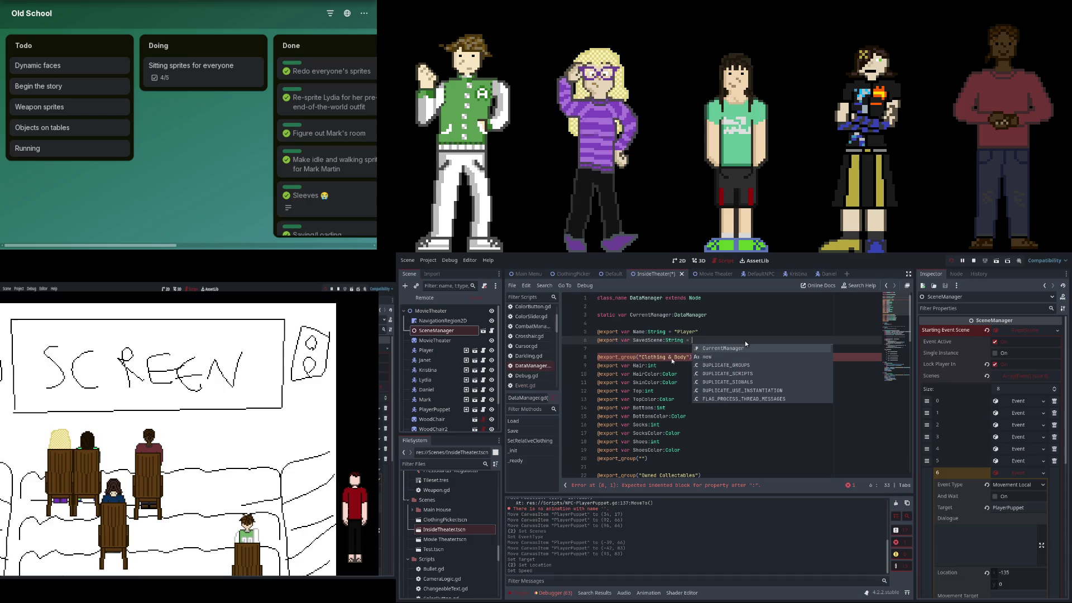
pyautogui.write('"')
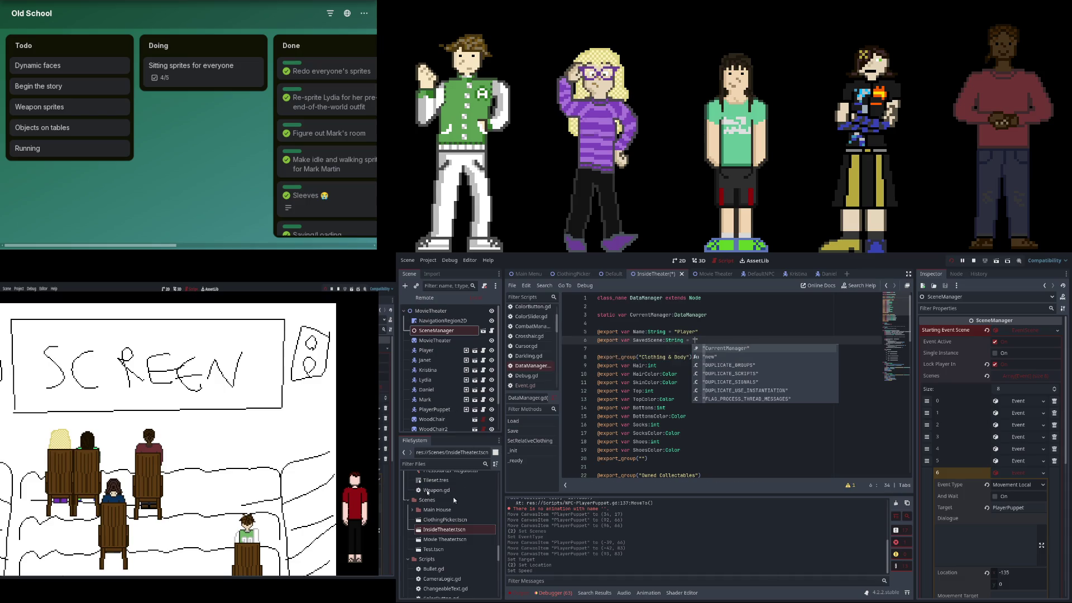
pyautogui.scroll(-3, 454, 500)
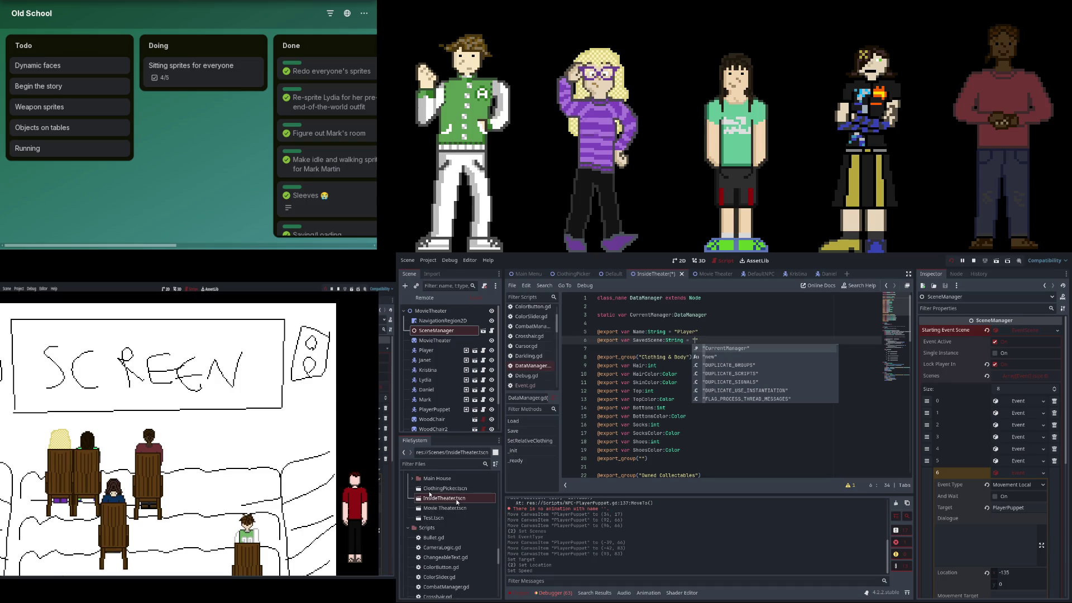
pyautogui.click(458, 509)
pyautogui.press('Escape')
pyautogui.write('res://Scenes/Movie Theater.tscn')
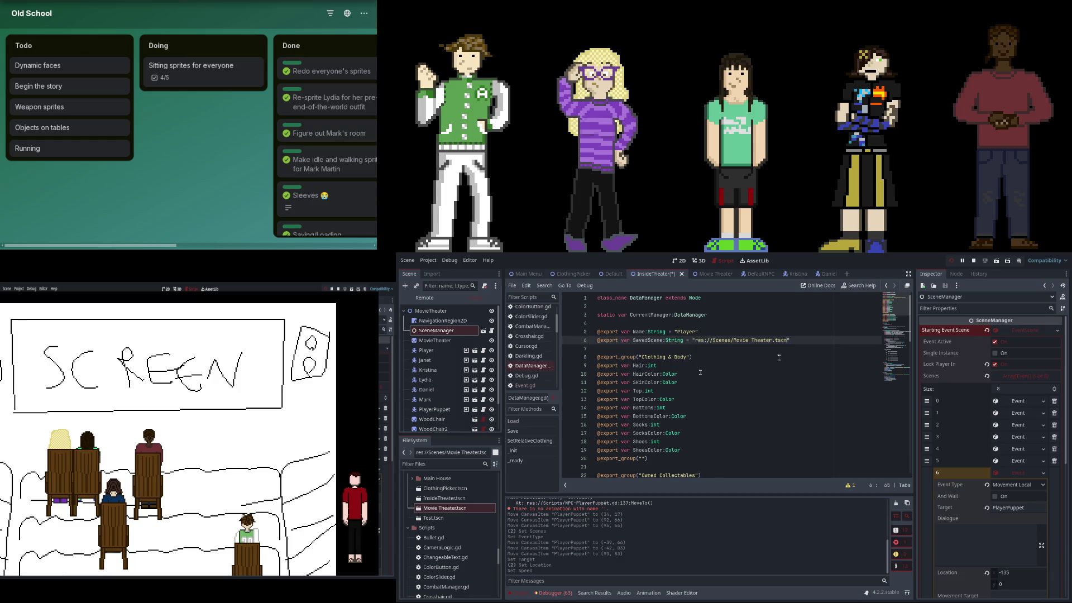
pyautogui.write('"')
pyautogui.scroll(-8, 789, 348)
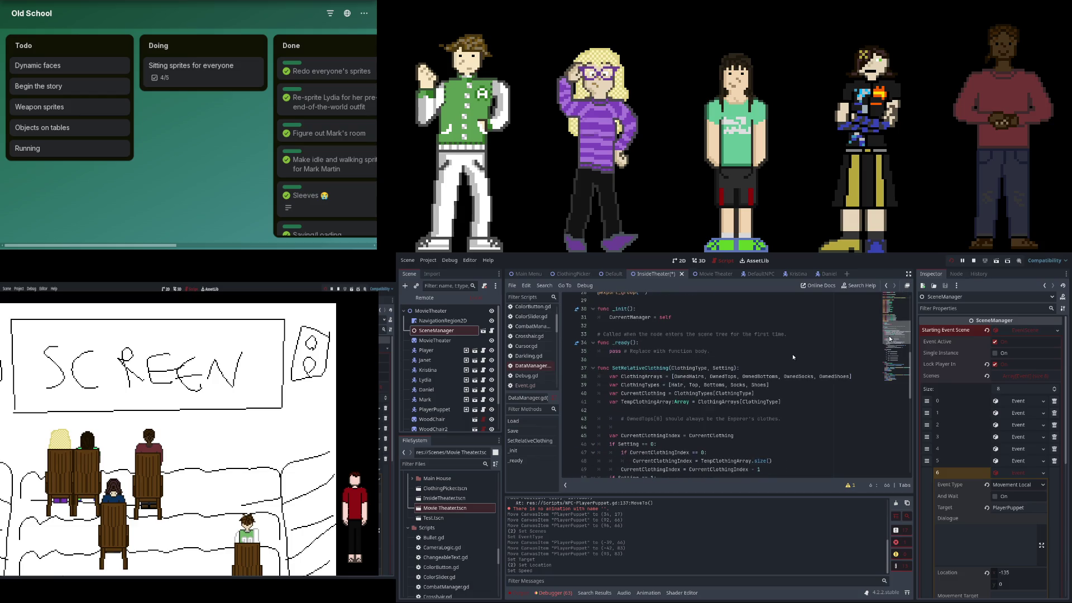
# - Save DataManager.gd, review its Save() function, then switch to SceneManager.gd
pyautogui.scroll(-12, 795, 353)
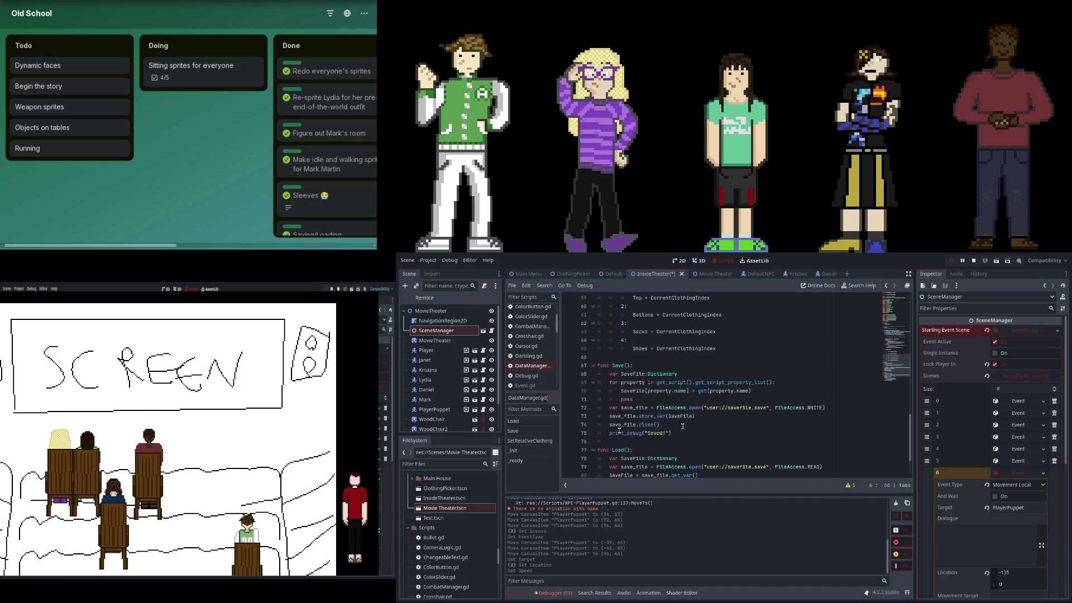
pyautogui.hotkey('ctrl', 's')
pyautogui.click(685, 424)
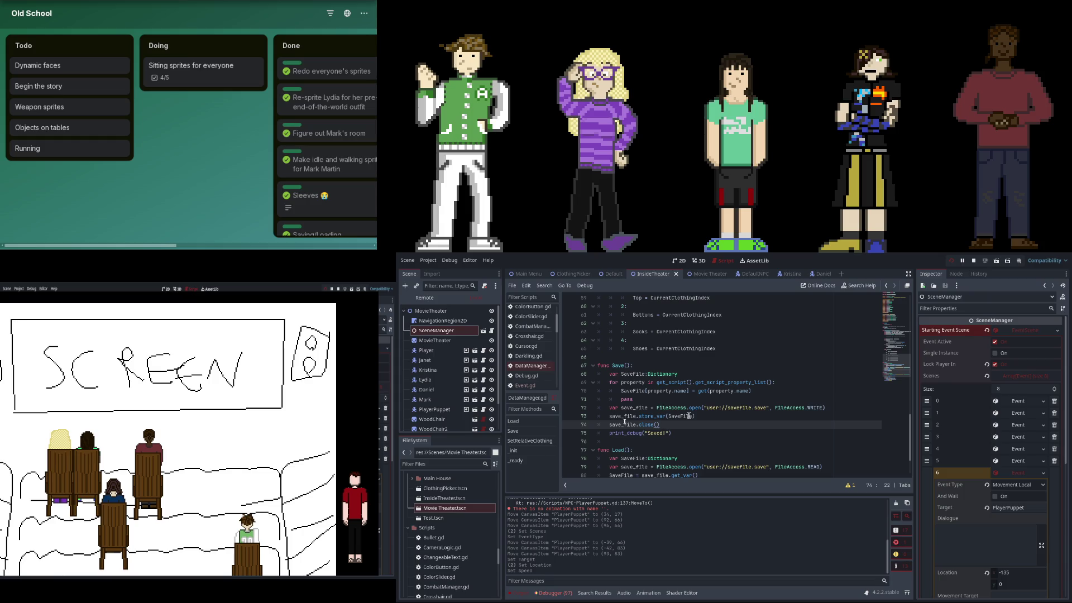
pyautogui.press('Up')
pyautogui.press('Up')
pyautogui.press('Up')
pyautogui.scroll(3, 672, 366)
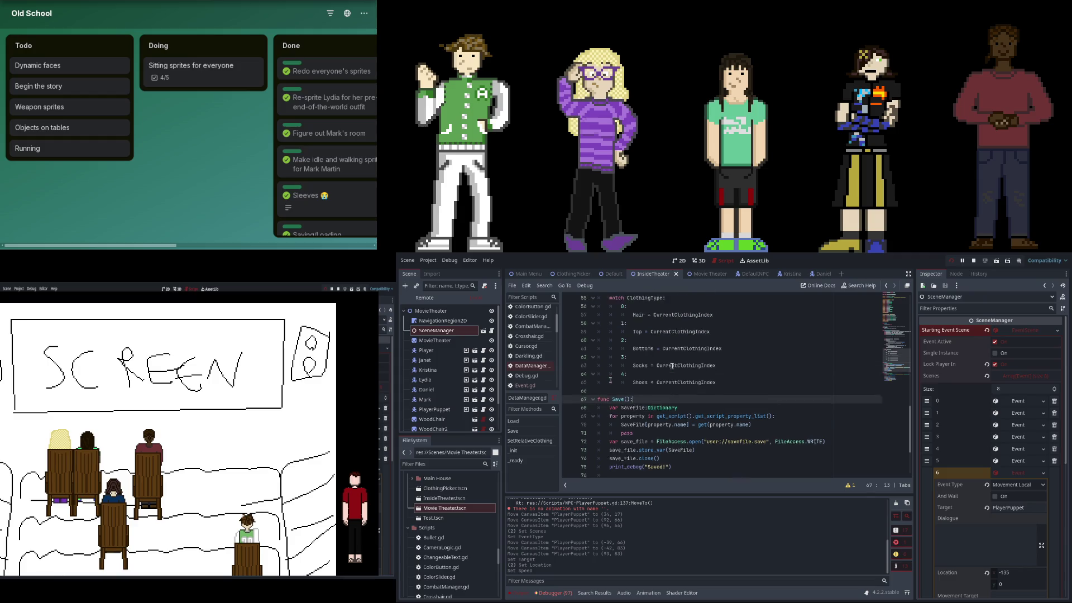
pyautogui.scroll(9, 672, 367)
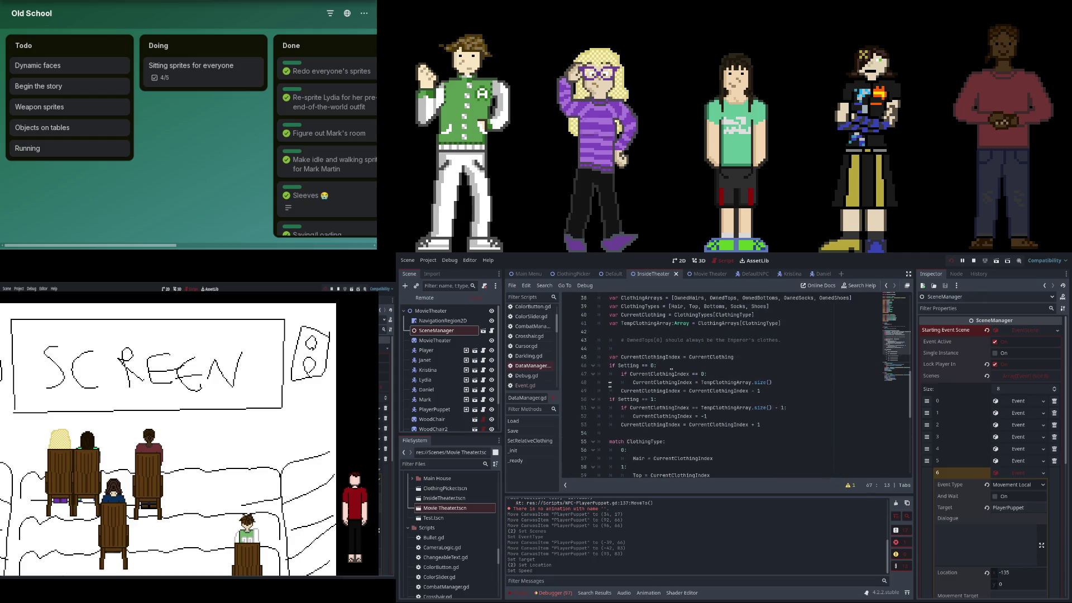
pyautogui.scroll(3, 613, 395)
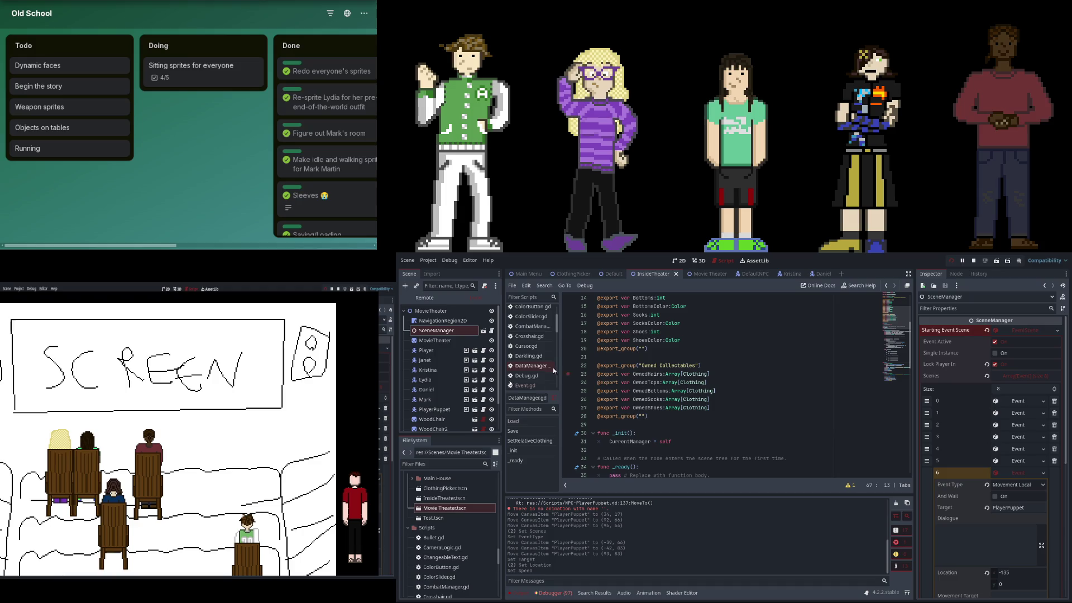
pyautogui.scroll(-4, 553, 370)
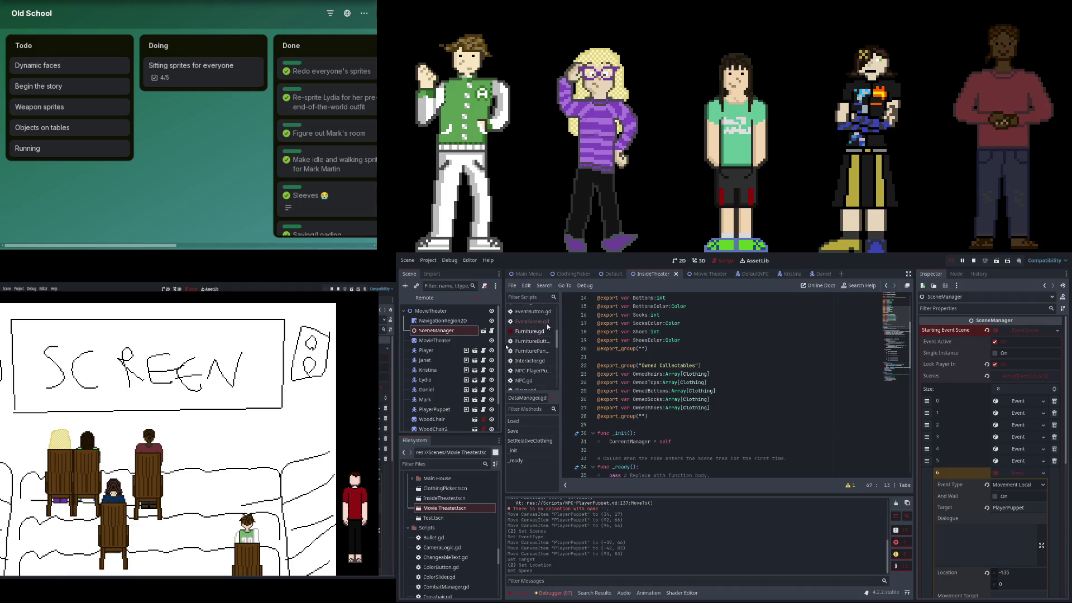
pyautogui.scroll(-1, 546, 335)
pyautogui.click(533, 379)
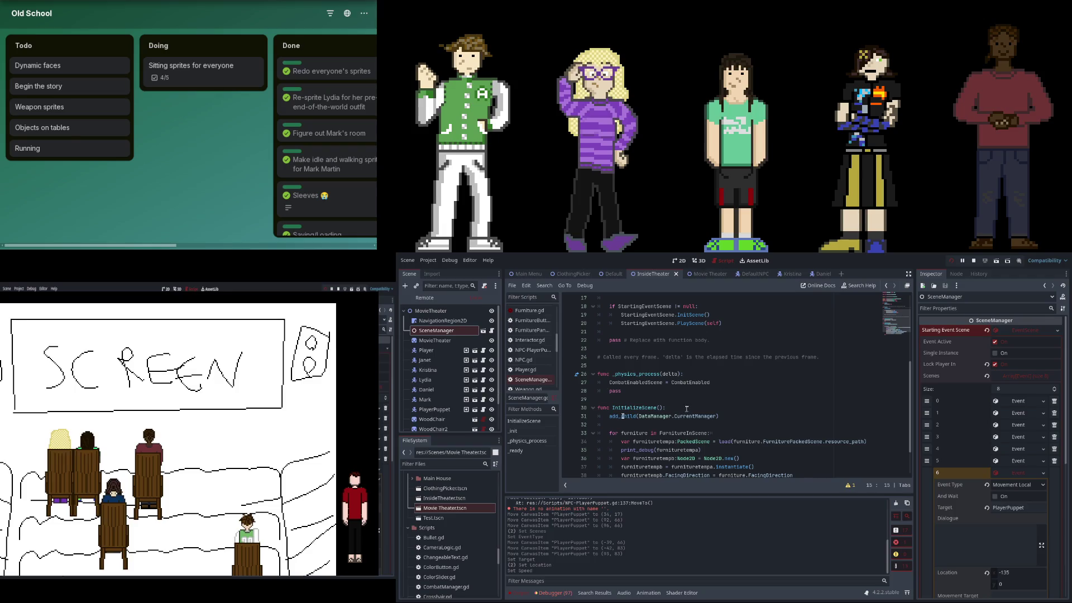
# - Add a line after the add_child call in InitializeScene writing DataManager.CurrentManager.SavedScene
pyautogui.scroll(-2, 686, 410)
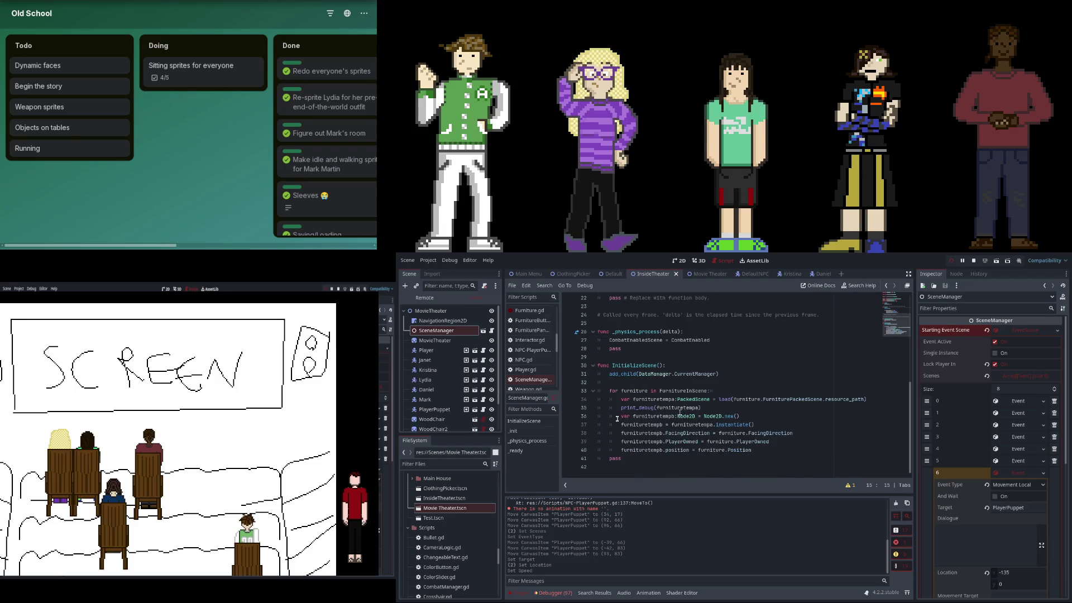
pyautogui.click(688, 366)
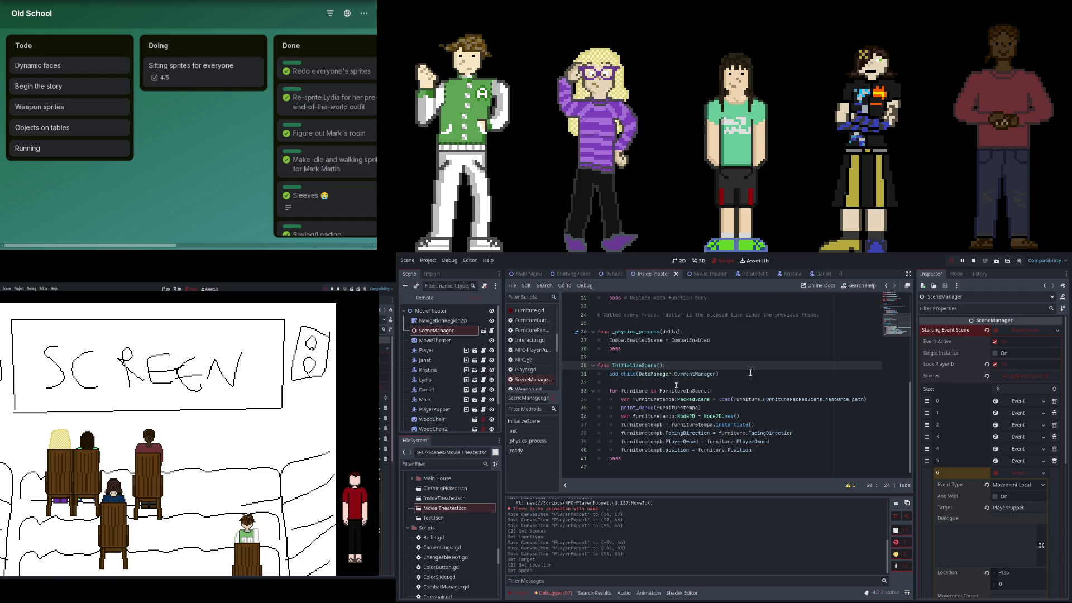
pyautogui.click(726, 374)
pyautogui.press('Return')
pyautogui.press('Return')
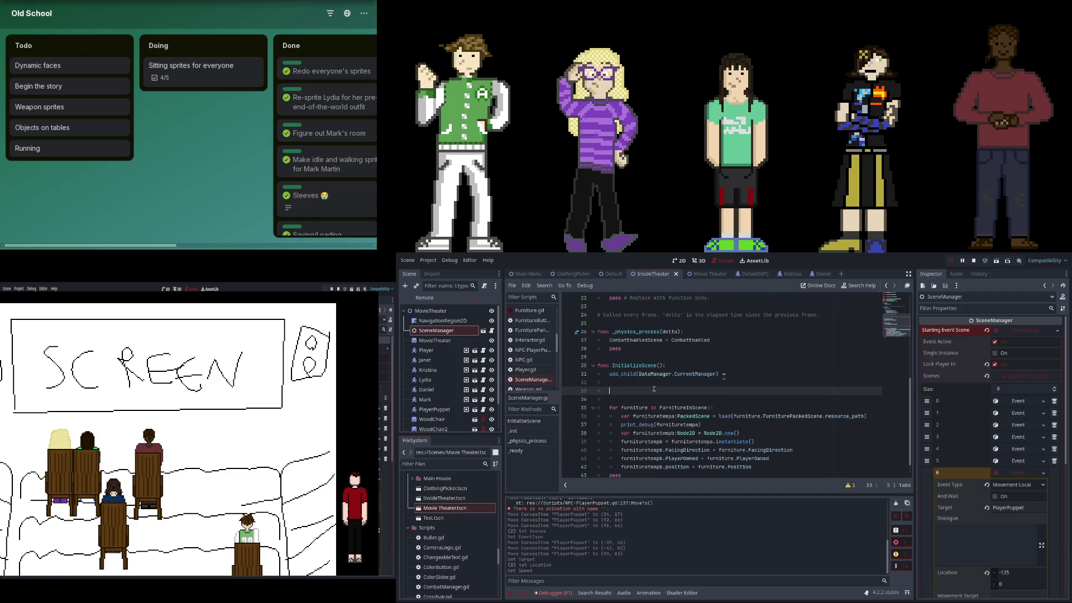
pyautogui.write('DataManager.S')
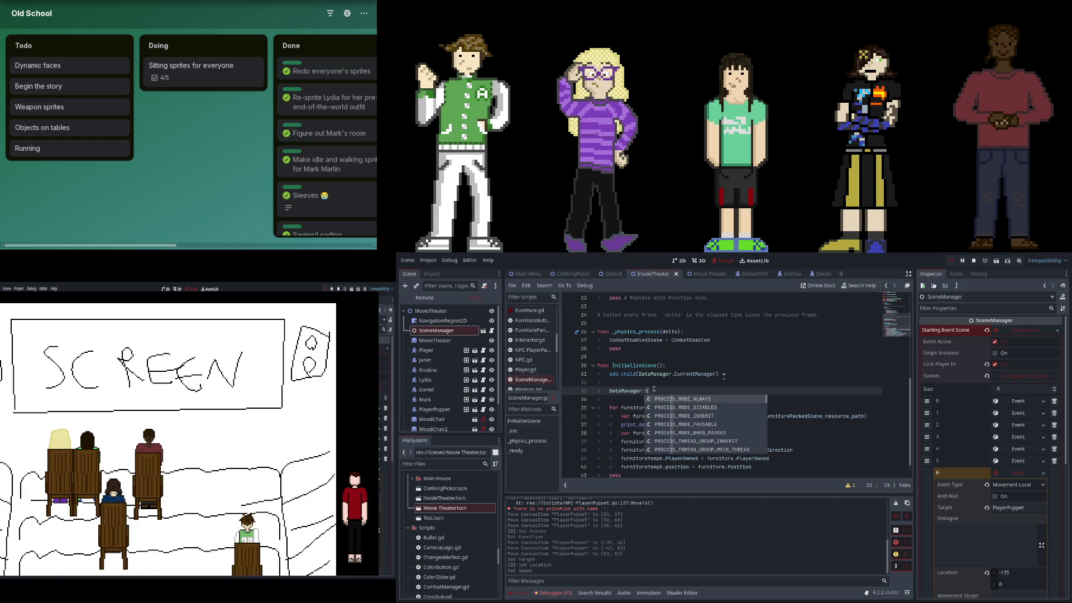
pyautogui.press('BackSpace')
pyautogui.write('Cur')
pyautogui.press('Return')
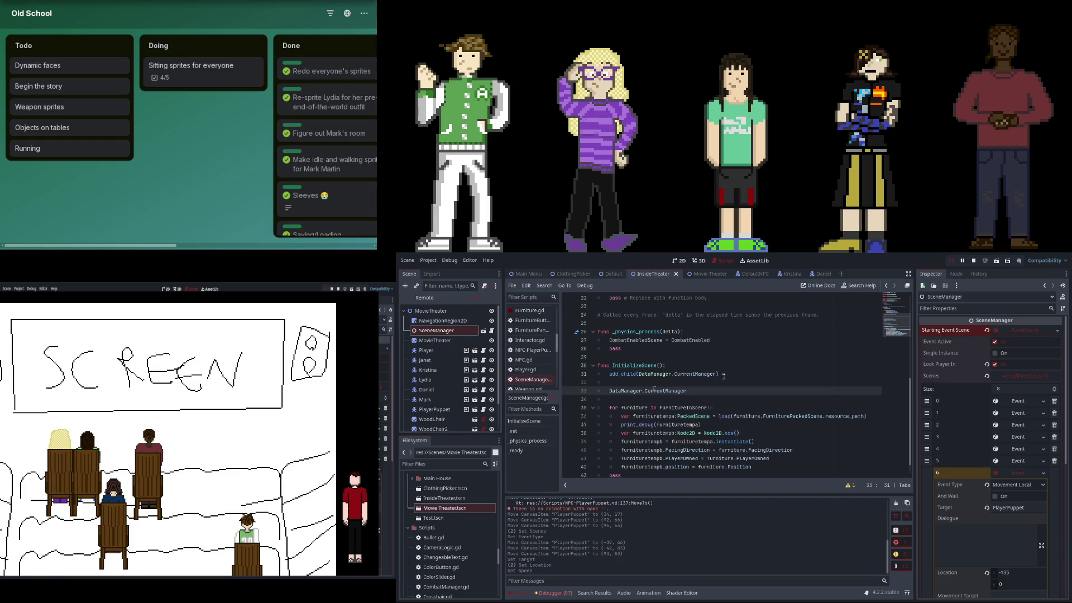
pyautogui.write('av')
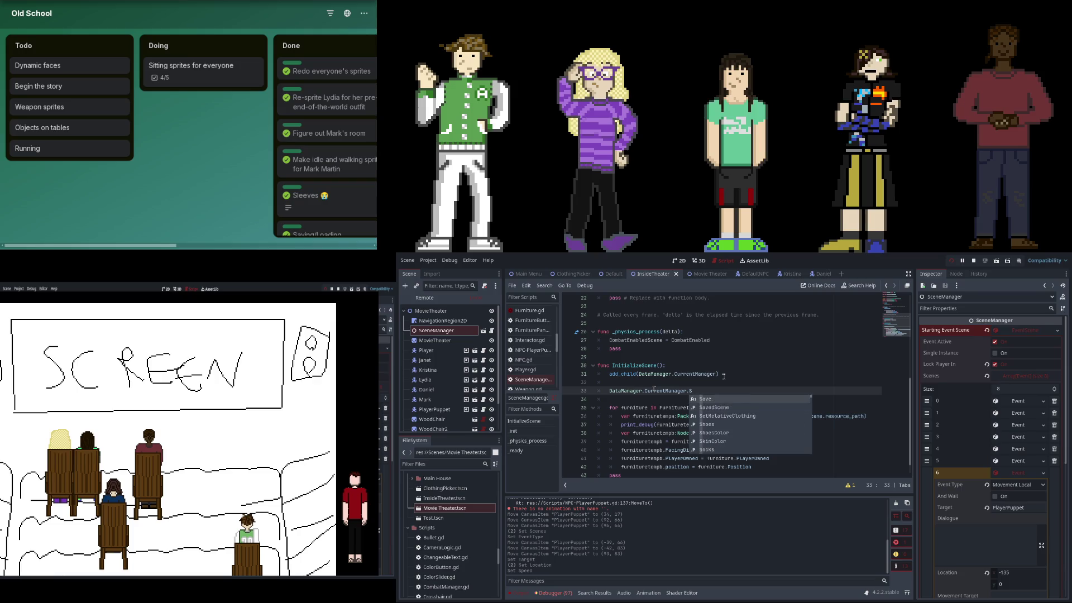
pyautogui.press('Return')
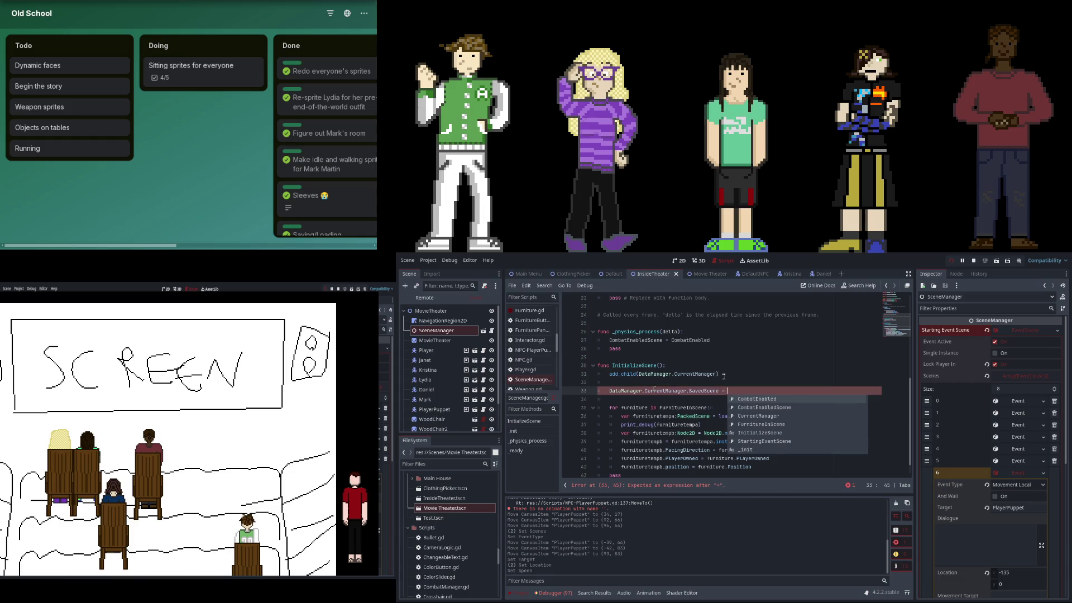
# - Assign scene_file_path to SavedScene, chosen from the autocomplete suggestions
pyautogui.write('Scene')
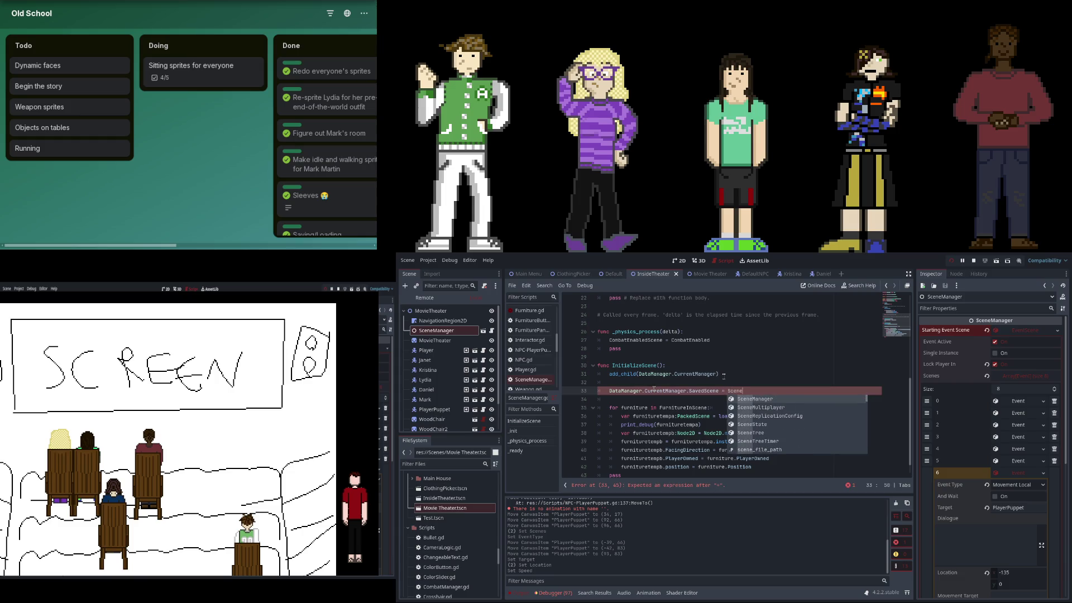
pyautogui.press('Down')
pyautogui.press('Down')
pyautogui.press('Down')
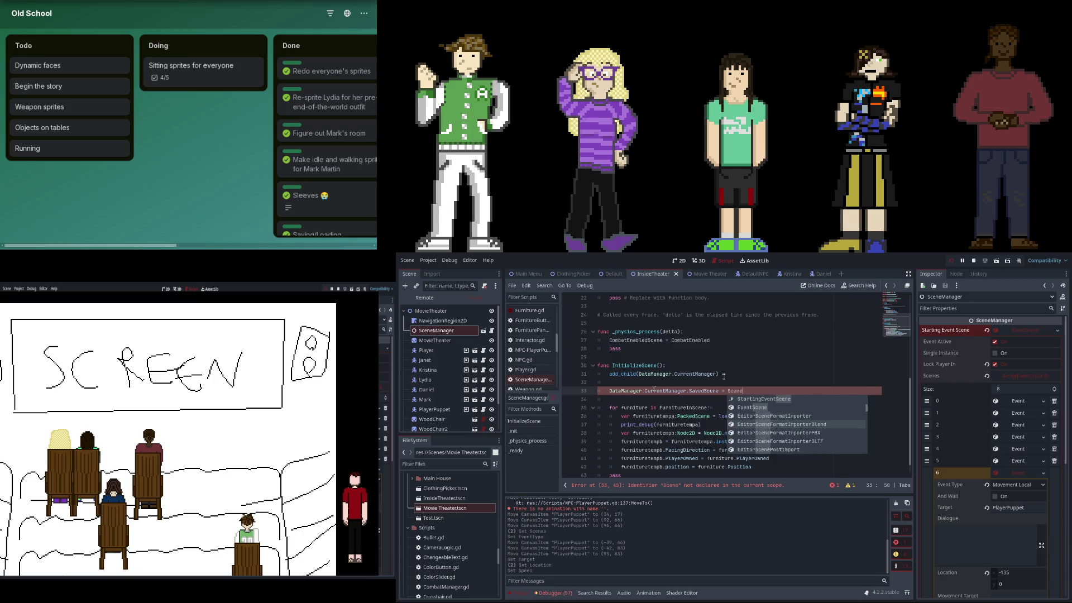
pyautogui.press('Down')
pyautogui.press('Down')
pyautogui.press('Down')
pyautogui.press('Up')
pyautogui.press('Up')
pyautogui.press('Up')
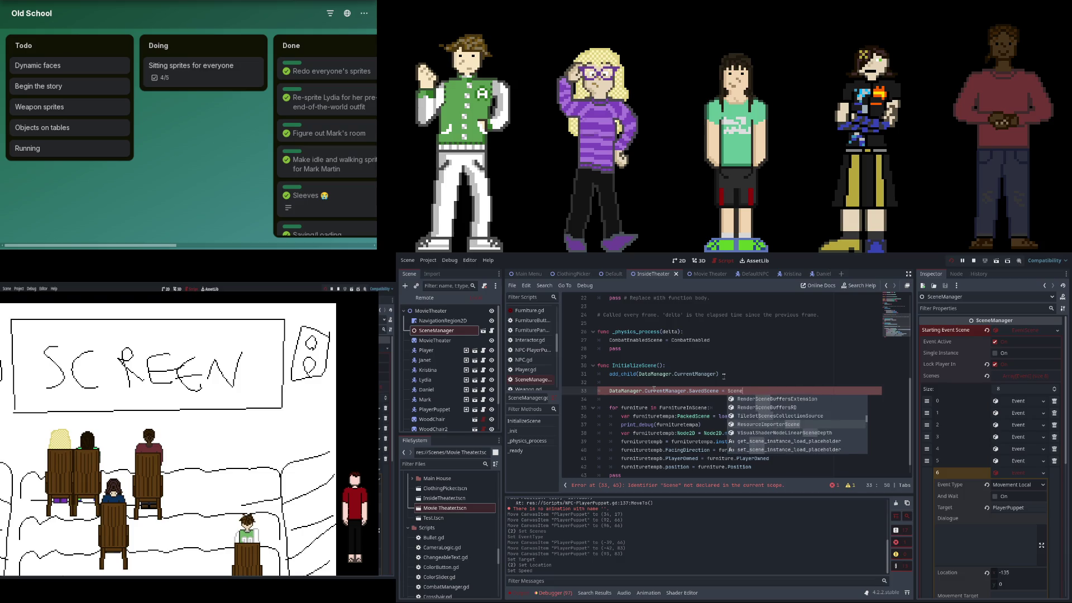
pyautogui.press('Down')
pyautogui.press('Down')
pyautogui.press('Down')
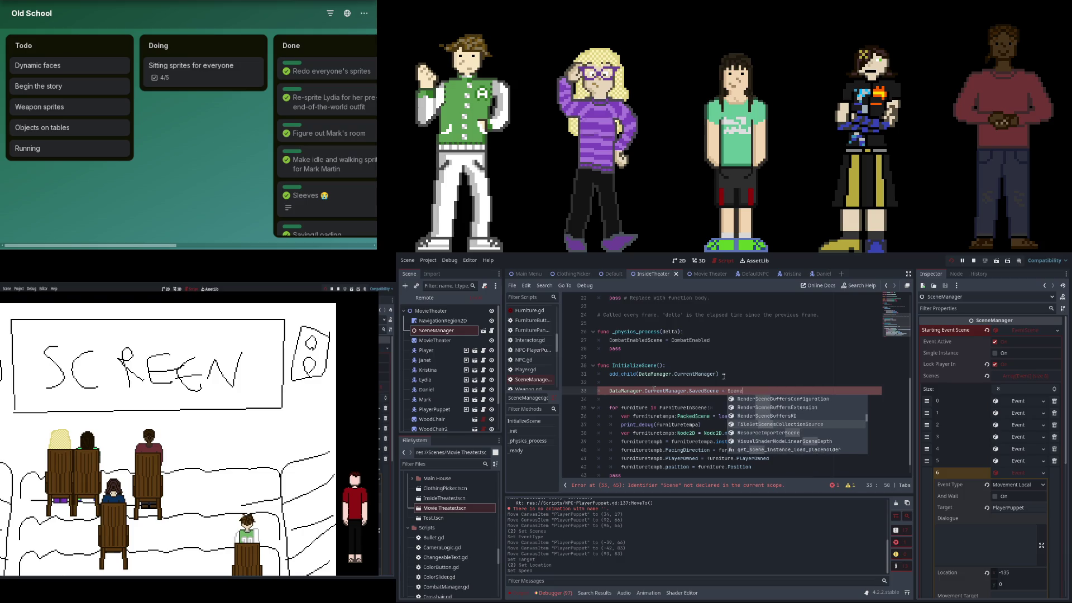
pyautogui.press('Up')
pyautogui.press('Up')
pyautogui.press('Up')
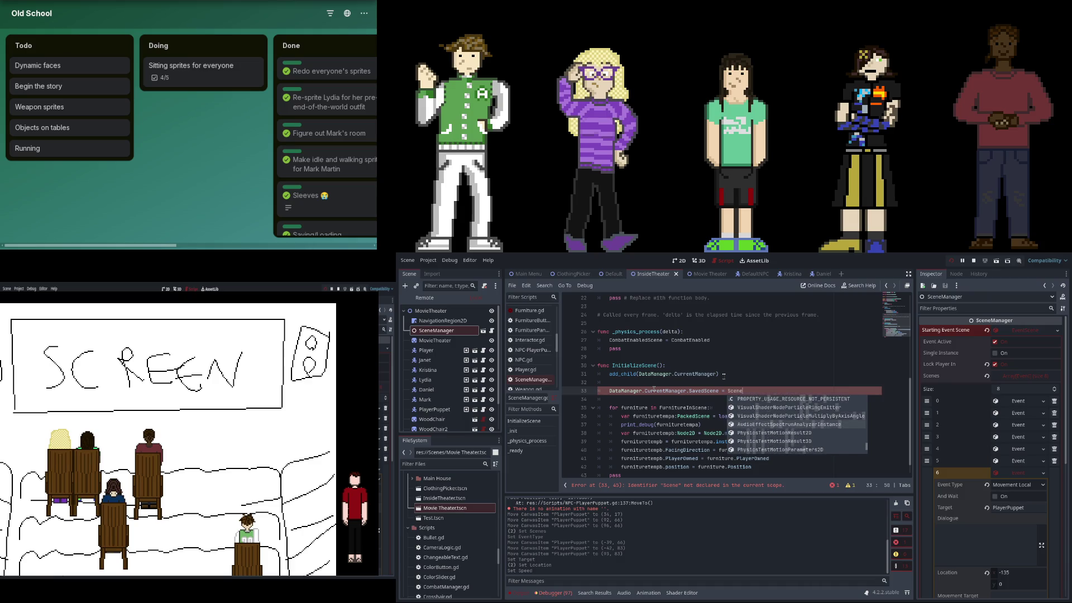
pyautogui.press('Up')
pyautogui.press('Up')
pyautogui.press('Up')
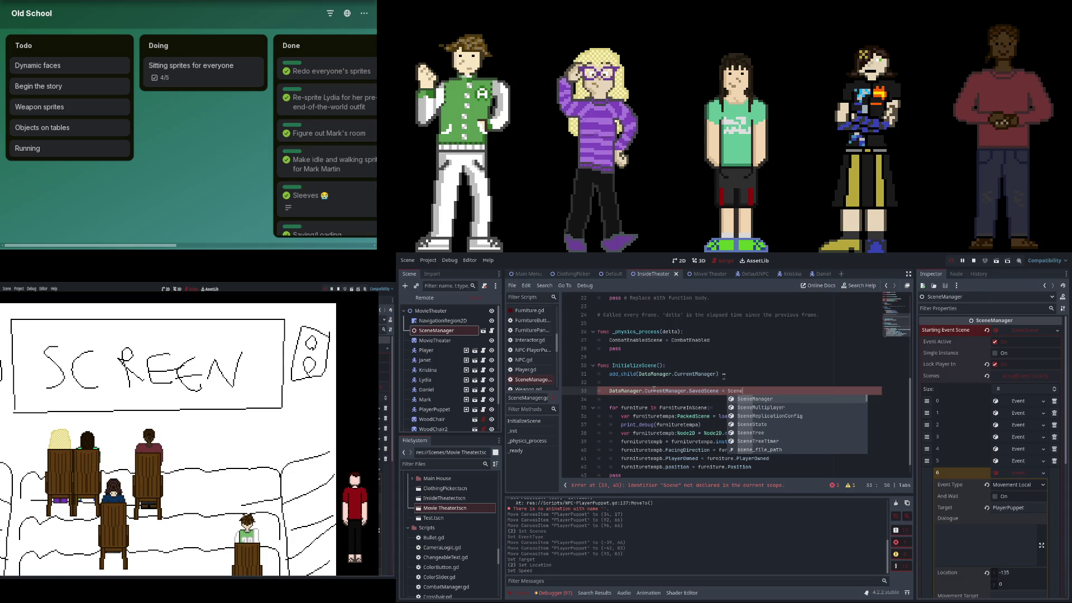
pyautogui.press('Down')
pyautogui.press('Down')
pyautogui.press('Down')
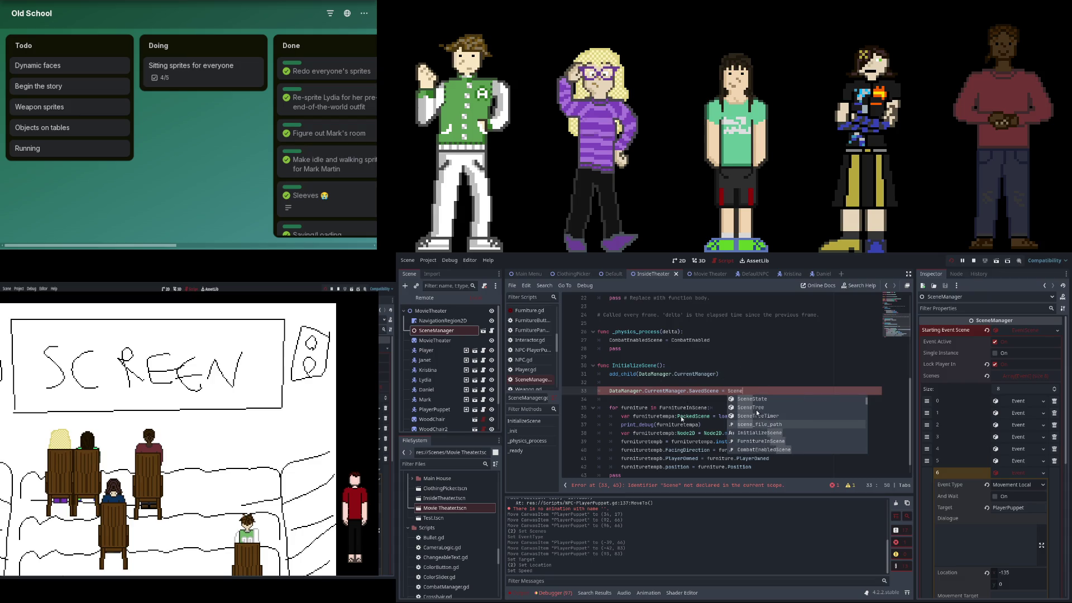
pyautogui.press('Return')
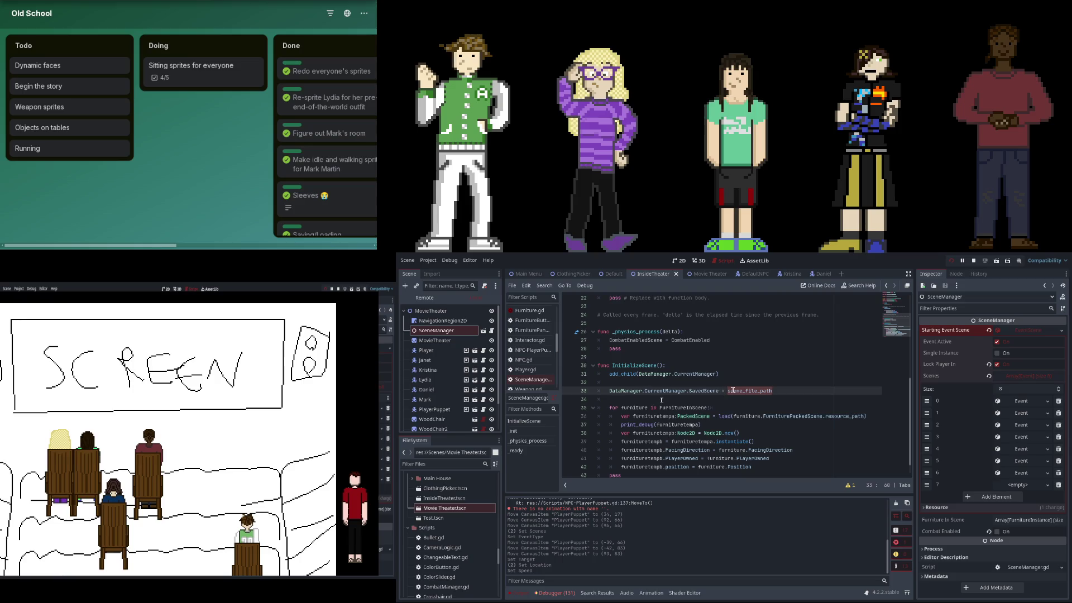
pyautogui.press('Left')
pyautogui.press('Left')
pyautogui.press('Left')
pyautogui.scroll(-1, 596, 373)
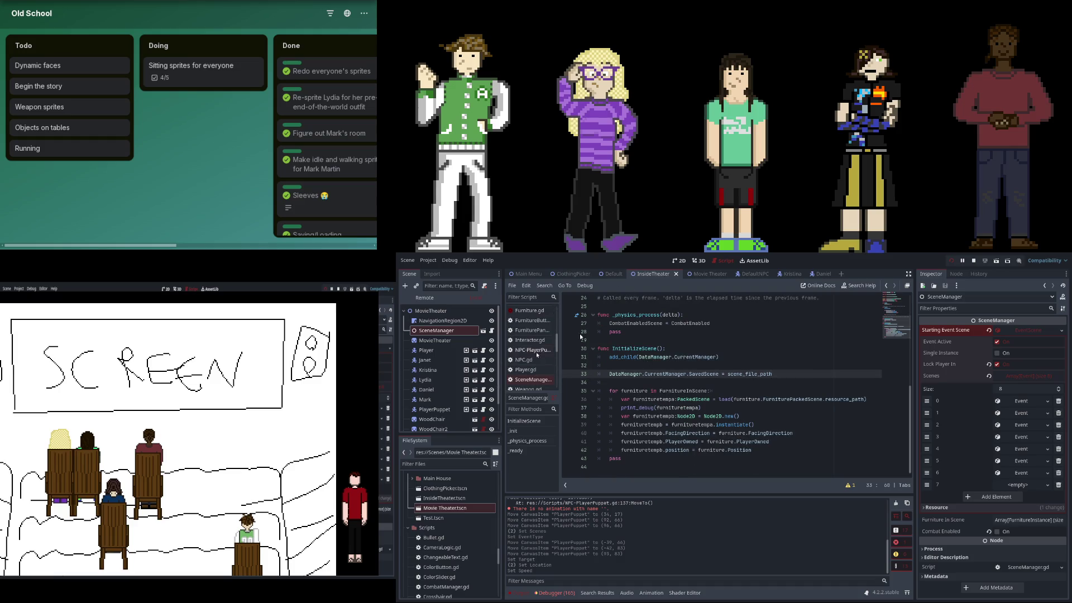
# - In Main Menu, remove element 2 from the Load Game Button's Scenes array, leaving two events
pyautogui.click(527, 274)
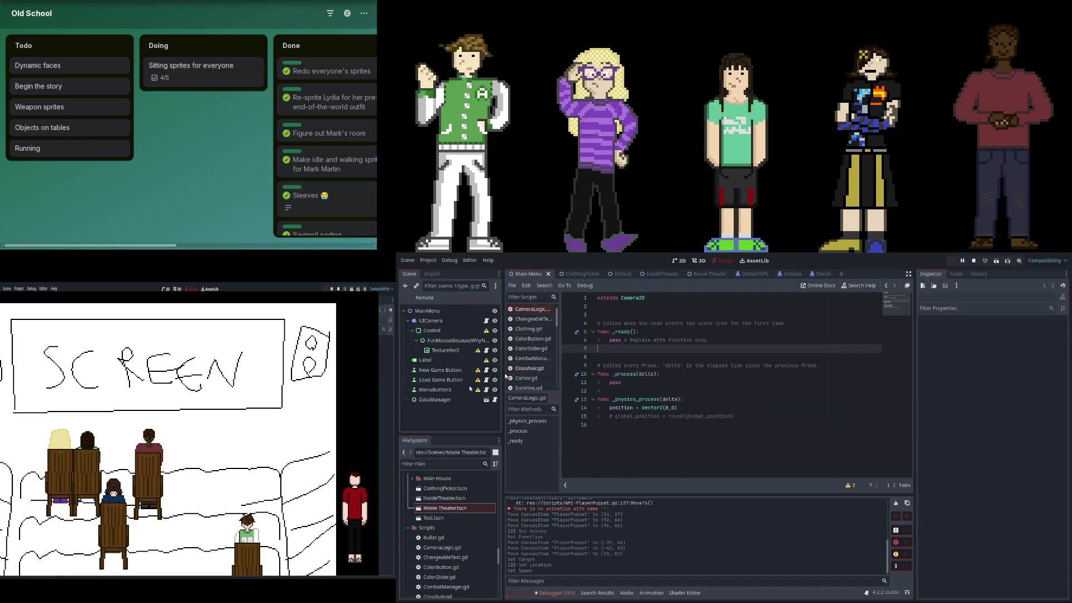
pyautogui.click(441, 380)
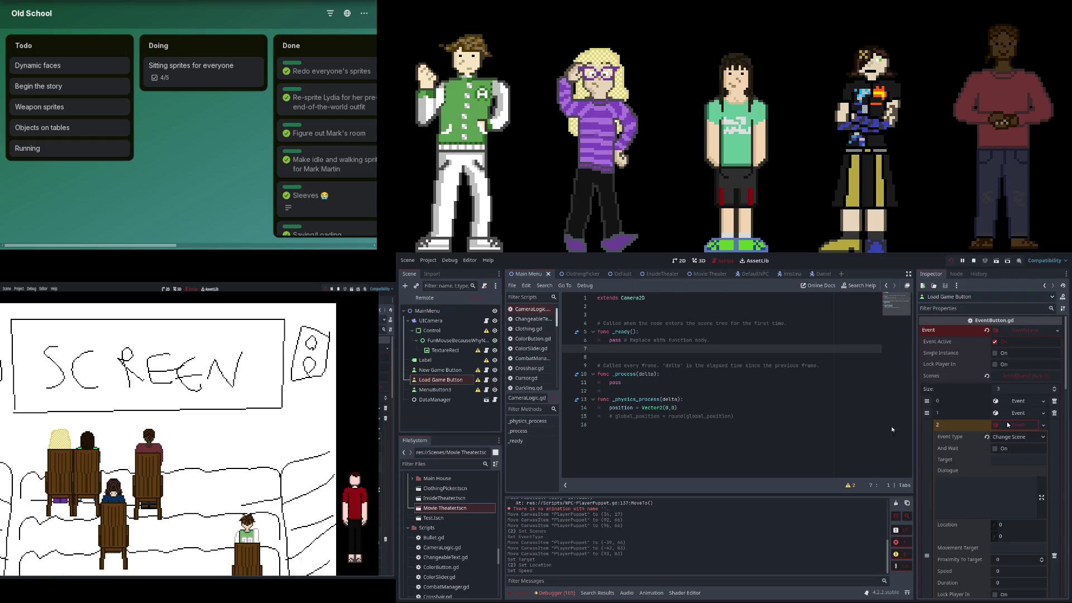
pyautogui.click(1054, 425)
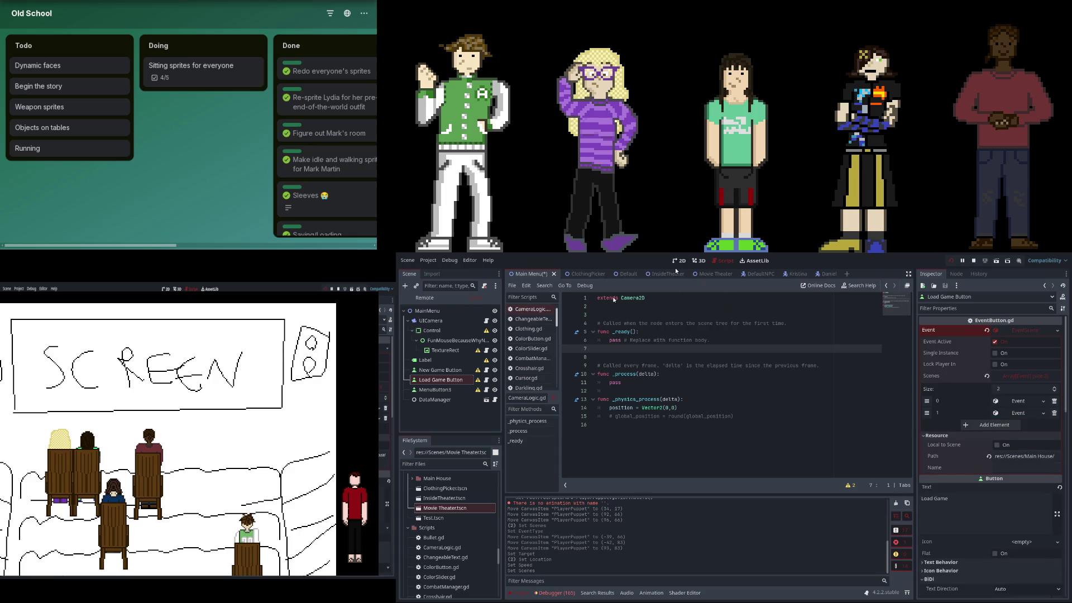
pyautogui.click(1016, 412)
pyautogui.scroll(-3, 534, 351)
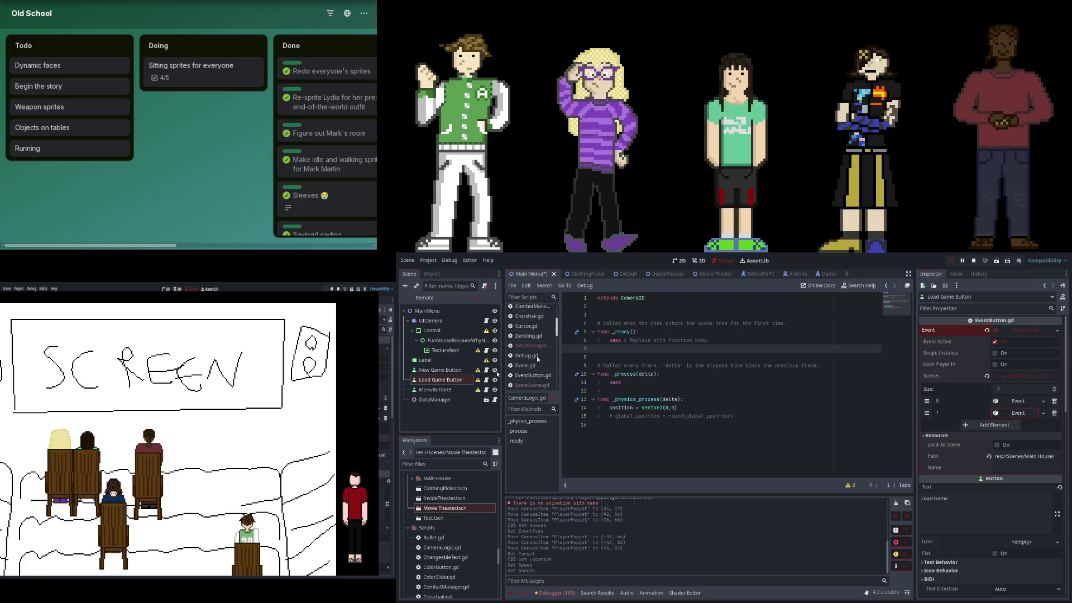
pyautogui.scroll(2, 536, 357)
# - Open DataManager.gd and insert blank lines in Load() after set(VarKey, SaveFile[VarKey])
pyautogui.click(535, 367)
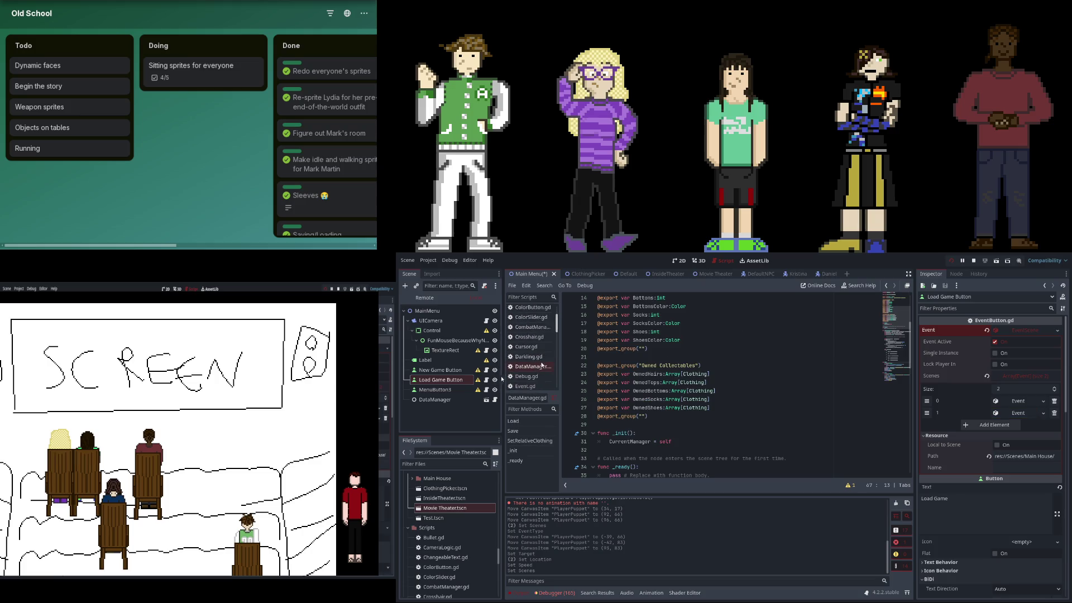
pyautogui.scroll(-10, 711, 390)
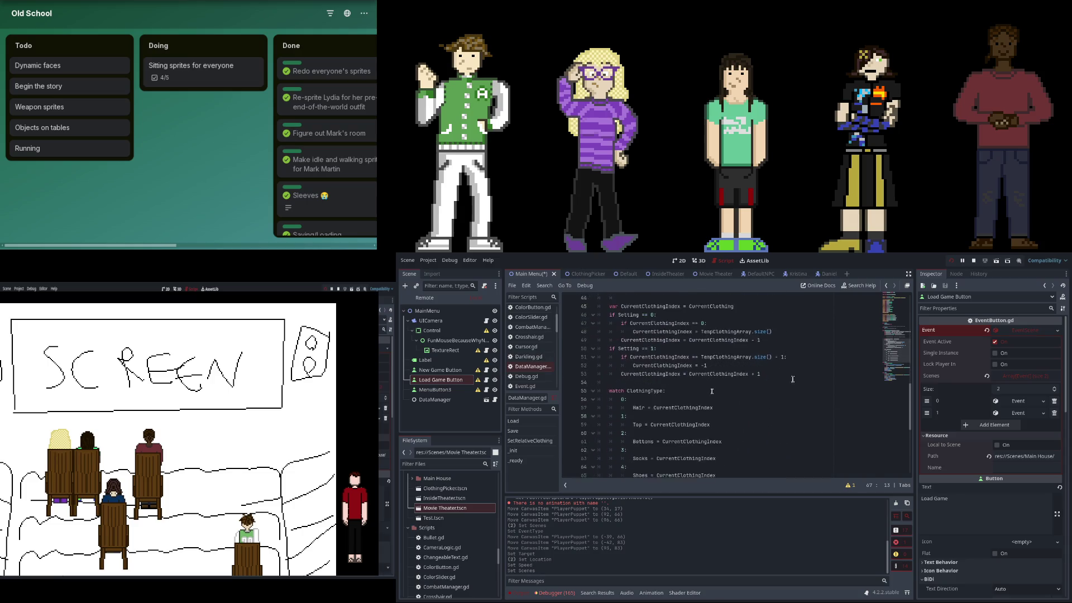
pyautogui.scroll(-7, 712, 391)
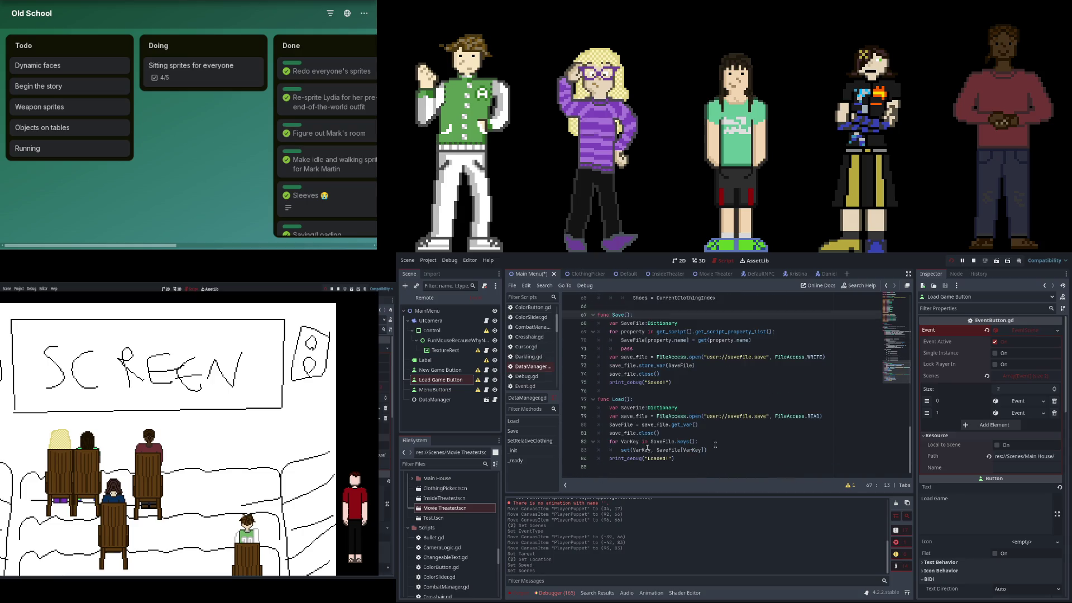
pyautogui.click(720, 450)
pyautogui.press('Down')
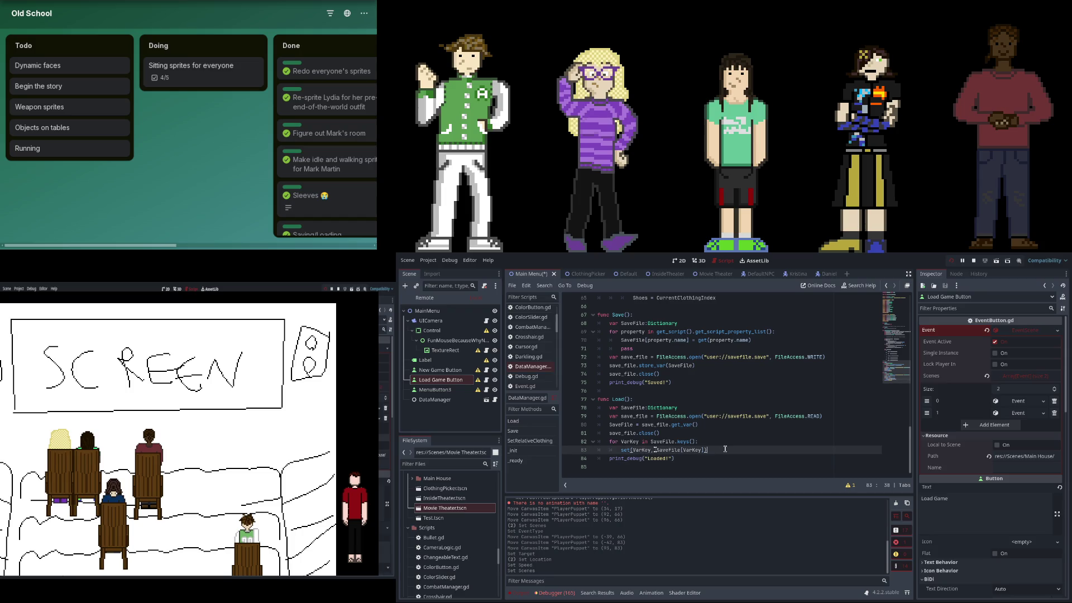
pyautogui.press('Home')
pyautogui.press('Return')
pyautogui.press('Return')
pyautogui.press('Up')
pyautogui.press('Up')
pyautogui.press('Return')
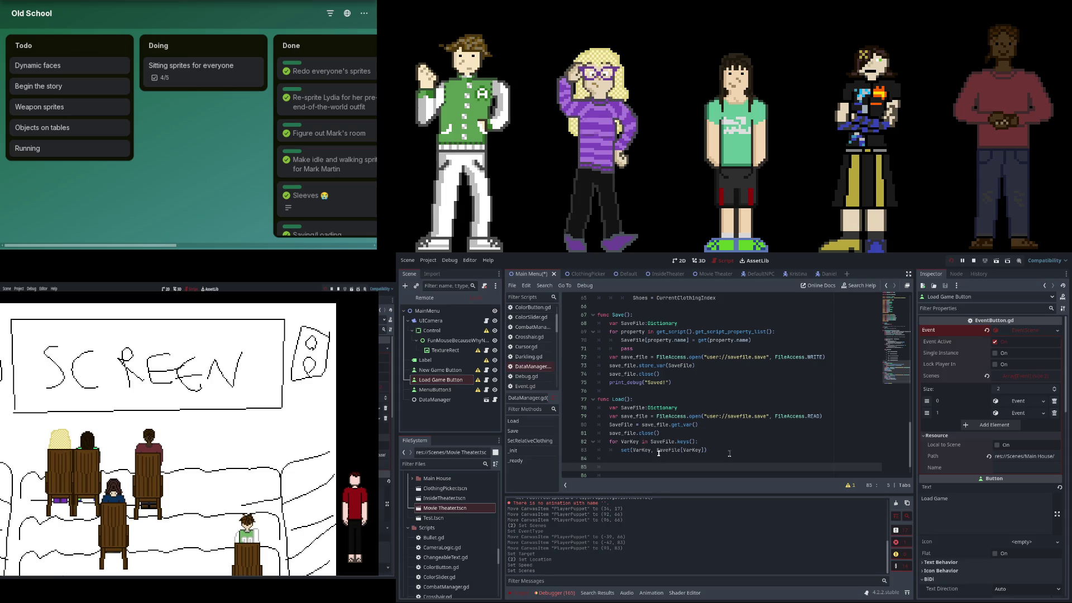
# - Declare var tempEvent = Event.new() in Load() above the Loaded! print
pyautogui.write('te')
pyautogui.write('Event')
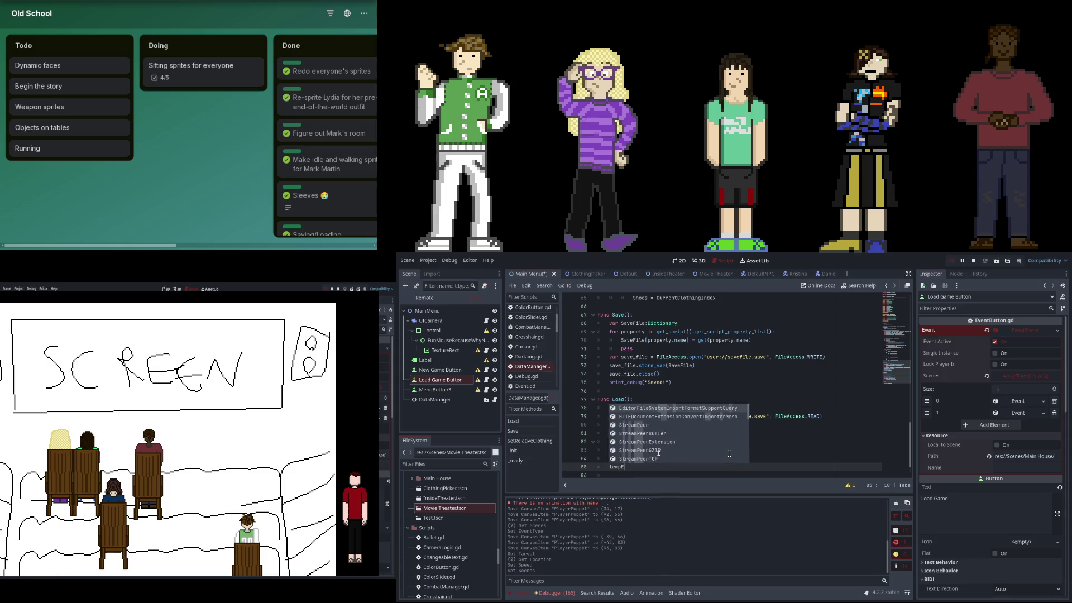
pyautogui.write('var ')
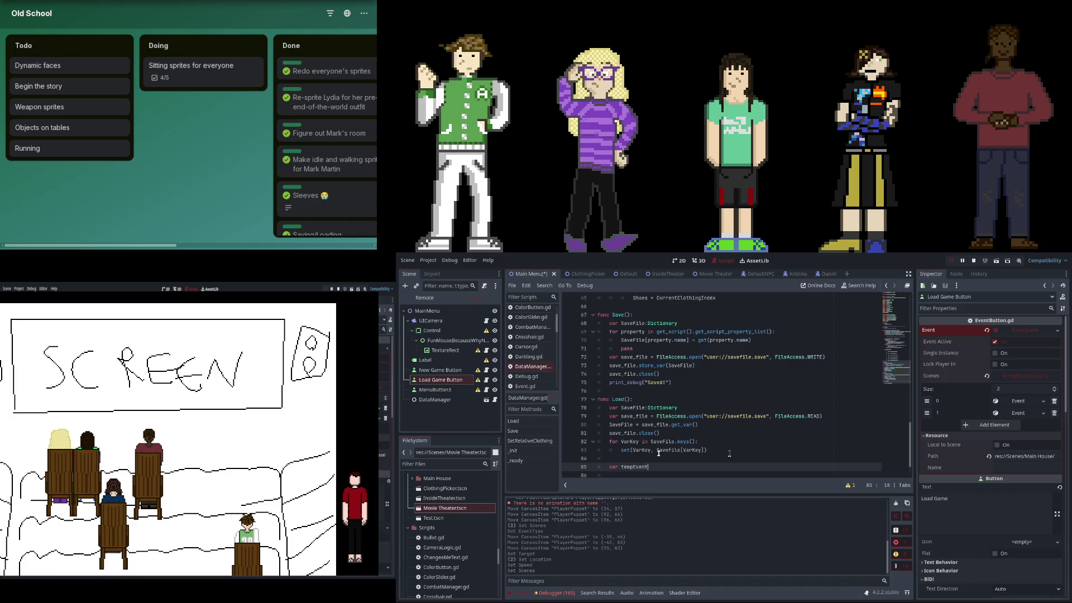
pyautogui.write('new Event')
pyautogui.press('BackSpace')
pyautogui.press('BackSpace')
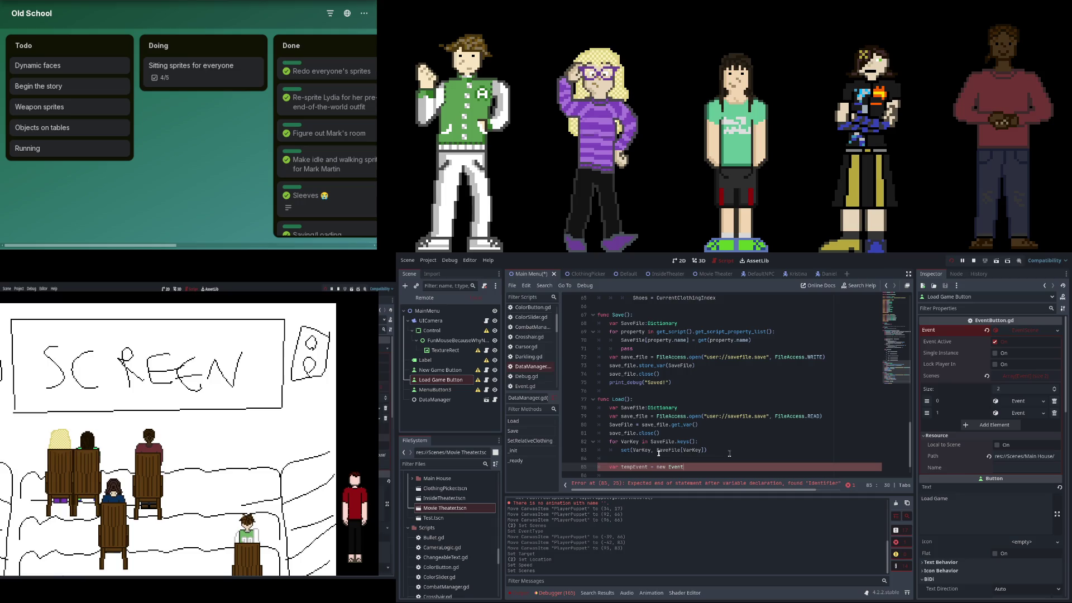
pyautogui.press('BackSpace')
pyautogui.press('BackSpace')
pyautogui.press('BackSpace')
pyautogui.write('Event.')
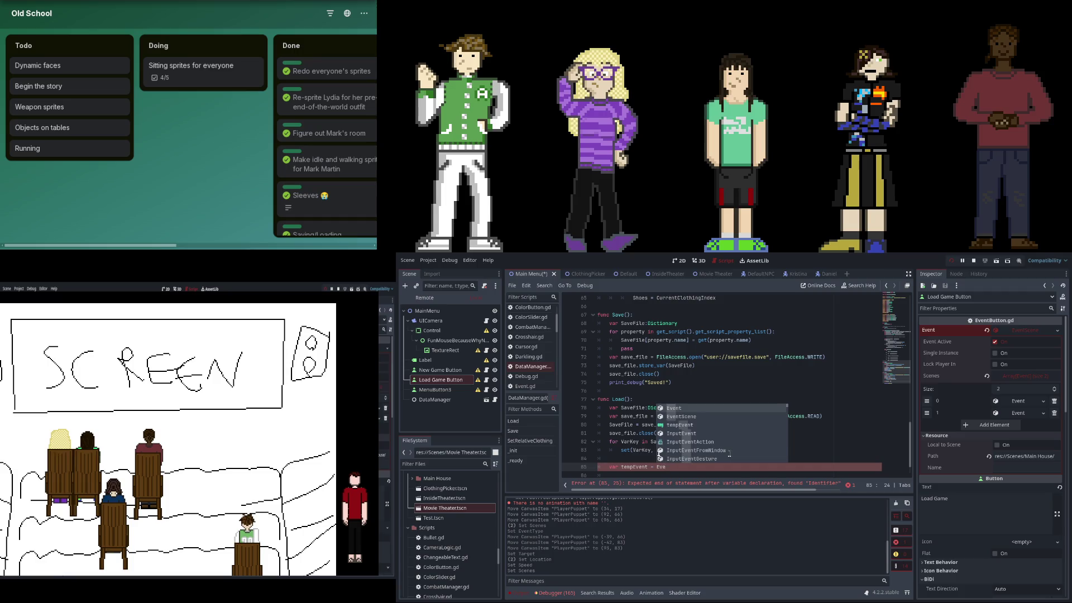
pyautogui.press('Down')
pyautogui.press('Return')
pyautogui.press('Return')
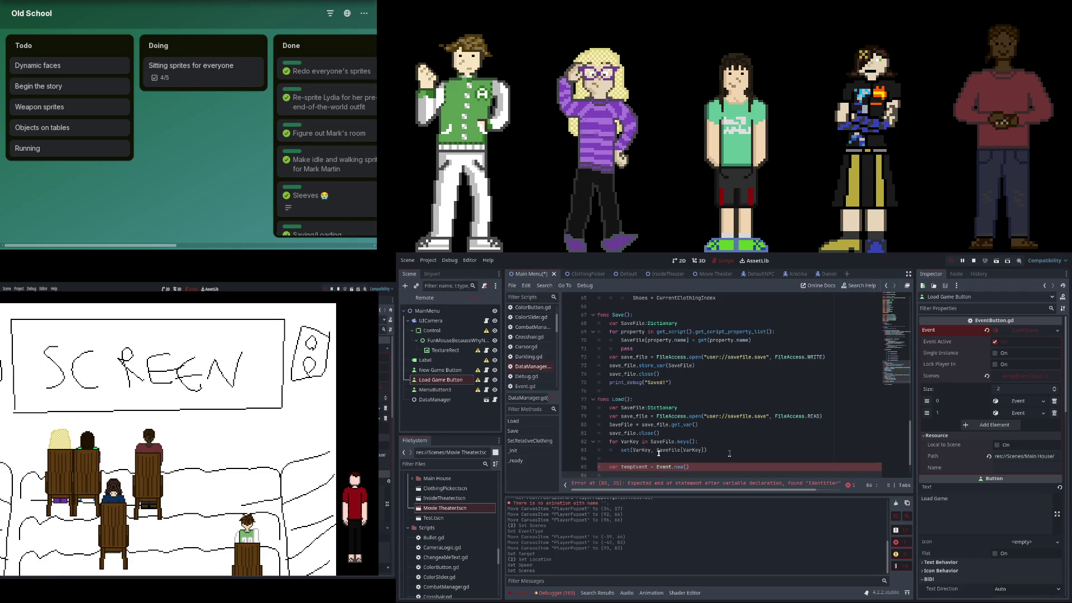
pyautogui.scroll(-2, 729, 453)
# - Change the tempEvent declaration to create an EventScene.new() instead
pyautogui.write('tempEvent.')
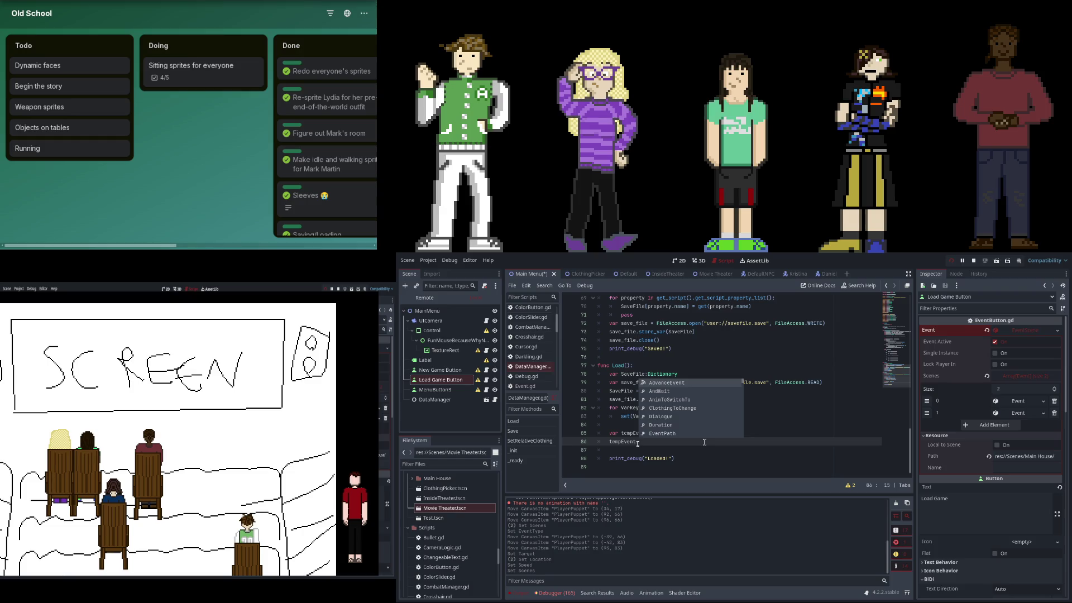
pyautogui.click(614, 433)
pyautogui.doubleClick(659, 433)
pyautogui.write('EventSce.new(')
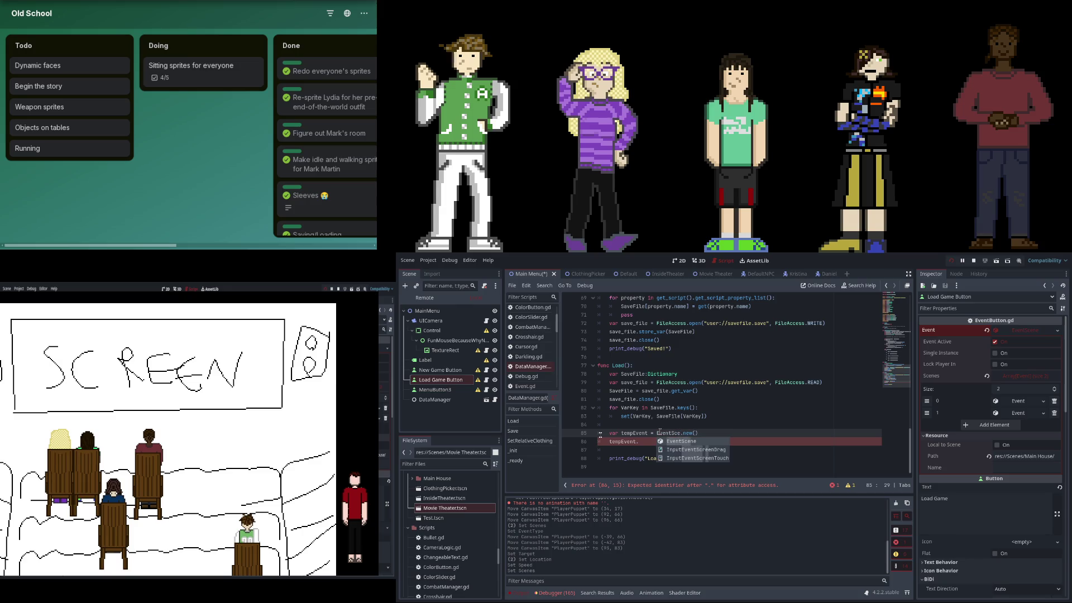
pyautogui.press('Return')
# - Add tempEvent.Scenes.append(Event.new()) and begin a tempEvent.Scenes[0] line below it
pyautogui.press('Down')
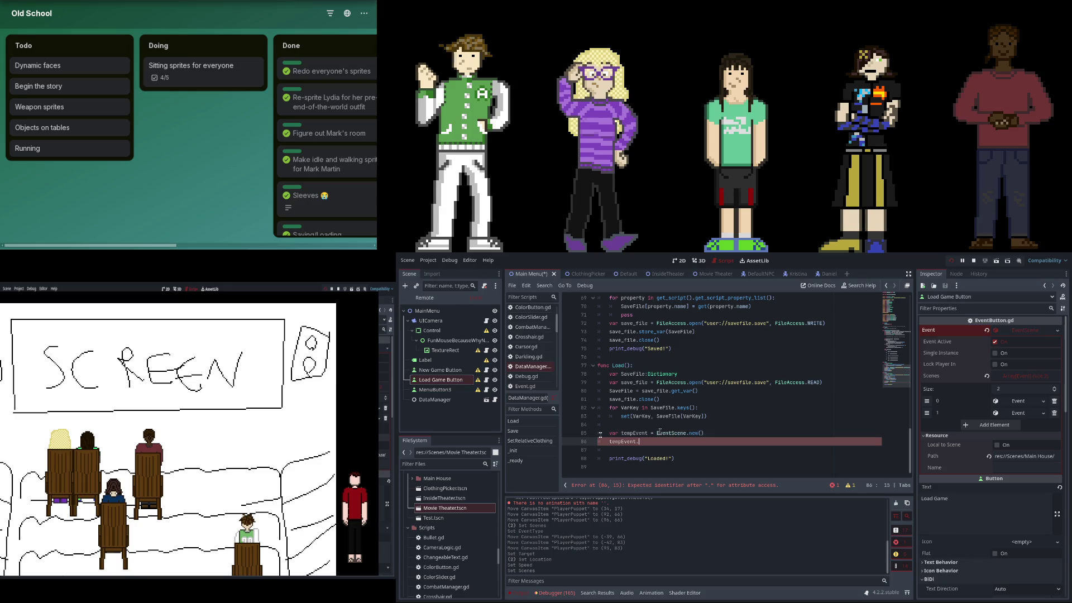
pyautogui.write('.')
pyautogui.press('Down')
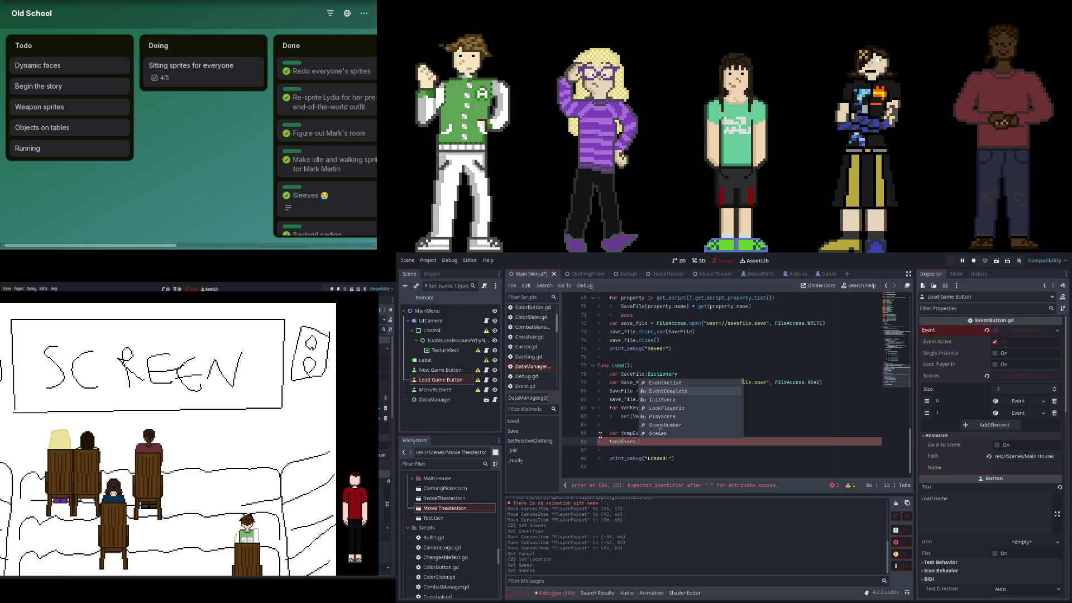
pyautogui.write('E')
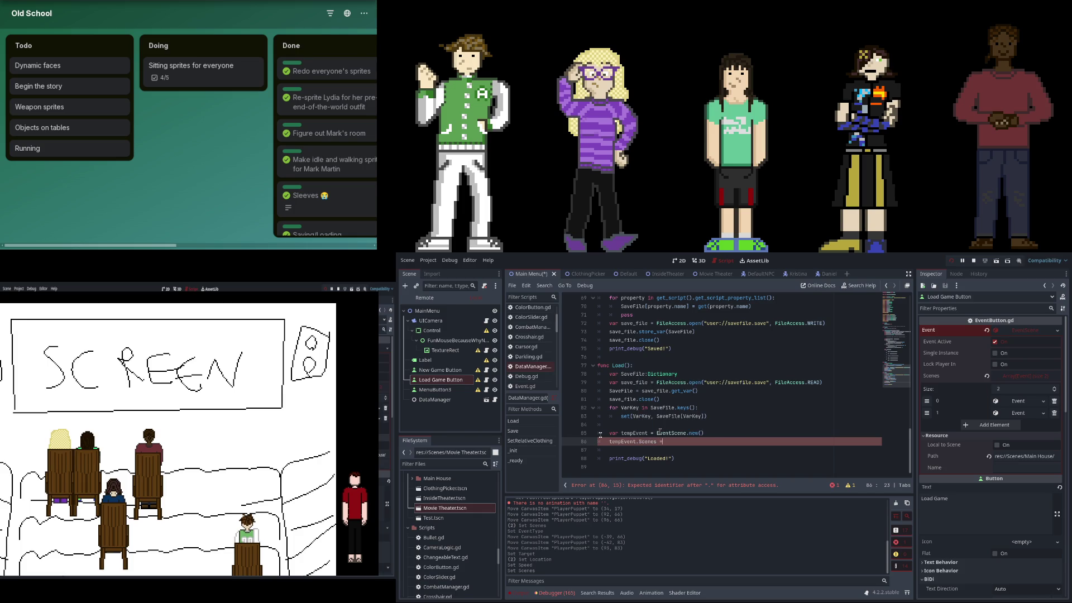
pyautogui.press('BackSpace')
pyautogui.write('Scenes[')
pyautogui.write('0')
pyautogui.press('BackSpace')
pyautogui.press('BackSpace')
pyautogui.write('.')
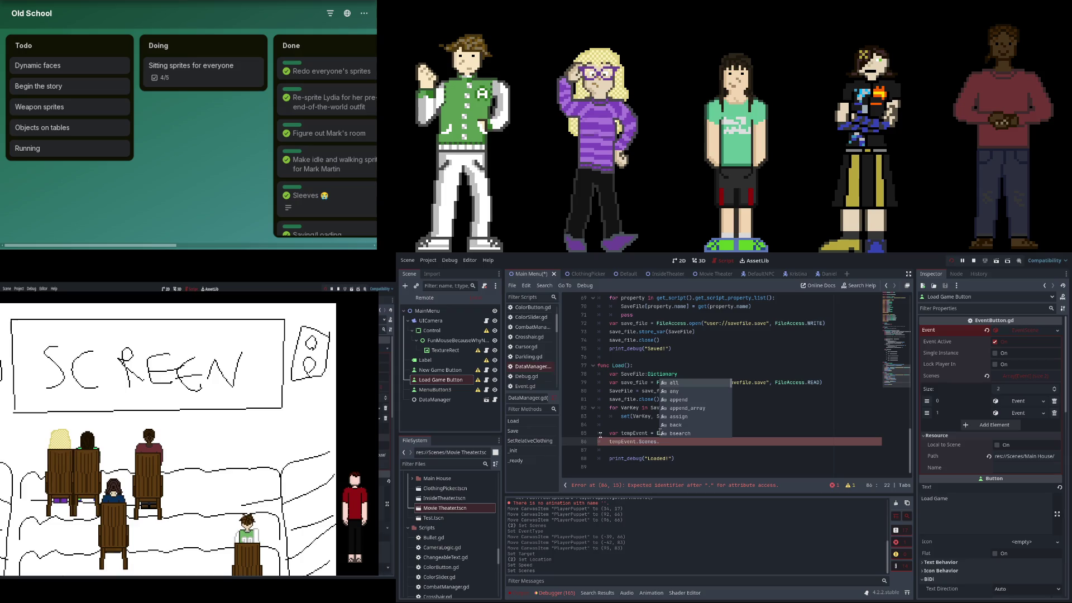
pyautogui.write('app')
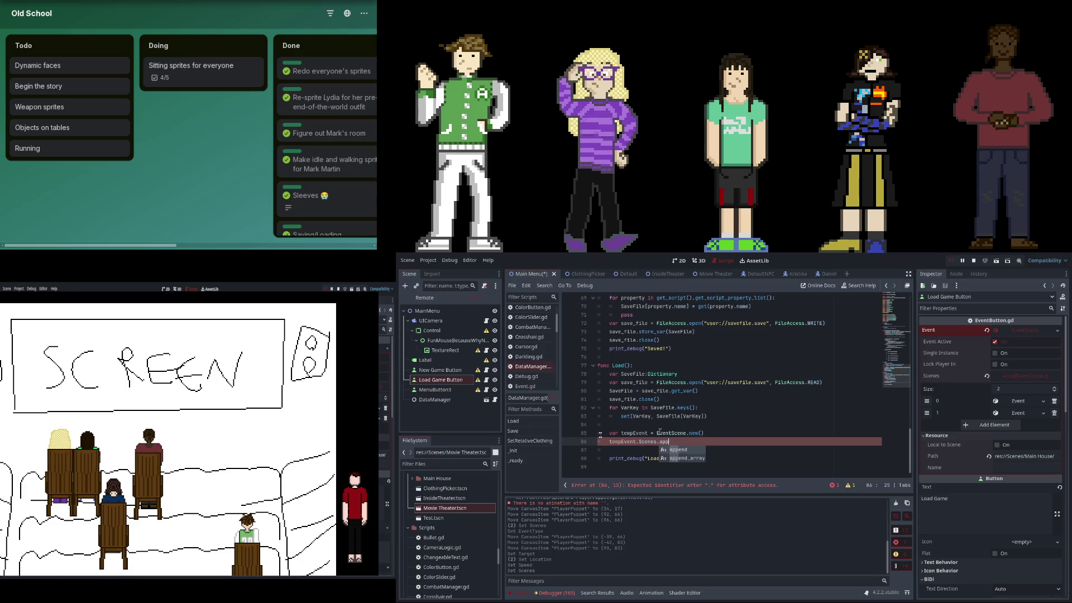
pyautogui.press('Return')
pyautogui.press('BackSpace')
pyautogui.press('BackSpace')
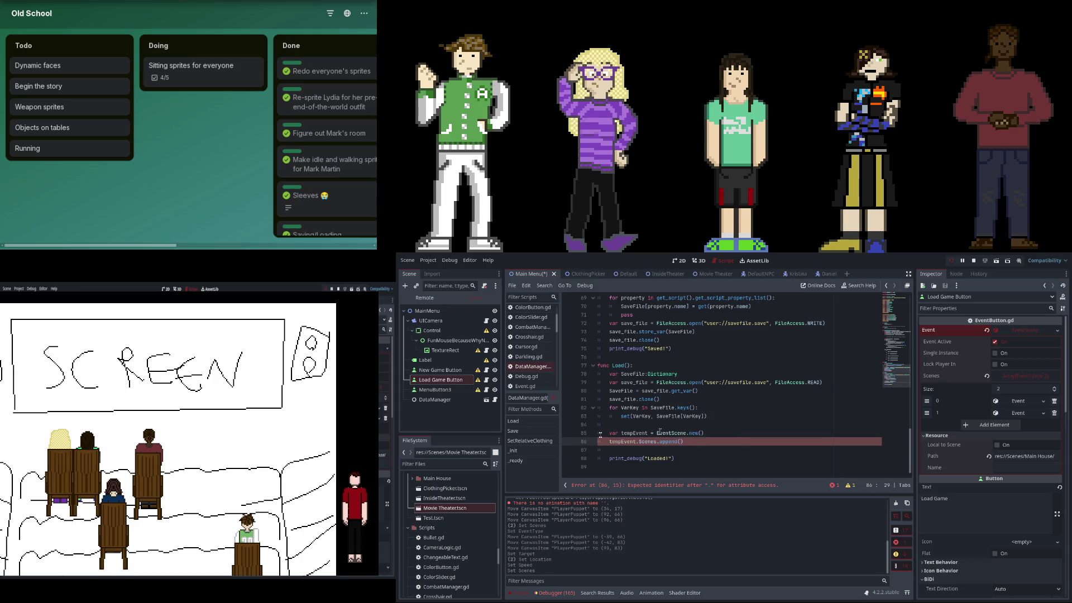
pyautogui.write('vent.new()')
pyautogui.press('Return')
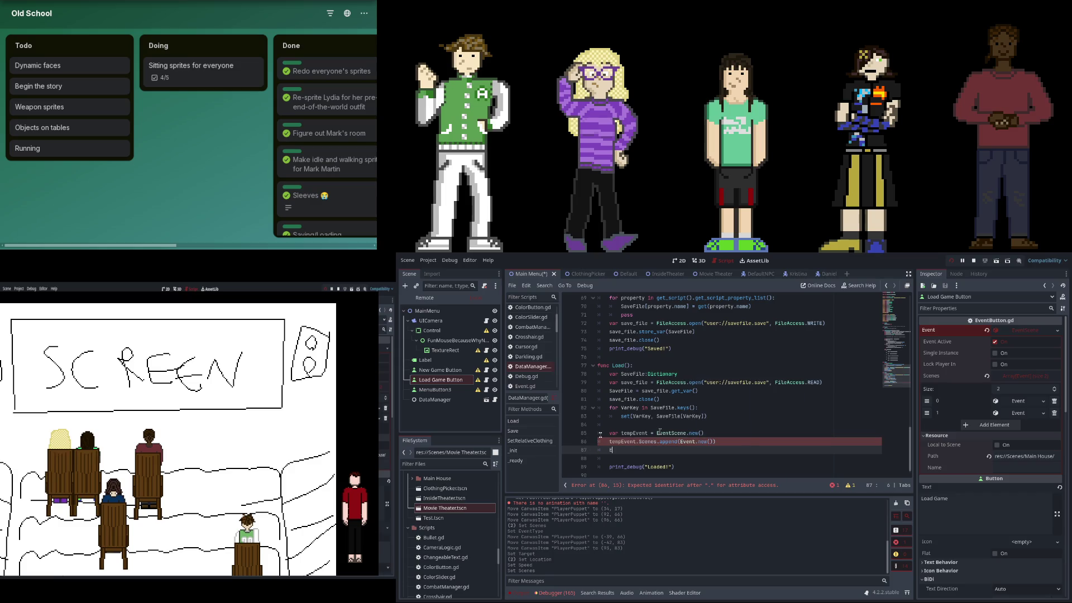
pyautogui.write('empE')
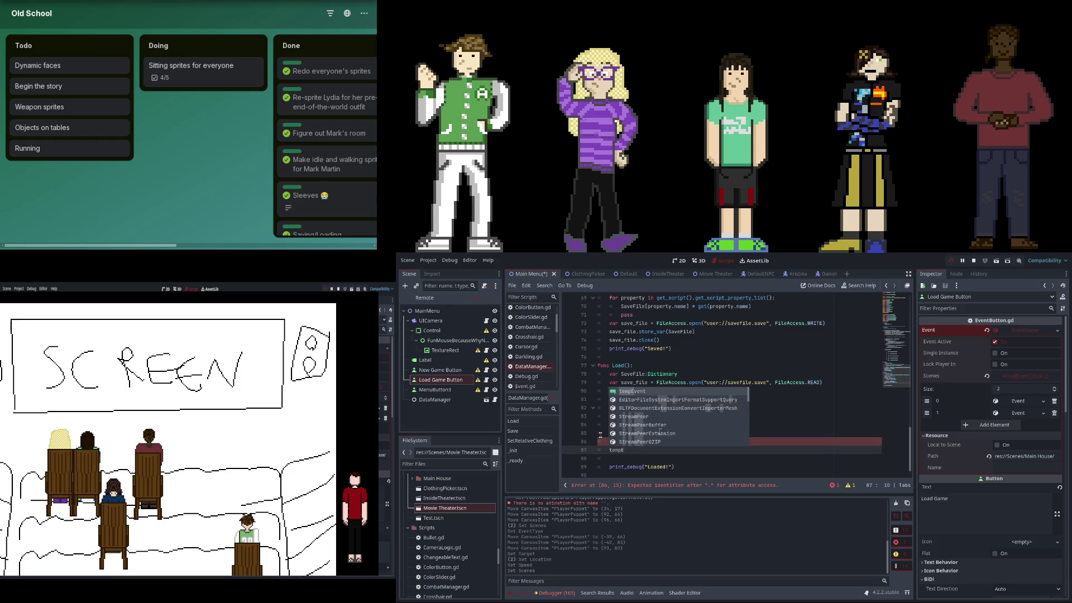
pyautogui.write('vent.Scenes[')
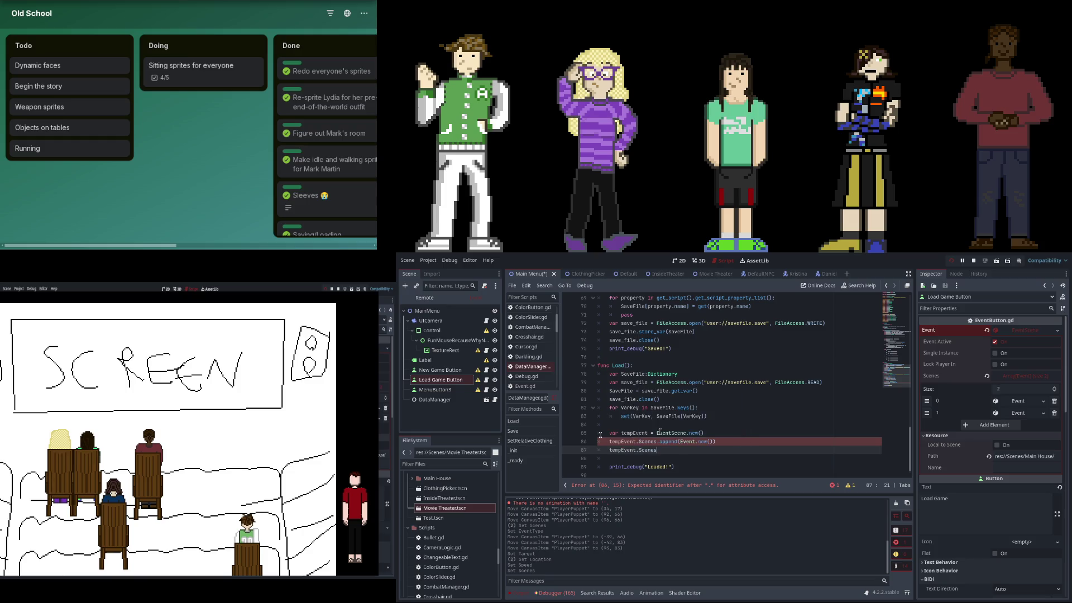
pyautogui.write('0')
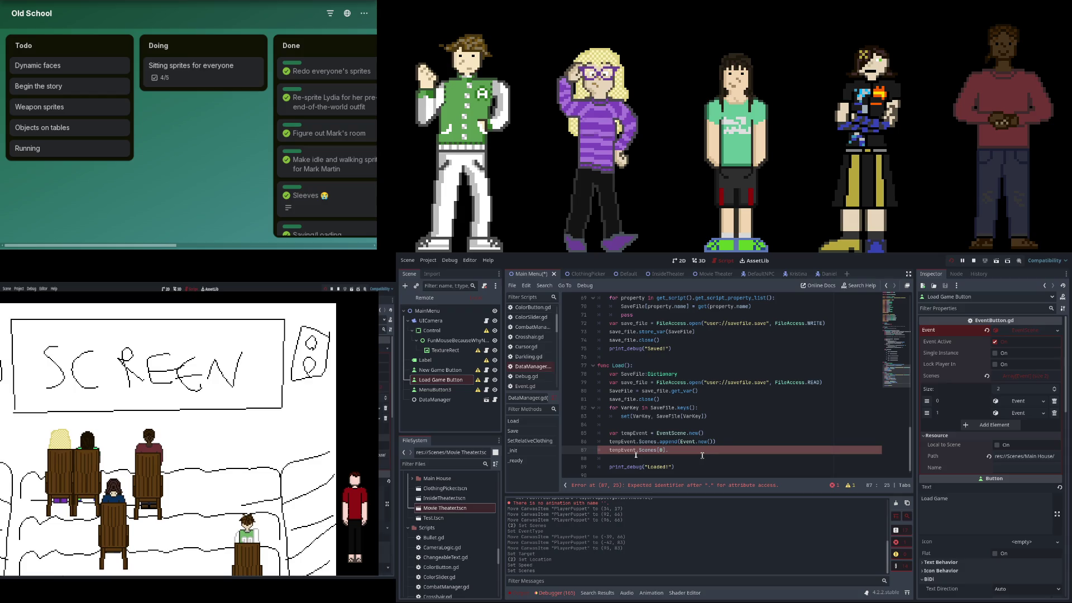
# - Add var tempScenes = tempEvent.Scenes after the tempEvent declaration
pyautogui.click(743, 440)
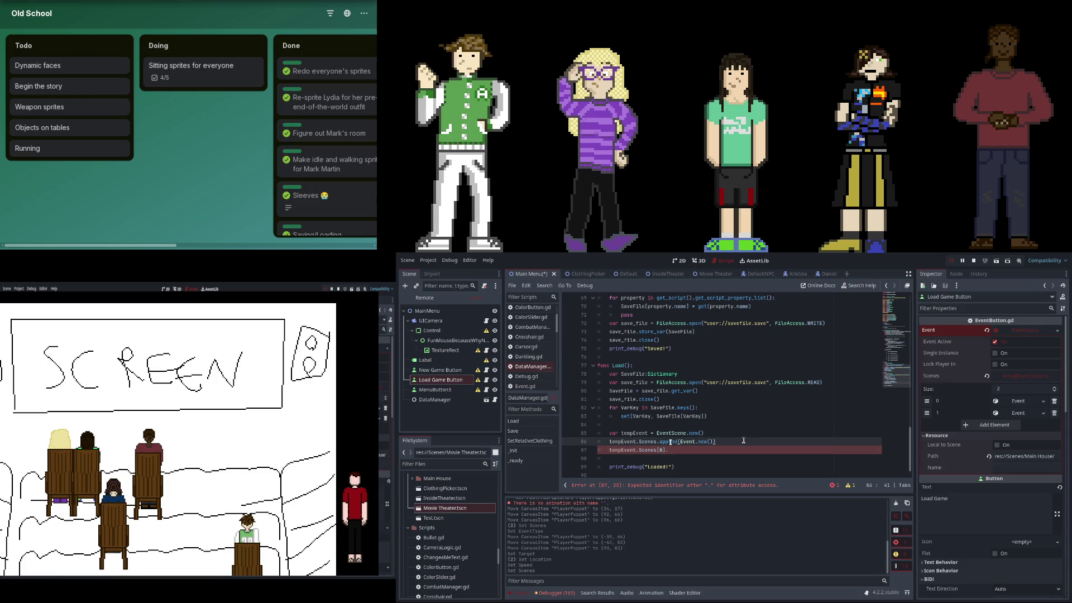
pyautogui.click(741, 432)
pyautogui.press('Return')
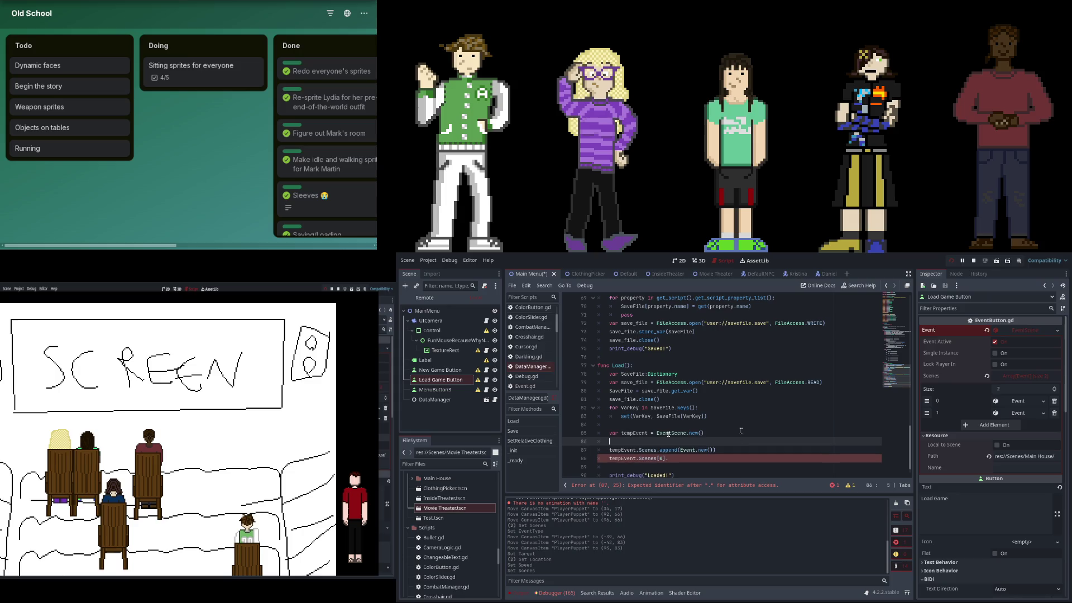
pyautogui.write('ar temp')
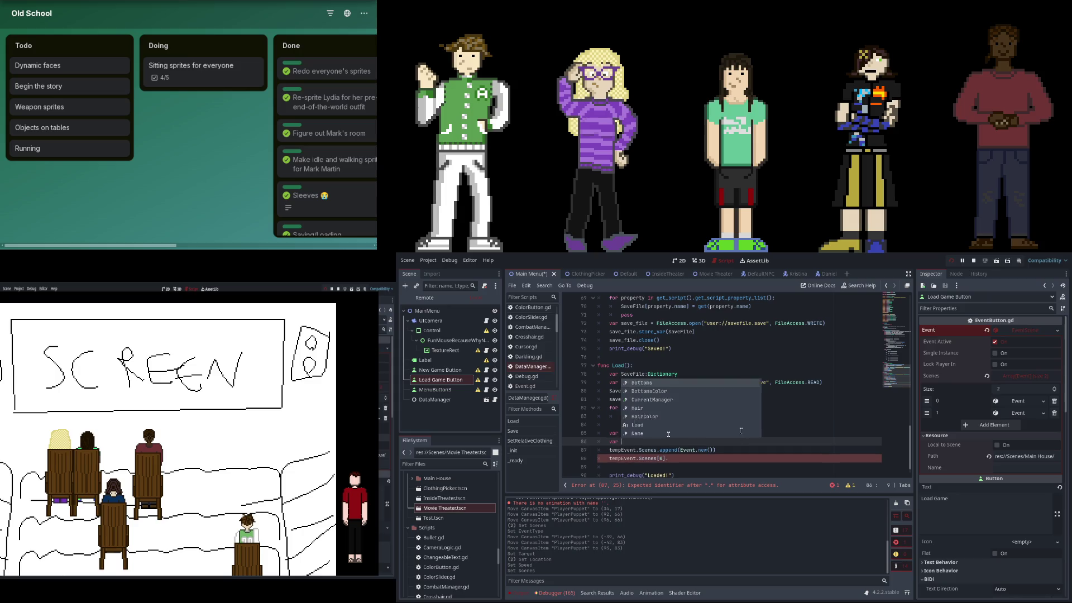
pyautogui.write('Scenes = Eve')
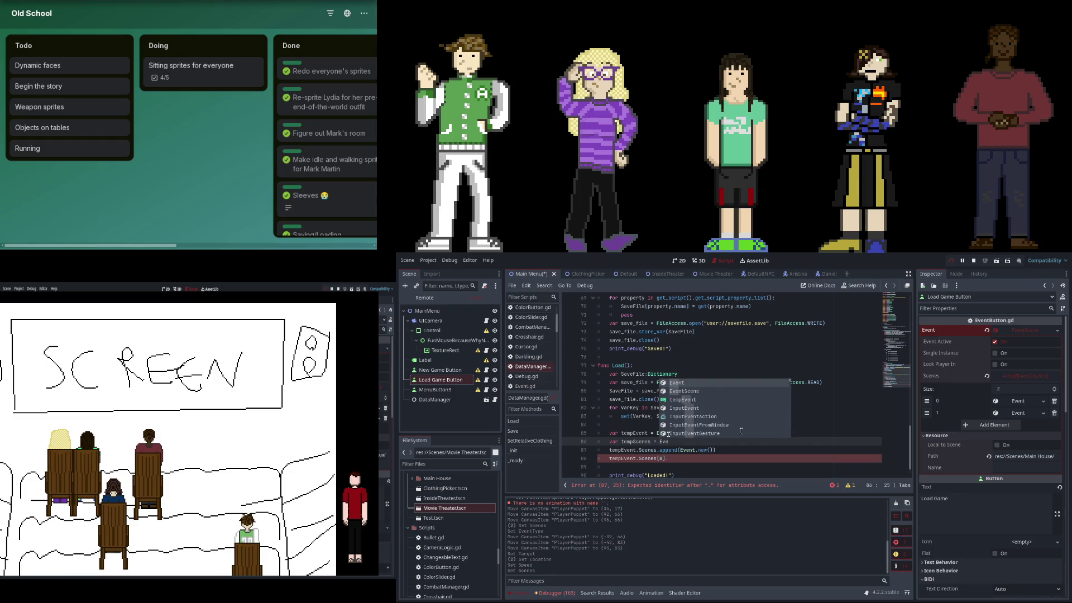
pyautogui.press('BackSpace')
pyautogui.press('BackSpace')
pyautogui.press('BackSpace')
pyautogui.write('tempE')
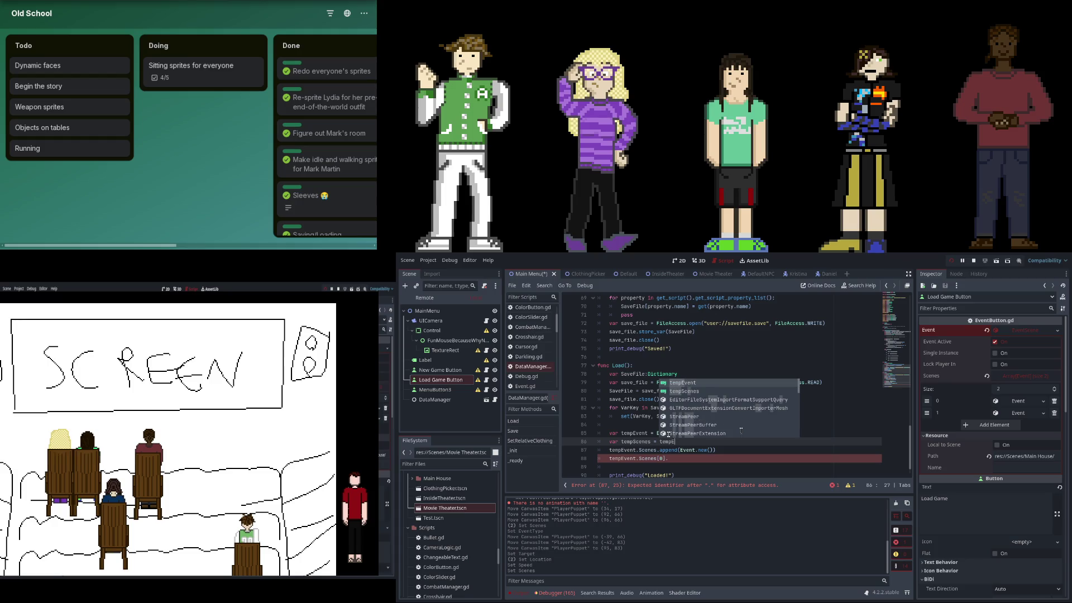
pyautogui.press('Return')
pyautogui.write('.Scen')
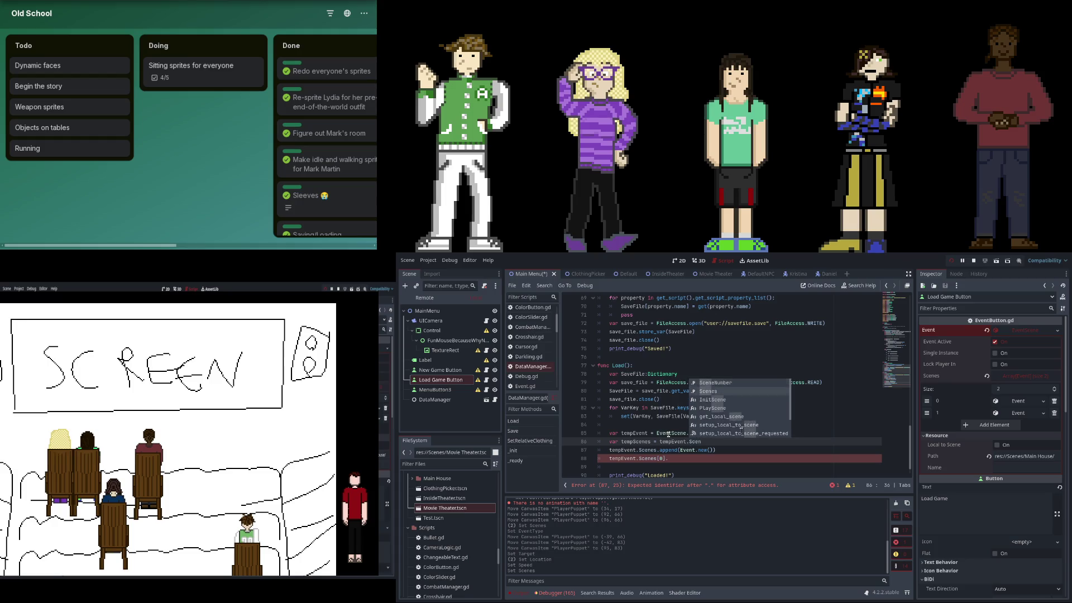
pyautogui.press('Return')
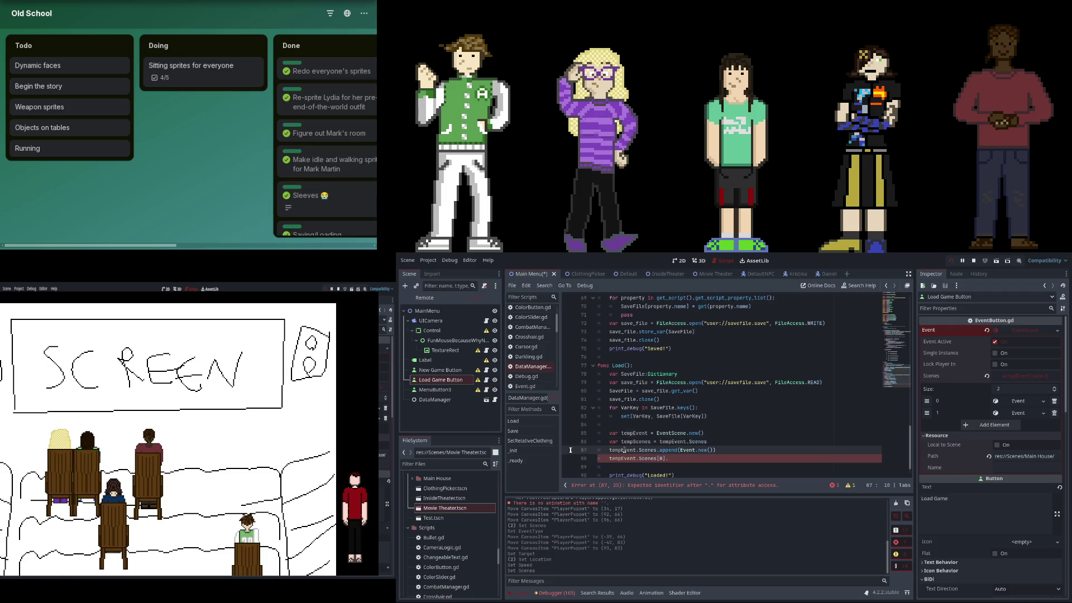
# - Use tempScenes in the append and index lines, and type it as Array[Event]
pyautogui.moveTo(658, 450); pyautogui.dragTo(612, 450)
pyautogui.press('BackSpace')
pyautogui.write('empSc')
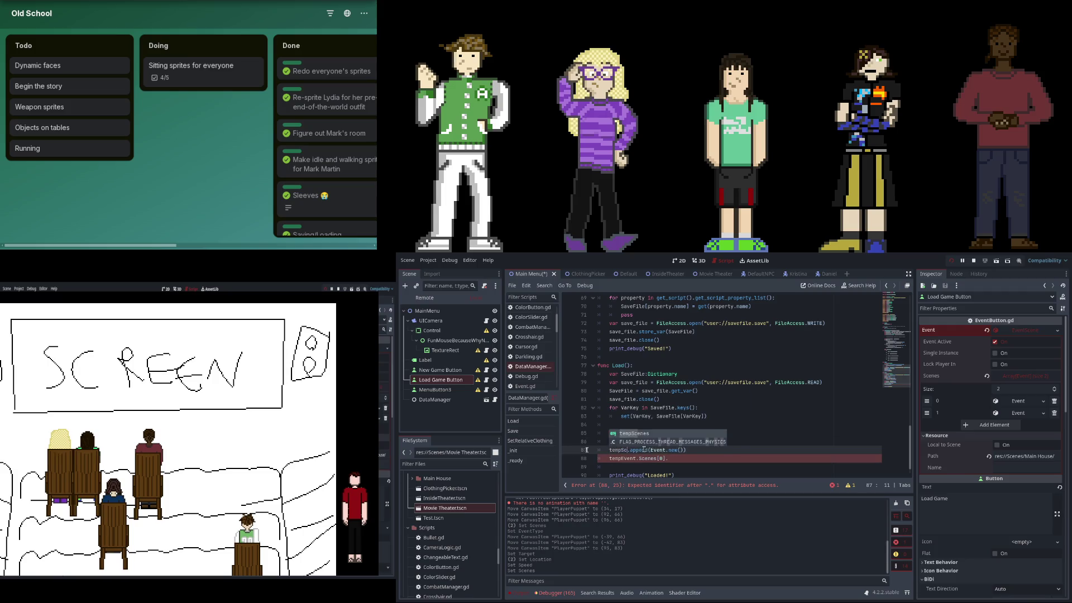
pyautogui.press('Return')
pyautogui.moveTo(609, 458); pyautogui.dragTo(666, 459)
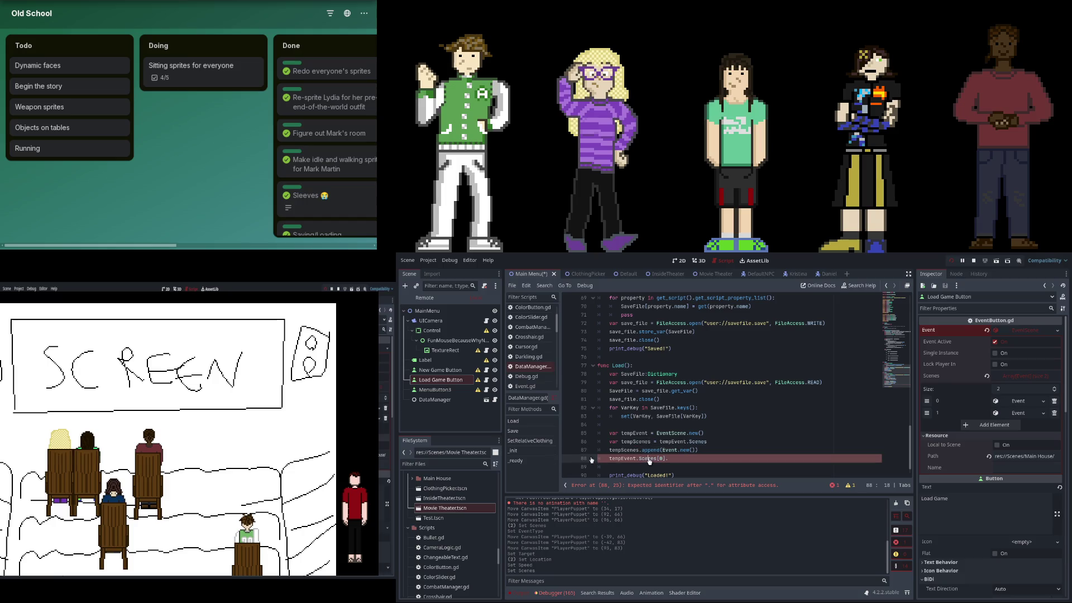
pyautogui.write('tempScenes')
pyautogui.press('Up')
pyautogui.press('Up')
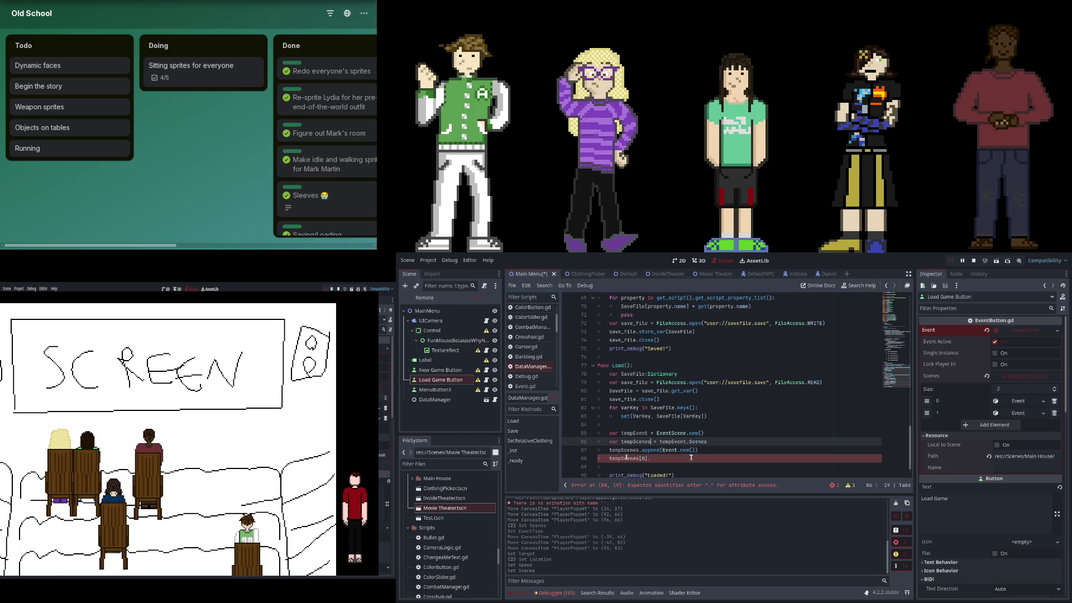
pyautogui.write(':')
pyautogui.write('Array[Event] = temp')
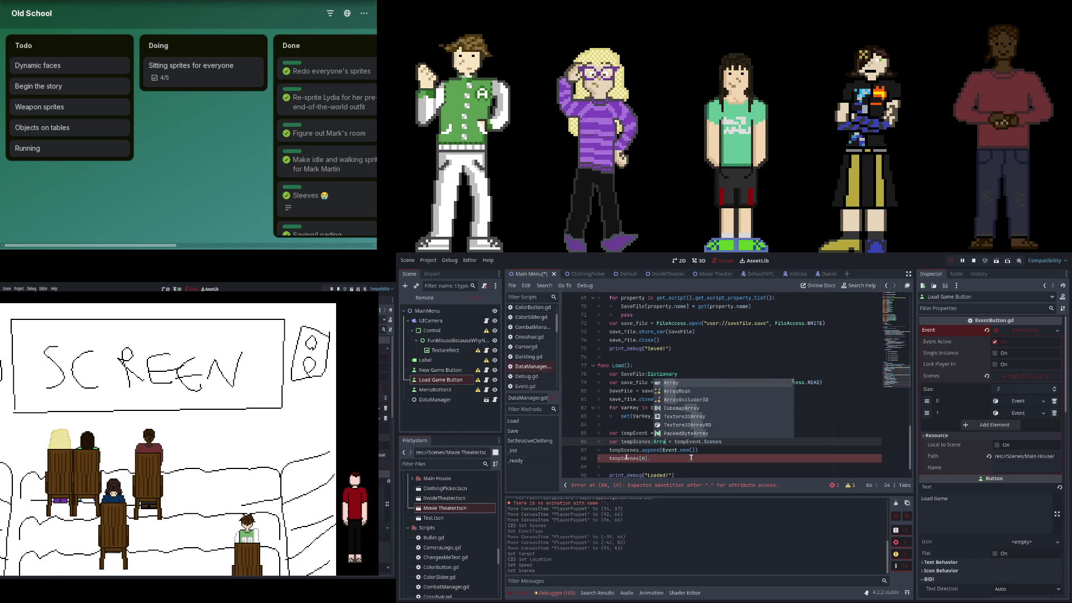
pyautogui.write('Ev')
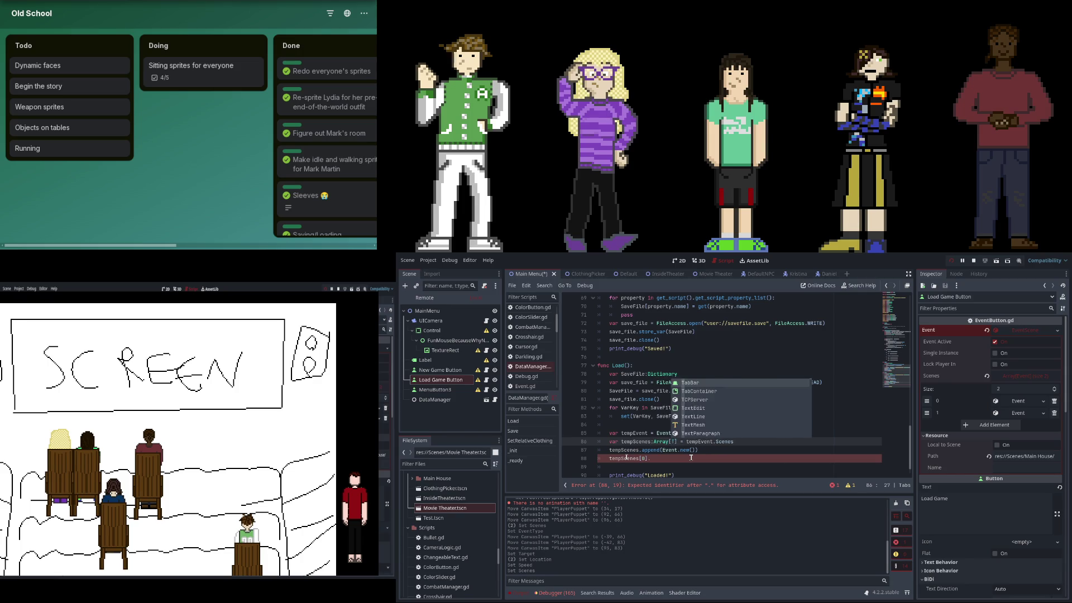
pyautogui.write('ent')
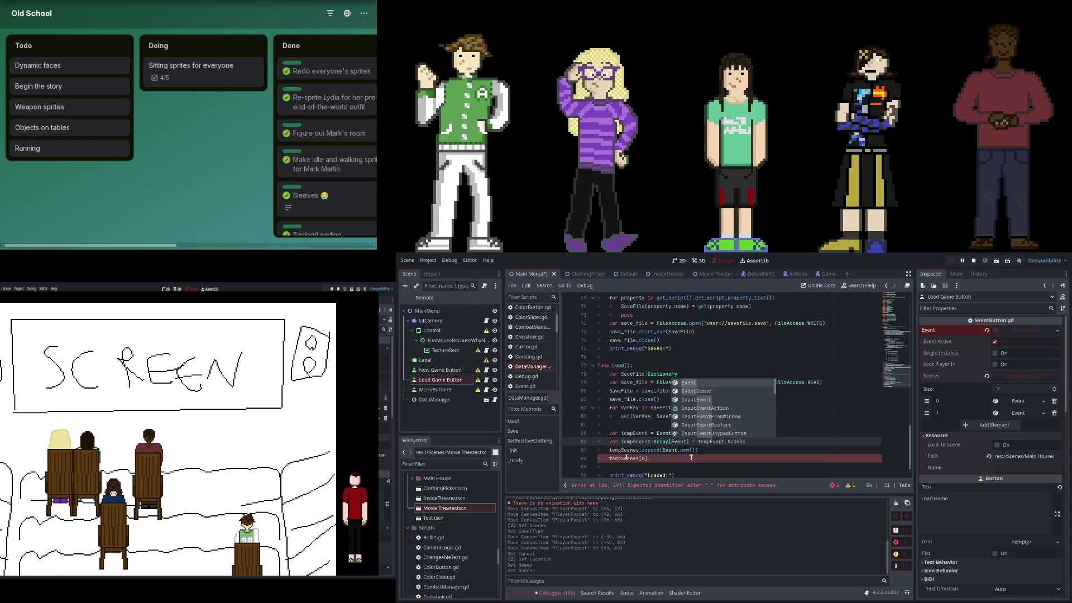
# - Set tempScenes[0].EventType = Event.EventTypeEnum.ChangeScene
pyautogui.click(692, 457)
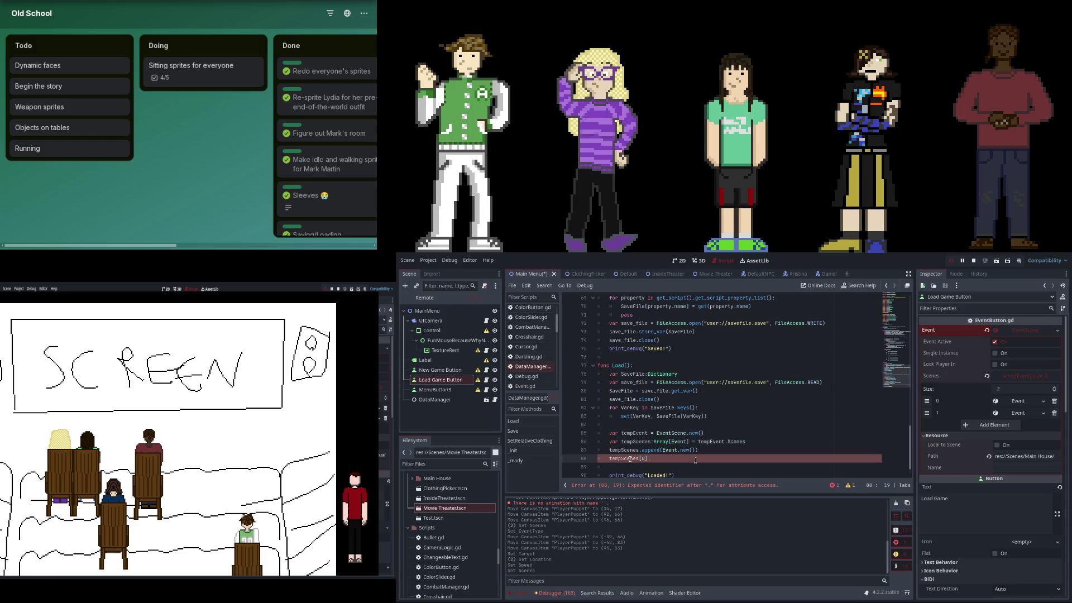
pyautogui.write('EventType')
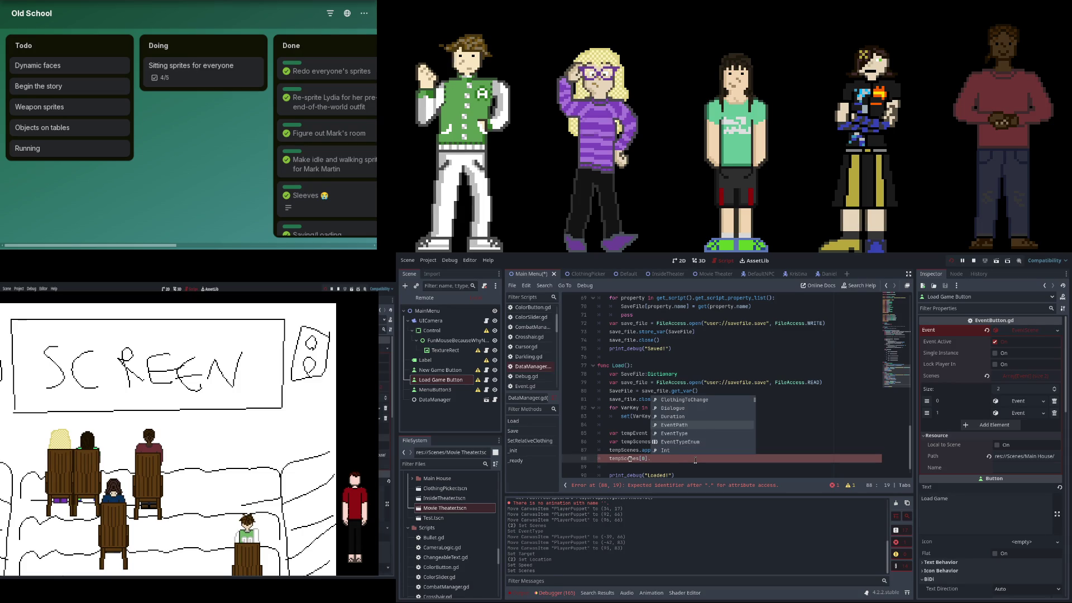
pyautogui.write(' = Event.')
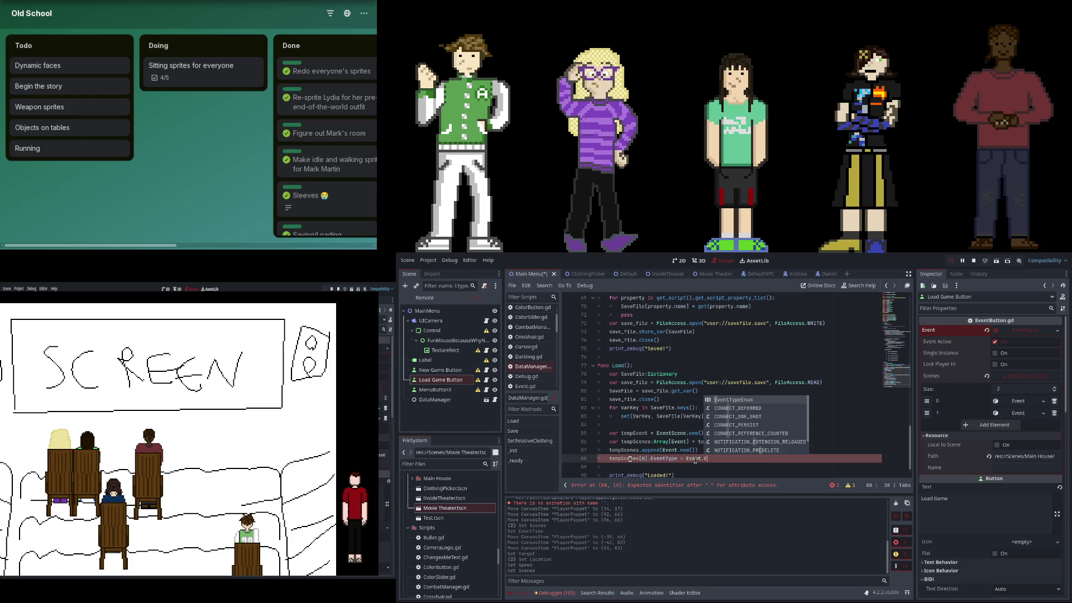
pyautogui.write('EventTypeEnum.')
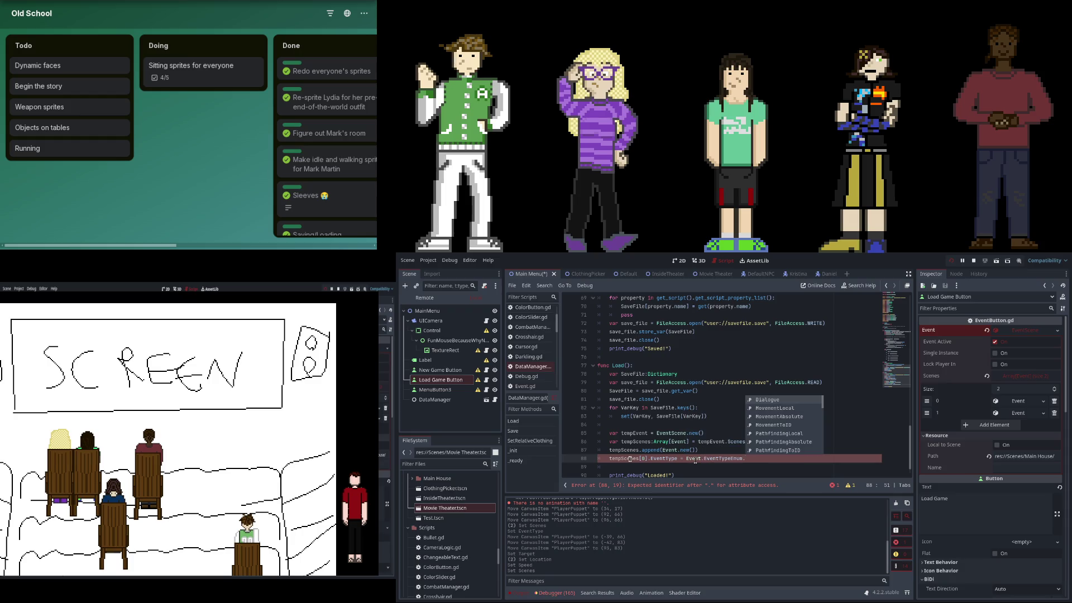
pyautogui.press('Down')
pyautogui.press('Down')
pyautogui.press('Down')
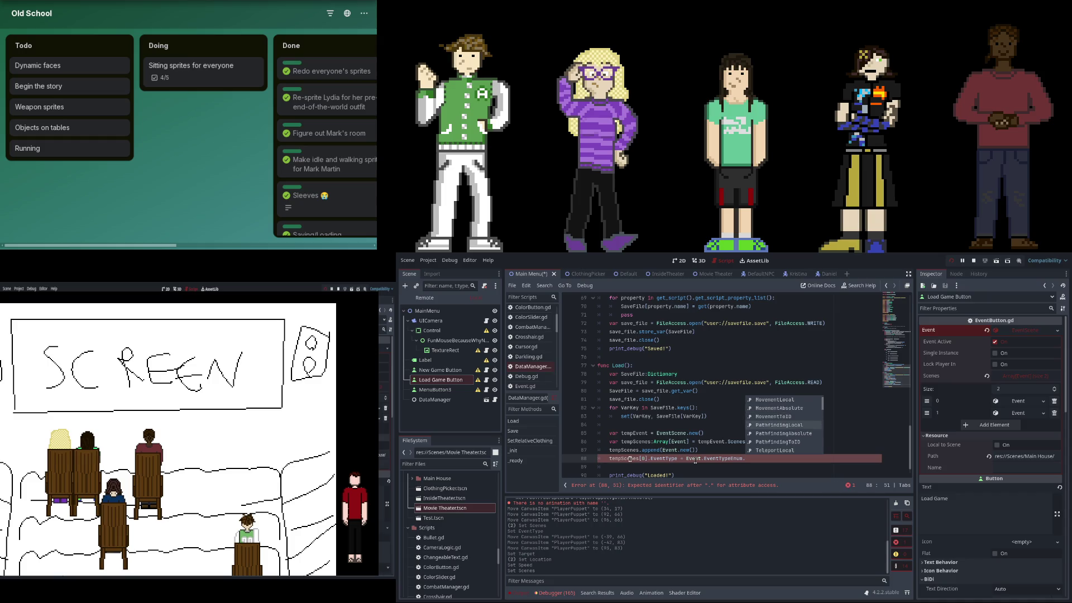
pyautogui.press('Down')
pyautogui.press('Down')
pyautogui.press('Down')
pyautogui.press('Down')
pyautogui.press('Return')
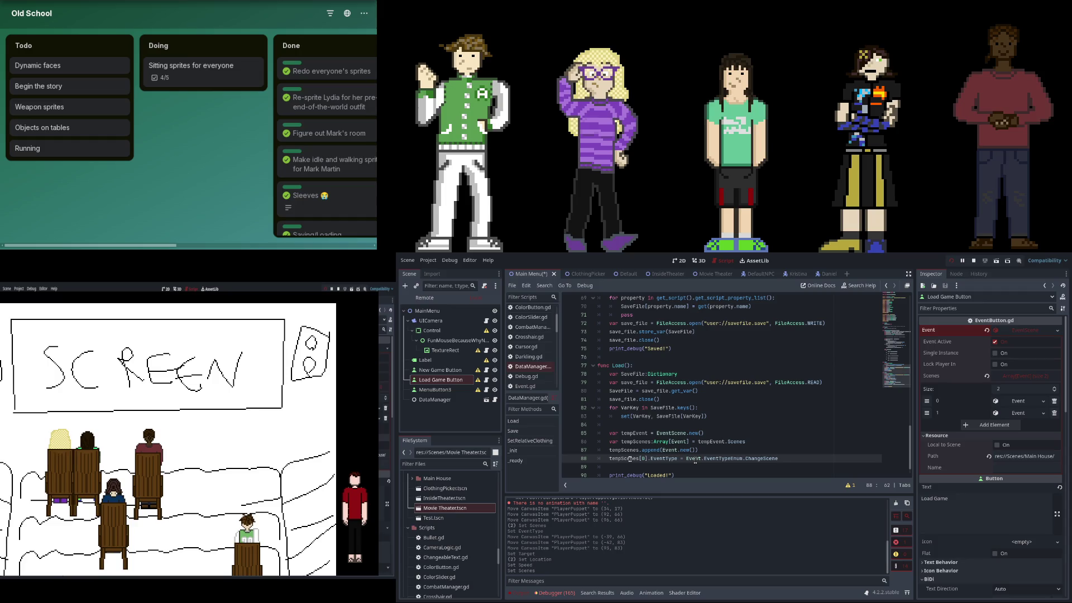
pyautogui.press('Return')
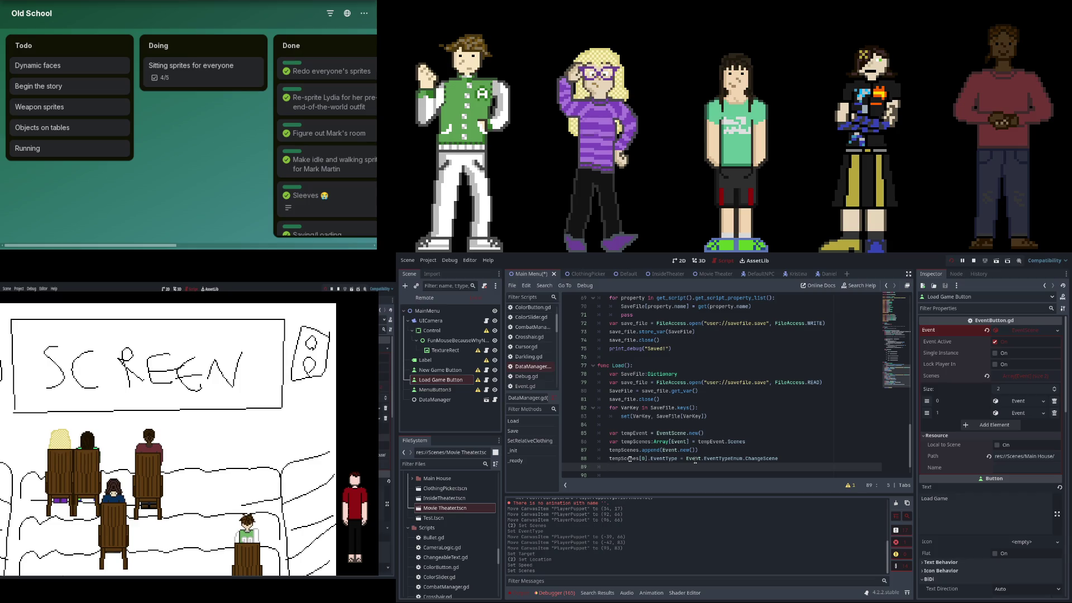
# - Set tempScenes[0].ScenePath = SavedScene in Load()
pyautogui.write('tempScenes[')
pyautogui.press('Down')
pyautogui.press('Down')
pyautogui.press('Down')
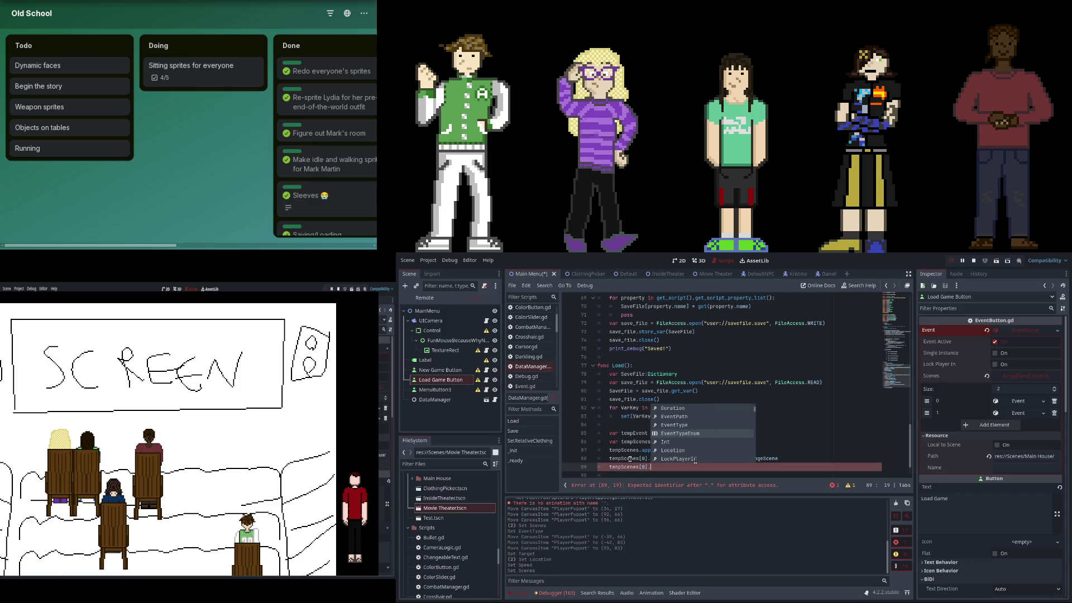
pyautogui.press('Down')
pyautogui.press('Down')
pyautogui.press('Down')
pyautogui.press('Up')
pyautogui.press('Up')
pyautogui.press('Up')
pyautogui.press('Up')
pyautogui.press('Up')
pyautogui.press('Down')
pyautogui.press('Down')
pyautogui.press('Down')
pyautogui.press('Down')
pyautogui.press('Down')
pyautogui.press('Return')
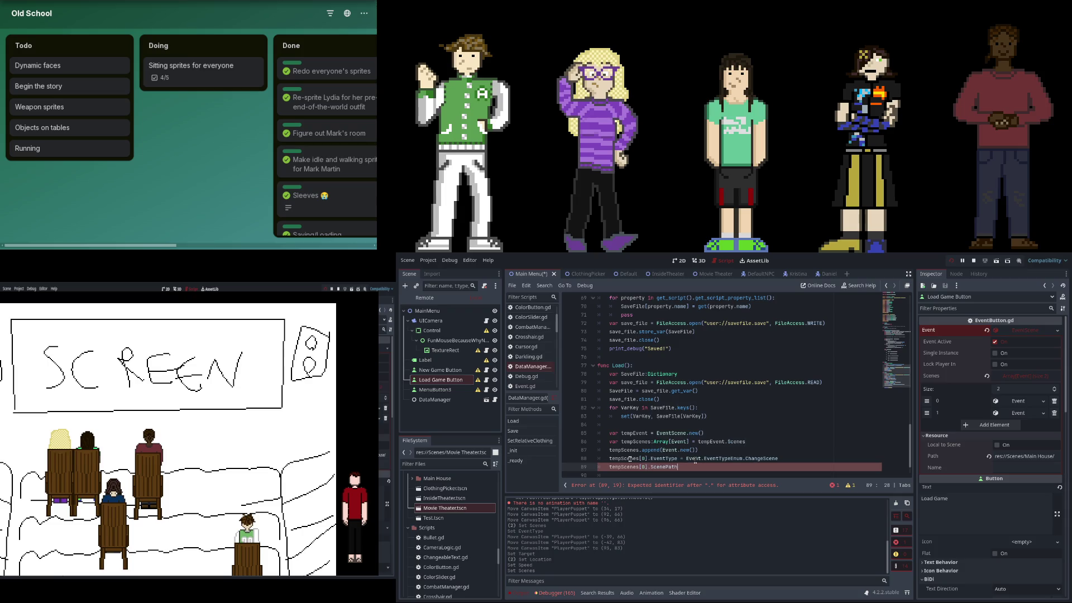
pyautogui.scroll(-10, 746, 431)
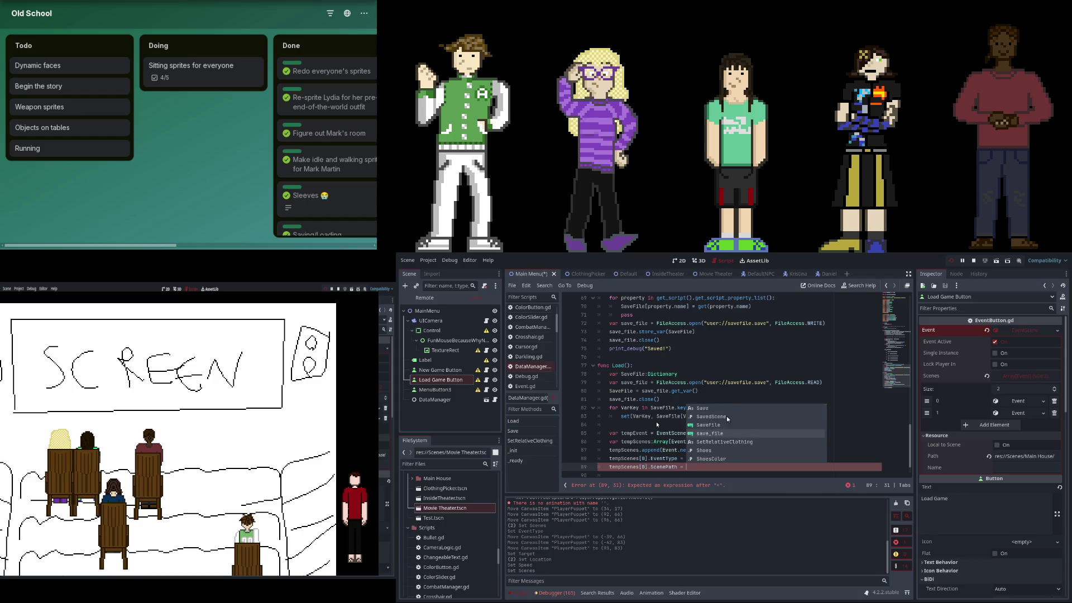
pyautogui.click(725, 416)
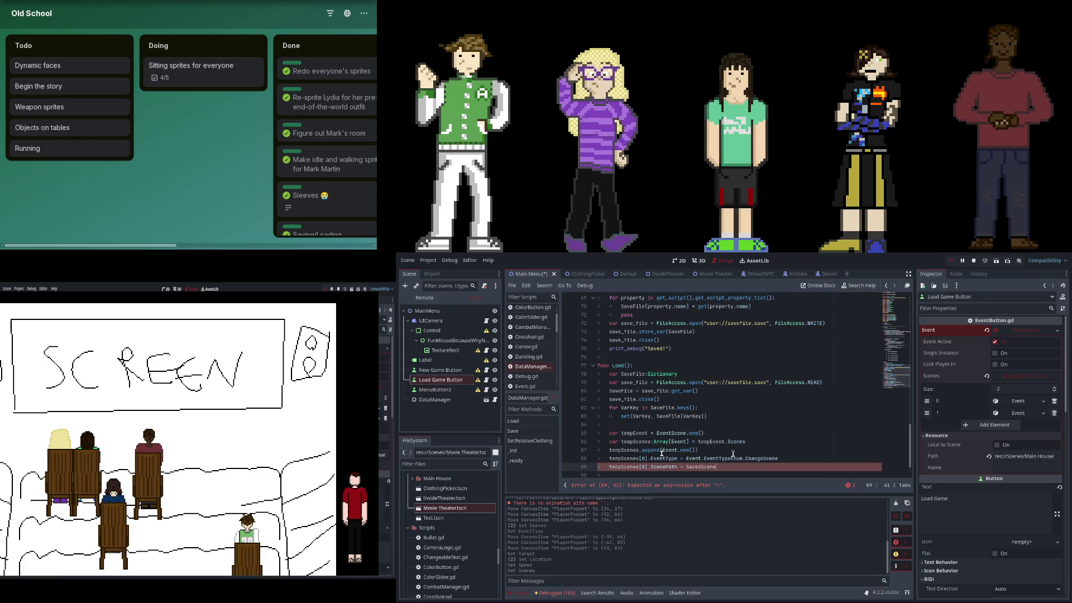
pyautogui.press('Return')
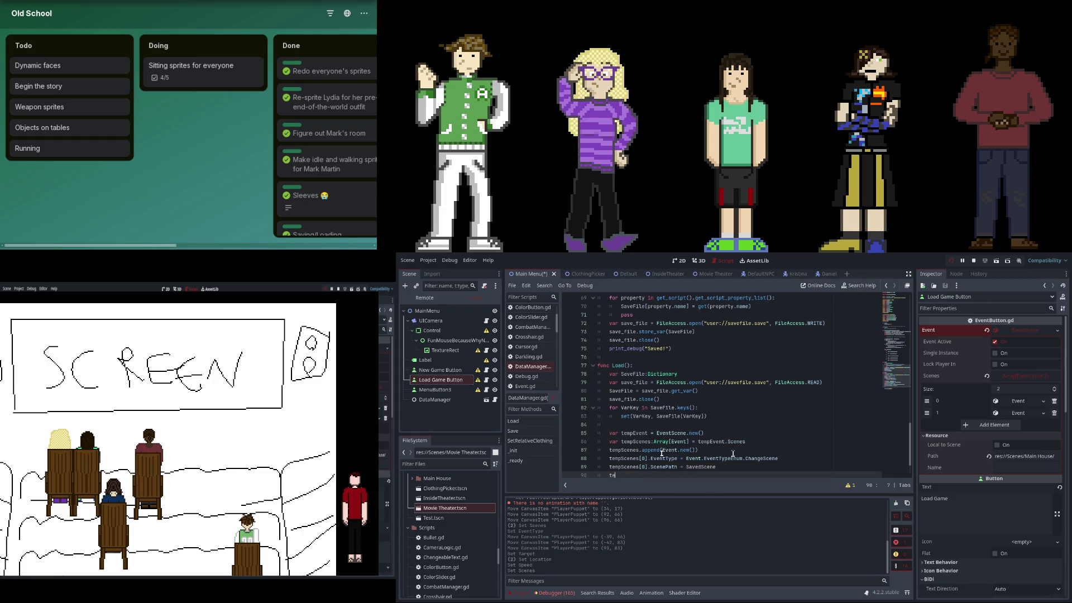
# - Add tempEvent.InitScene() and tempEvent.PlayScene(self), save DataManager.gd, and stop the game
pyautogui.write('mpE')
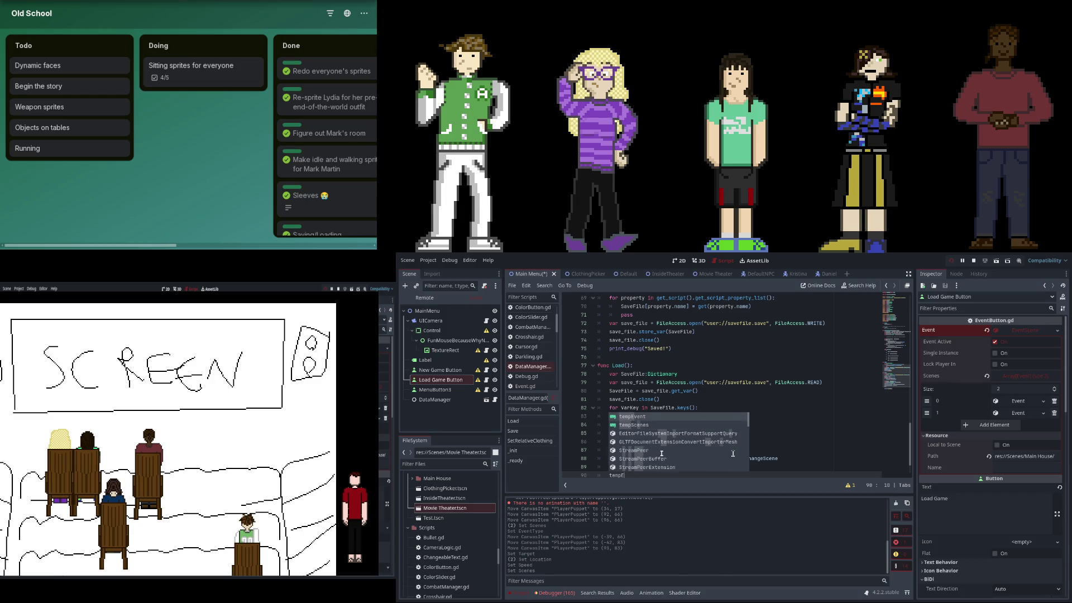
pyautogui.write('vent.I')
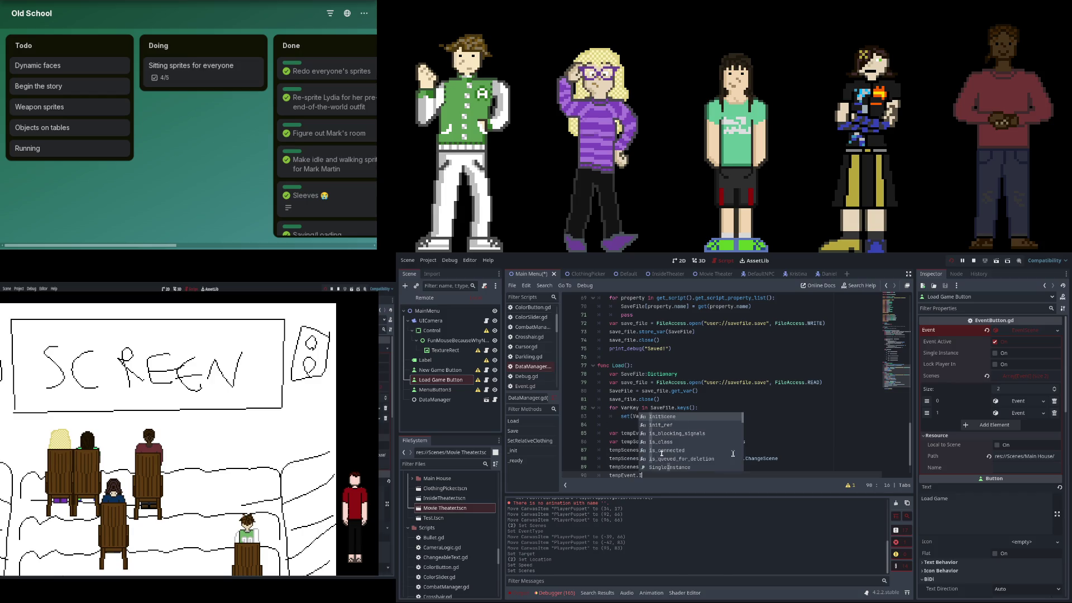
pyautogui.press('Return')
pyautogui.press('Return')
pyautogui.write('tempE')
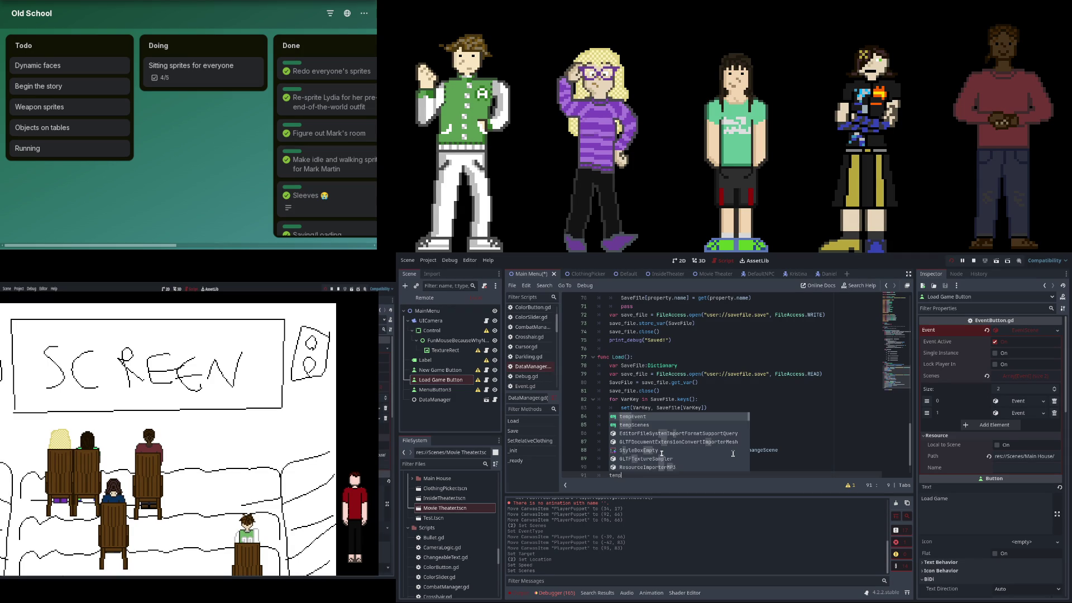
pyautogui.write('vent.Sce')
pyautogui.press('Down')
pyautogui.press('Down')
pyautogui.press('Down')
pyautogui.press('Return')
pyautogui.click(750, 458)
pyautogui.press('Return')
pyautogui.scroll(-1, 735, 459)
pyautogui.click(670, 459)
pyautogui.write('self')
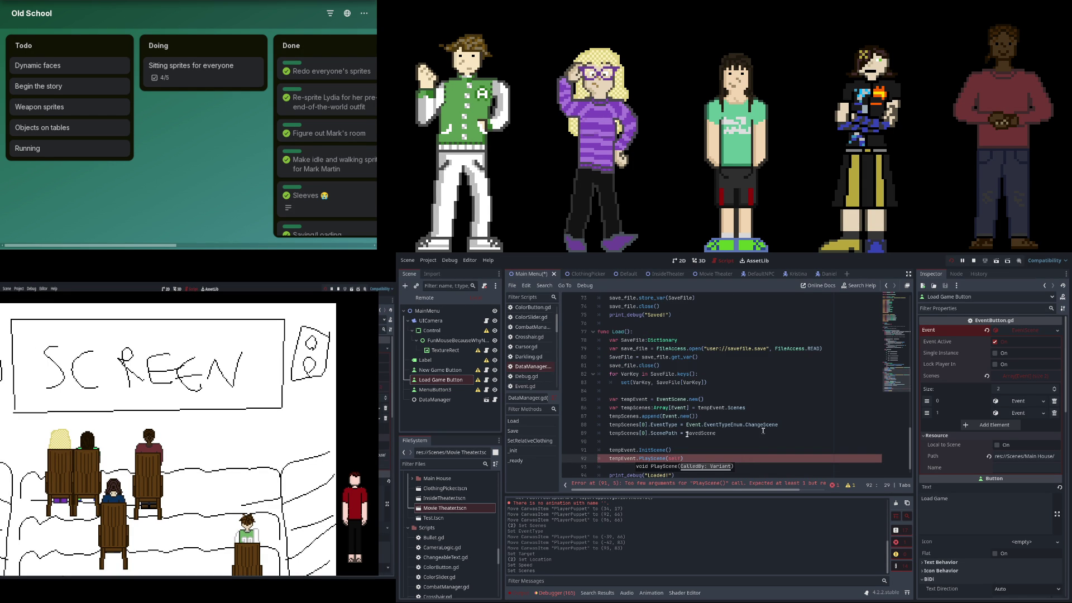
pyautogui.hotkey('ctrl', 's')
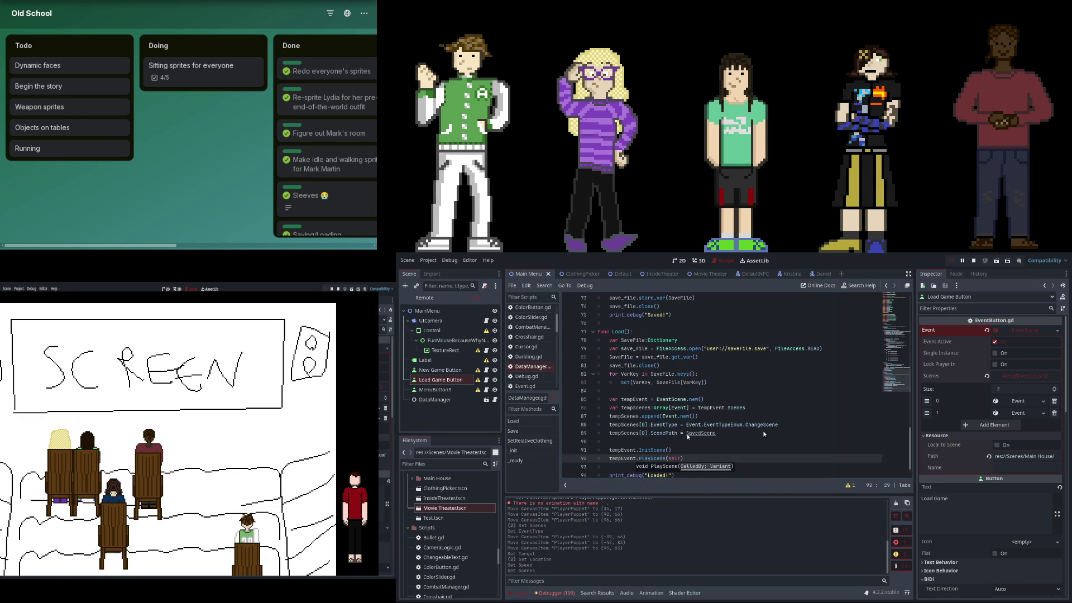
pyautogui.click(951, 262)
# - Run the game, choose Load Game, and inspect ScenePath at the Event.gd line 207 error
pyautogui.click(951, 261)
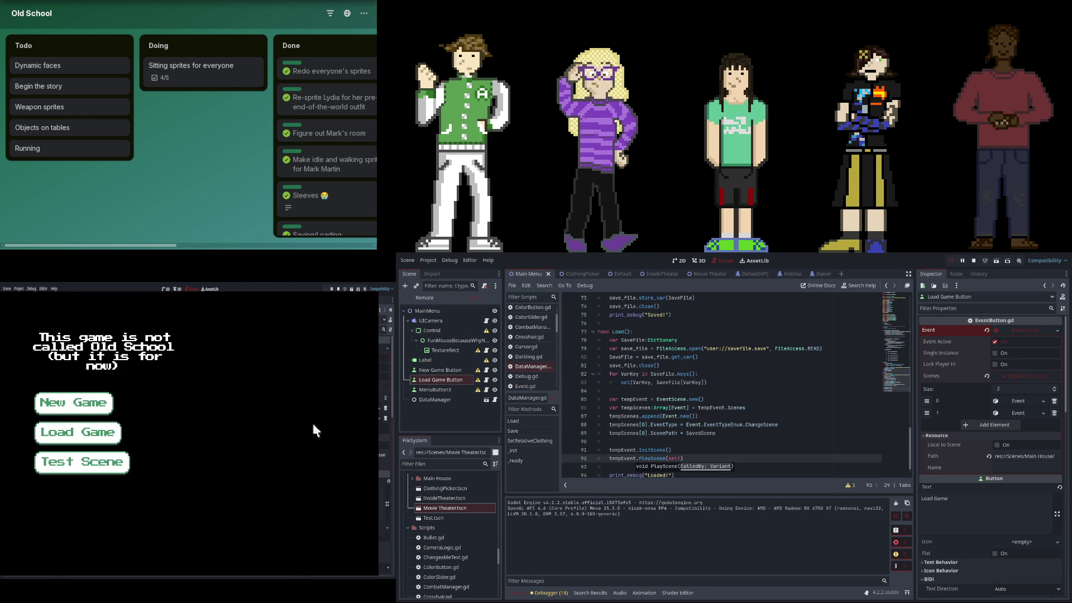
pyautogui.click(106, 438)
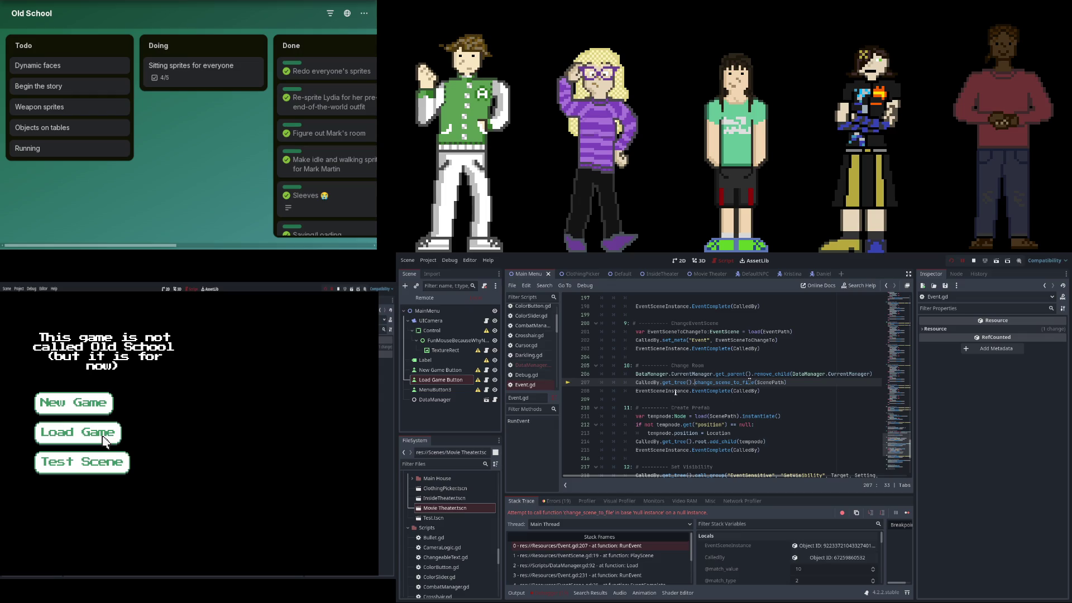
pyautogui.doubleClick(769, 382)
pyautogui.click(773, 382)
pyautogui.click(738, 340)
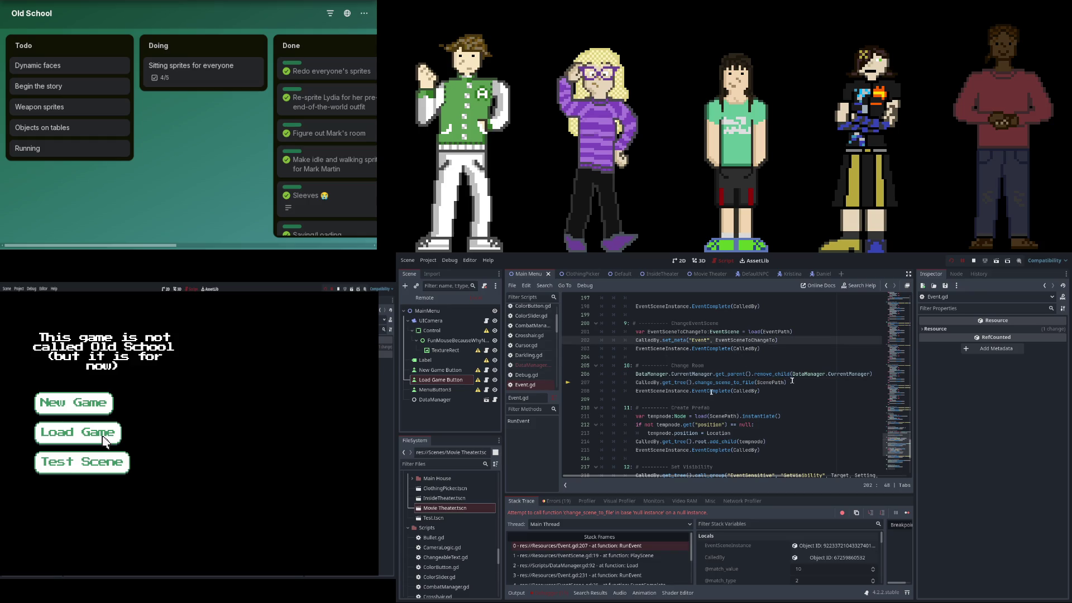
pyautogui.doubleClick(774, 381)
pyautogui.scroll(3, 726, 391)
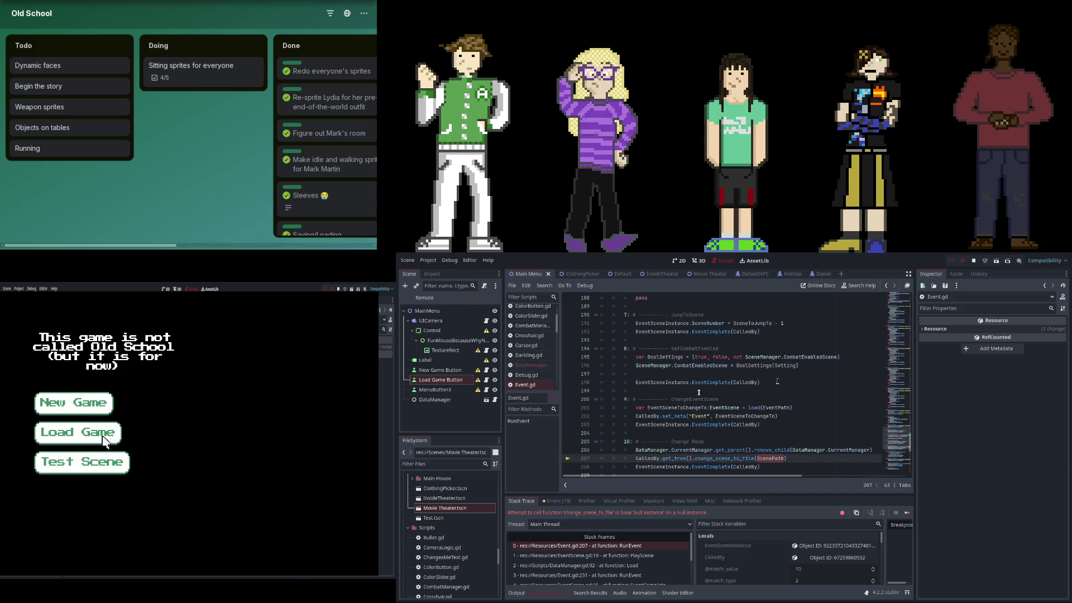
pyautogui.scroll(-2, 698, 392)
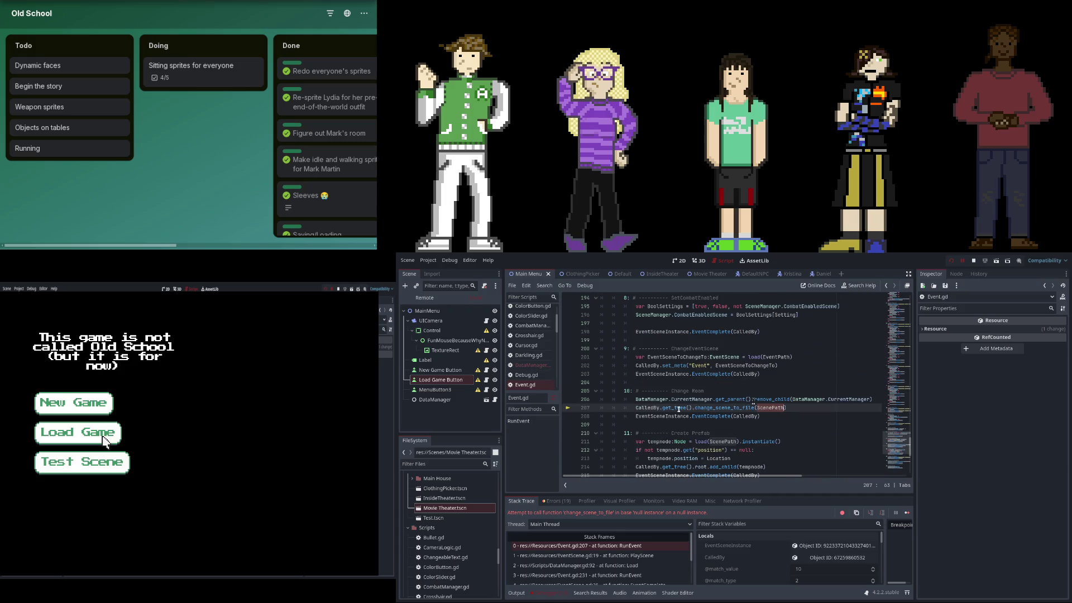
# - Switch the Scene dock to Remote and expand the live MainMenu node
pyautogui.click(424, 298)
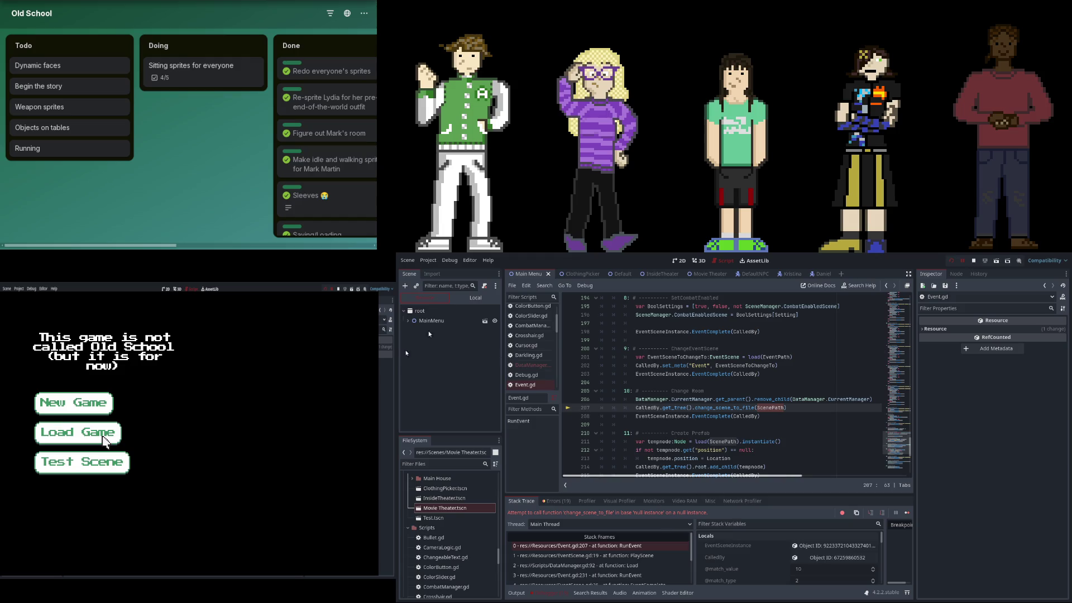
pyautogui.click(417, 320)
pyautogui.click(408, 321)
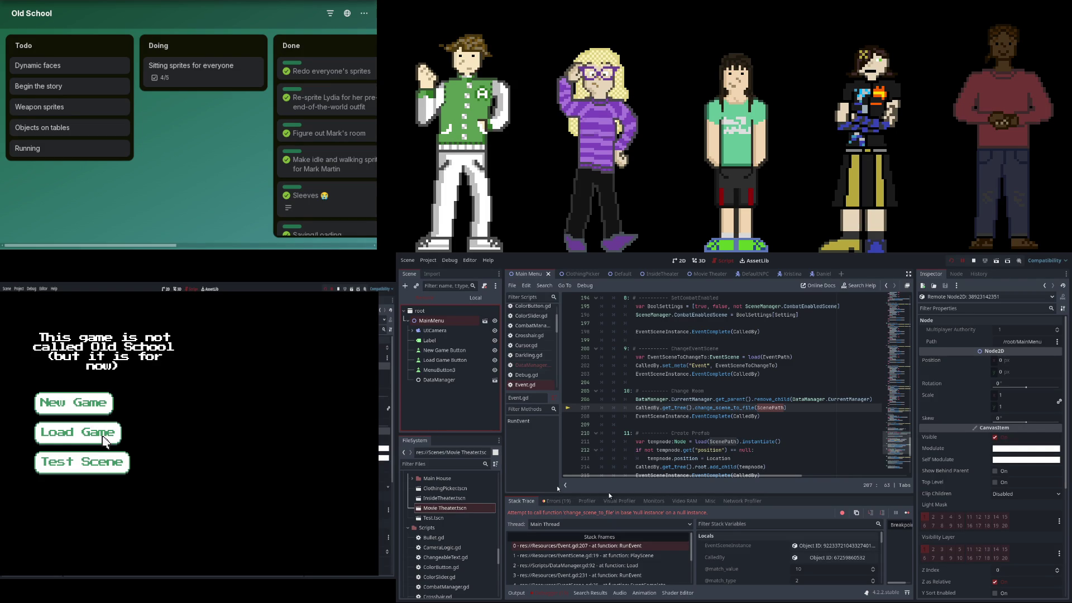
# - Restart the game, start a New Game, and give the character a dark red shirt
pyautogui.press('F8')
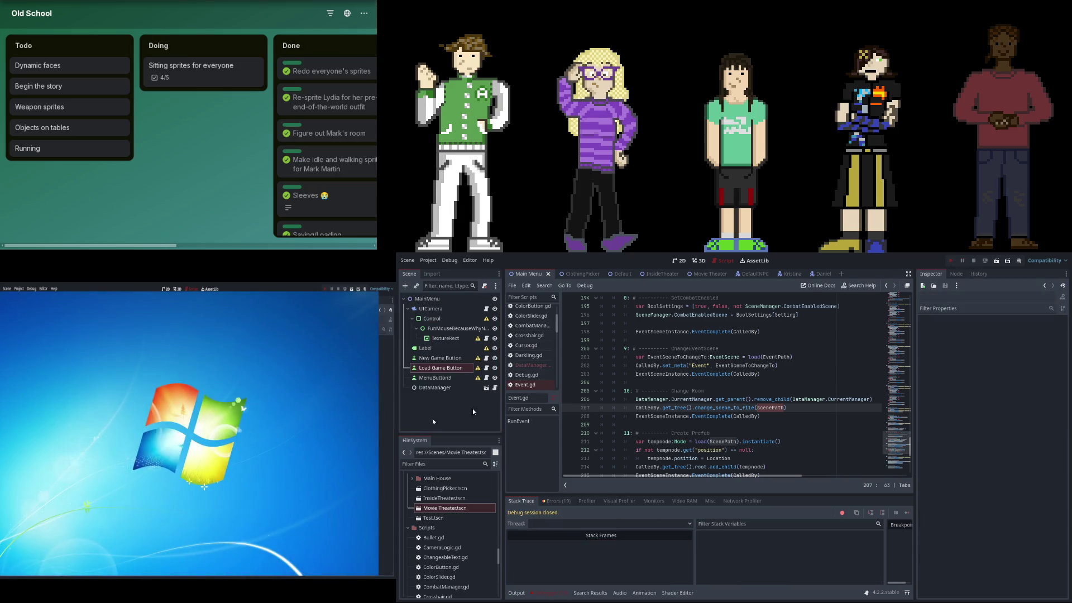
pyautogui.press('F5')
pyautogui.click(105, 407)
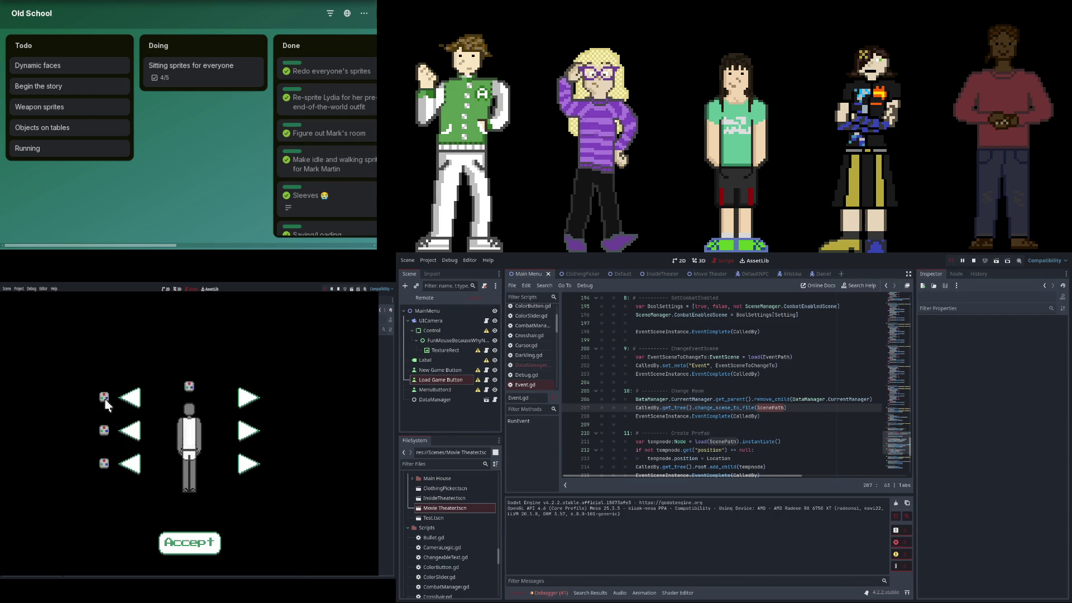
pyautogui.moveTo(75, 501); pyautogui.dragTo(75, 366)
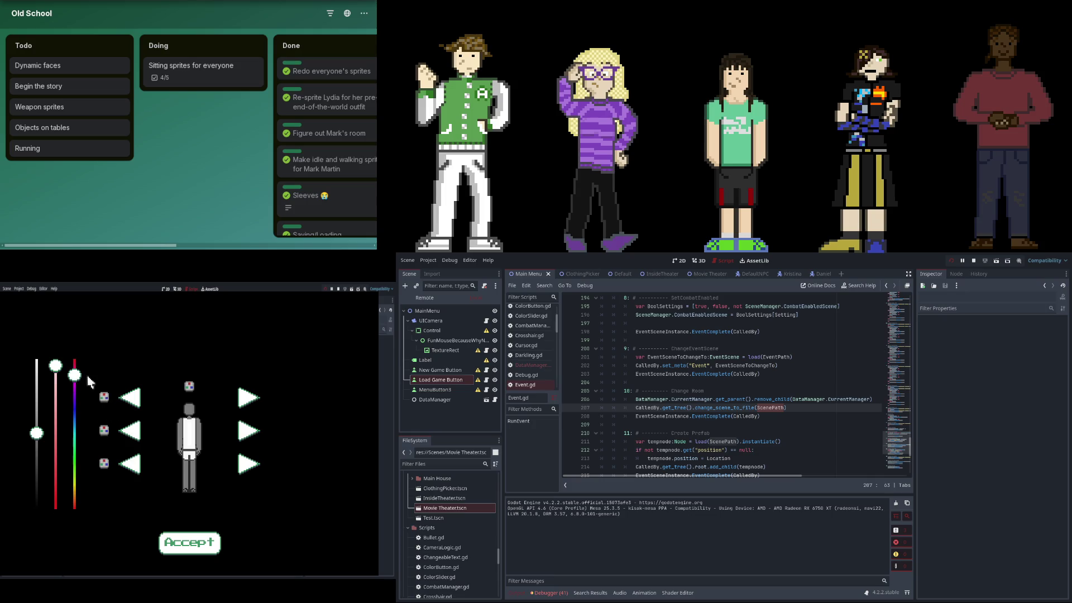
pyautogui.click(244, 438)
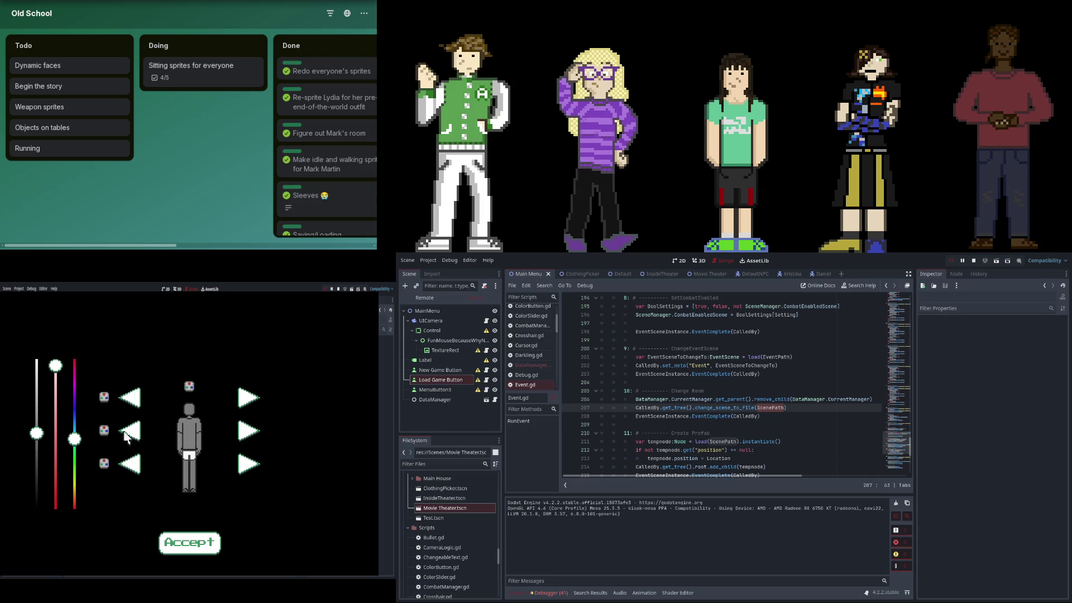
pyautogui.click(105, 430)
pyautogui.moveTo(76, 502); pyautogui.dragTo(75, 481)
pyautogui.moveTo(55, 398)
pyautogui.mouseDown()
pyautogui.moveTo(57, 488)
pyautogui.moveTo(76, 522)
pyautogui.mouseUp()
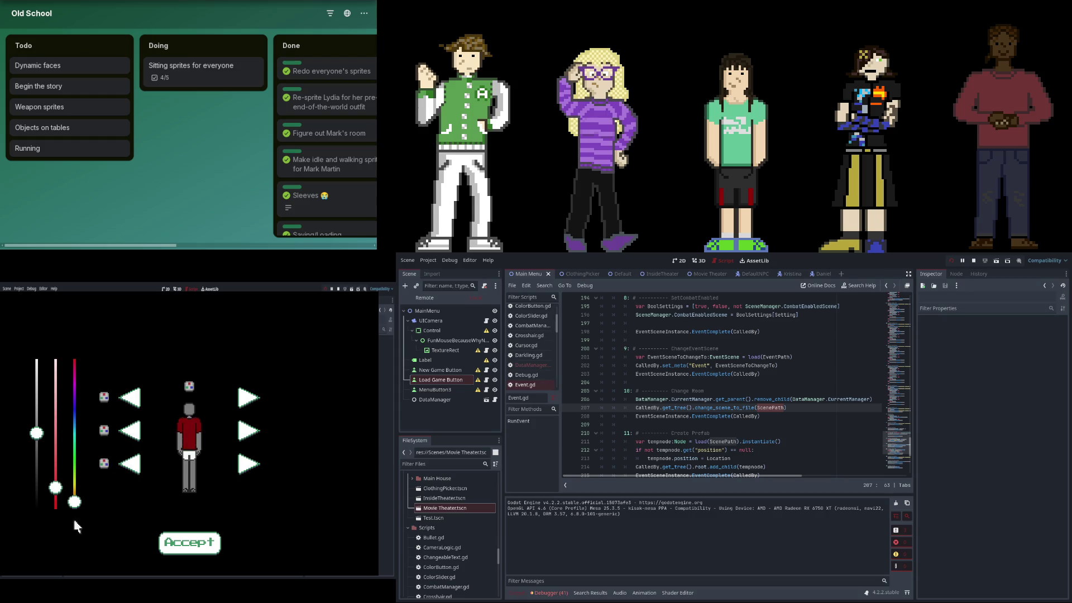
pyautogui.moveTo(55, 487); pyautogui.dragTo(56, 479)
# - Swap the shorts for long black trousers
pyautogui.click(249, 464)
pyautogui.click(104, 463)
pyautogui.moveTo(34, 431); pyautogui.dragTo(38, 498)
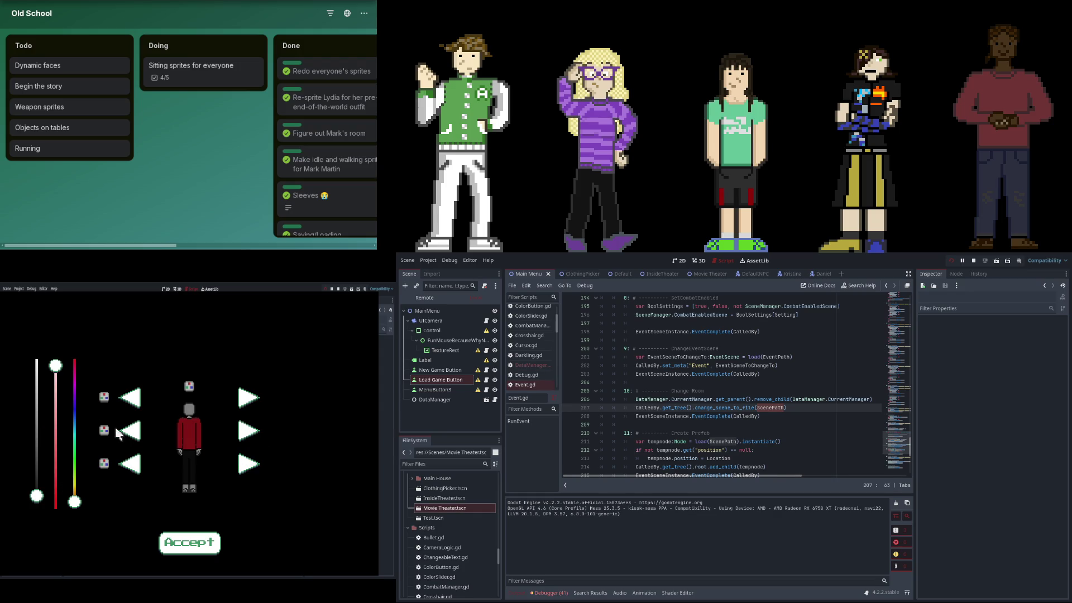
pyautogui.click(136, 400)
# - Pick a new hairstyle, colour the hair brown, and accept the character to save
pyautogui.click(244, 399)
pyautogui.moveTo(37, 495); pyautogui.dragTo(36, 432)
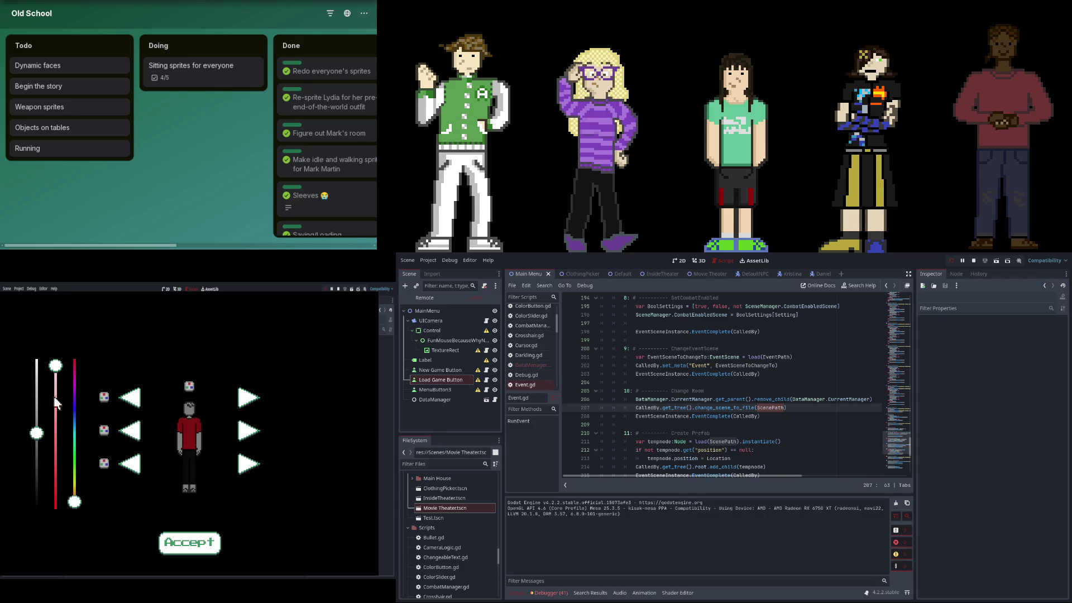
pyautogui.moveTo(55, 365)
pyautogui.mouseDown()
pyautogui.moveTo(56, 497)
pyautogui.moveTo(73, 486)
pyautogui.moveTo(74, 500)
pyautogui.mouseUp()
pyautogui.moveTo(34, 438)
pyautogui.mouseDown()
pyautogui.moveTo(36, 487)
pyautogui.moveTo(37, 475)
pyautogui.moveTo(74, 495)
pyautogui.mouseUp()
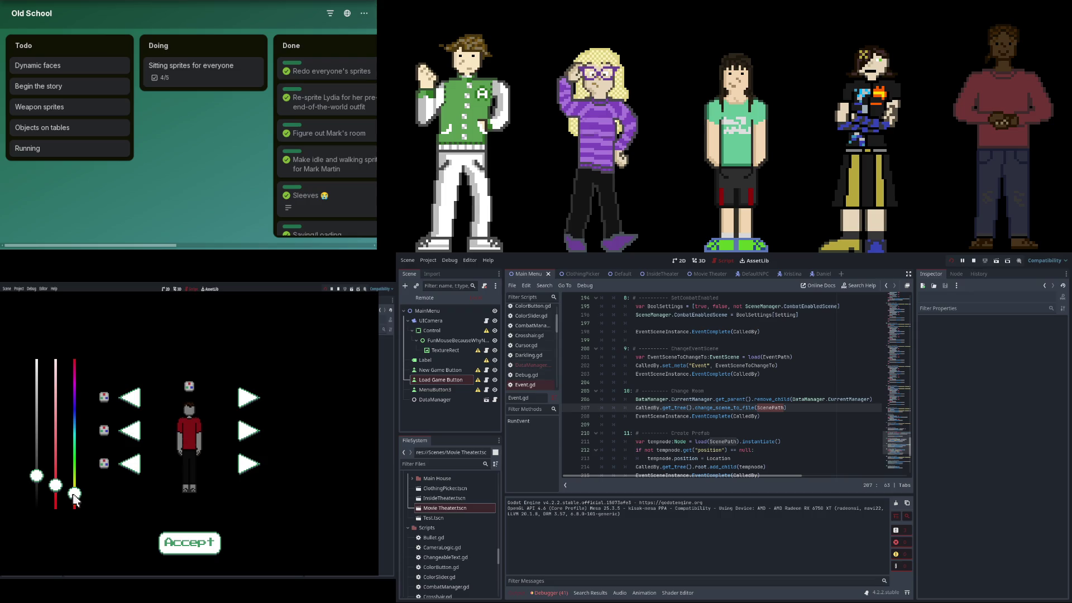
pyautogui.click(189, 385)
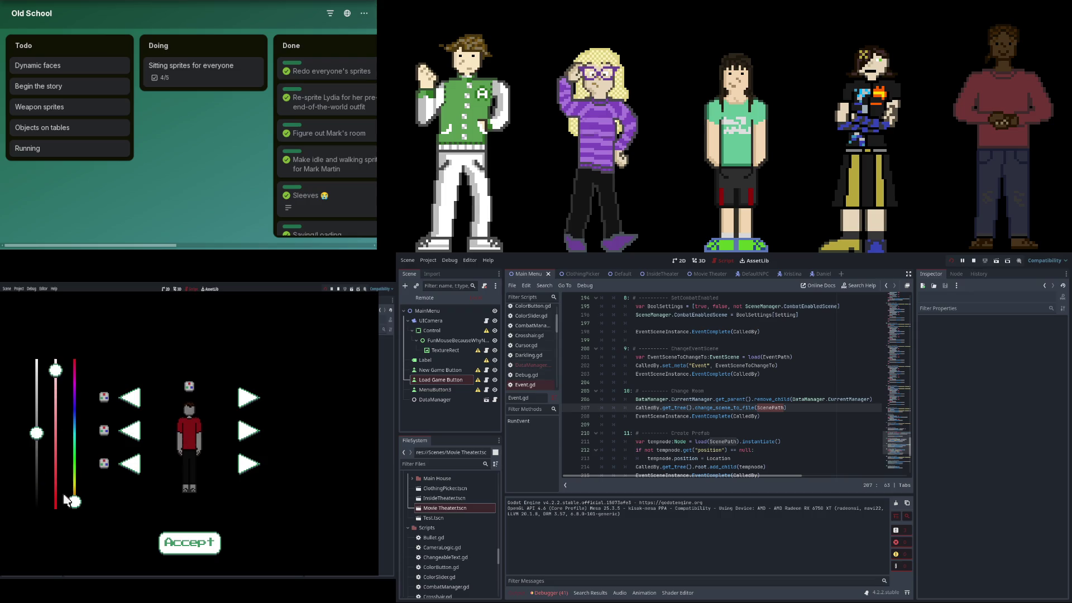
pyautogui.moveTo(66, 497); pyautogui.dragTo(74, 484)
pyautogui.moveTo(35, 438)
pyautogui.mouseDown()
pyautogui.moveTo(36, 371)
pyautogui.moveTo(36, 381)
pyautogui.mouseUp()
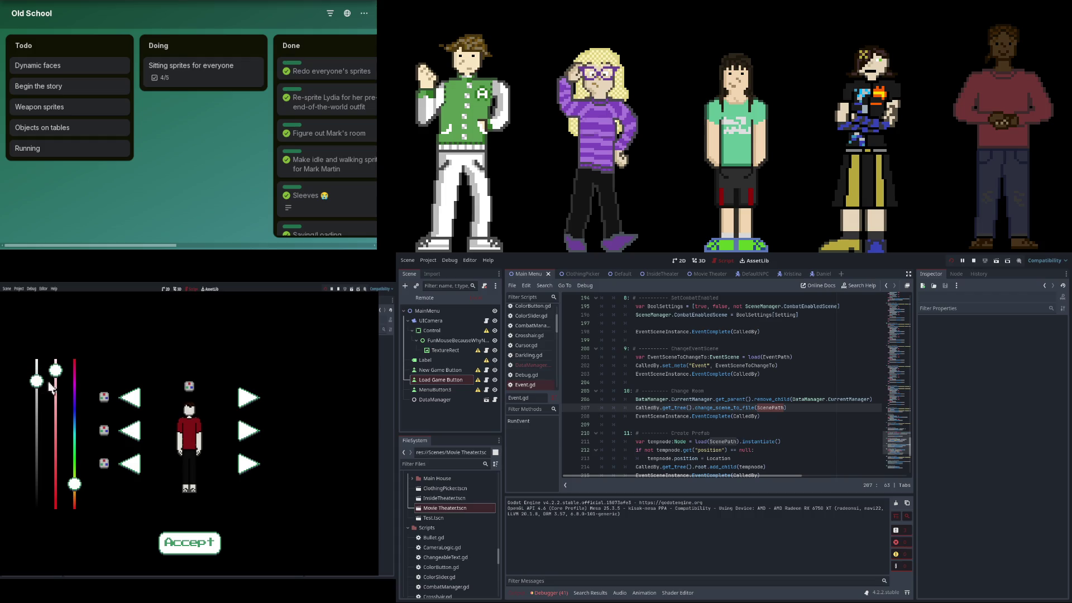
pyautogui.moveTo(88, 482)
pyautogui.mouseDown()
pyautogui.moveTo(87, 453)
pyautogui.moveTo(89, 479)
pyautogui.mouseUp()
pyautogui.moveTo(56, 371); pyautogui.dragTo(58, 386)
pyautogui.click(75, 492)
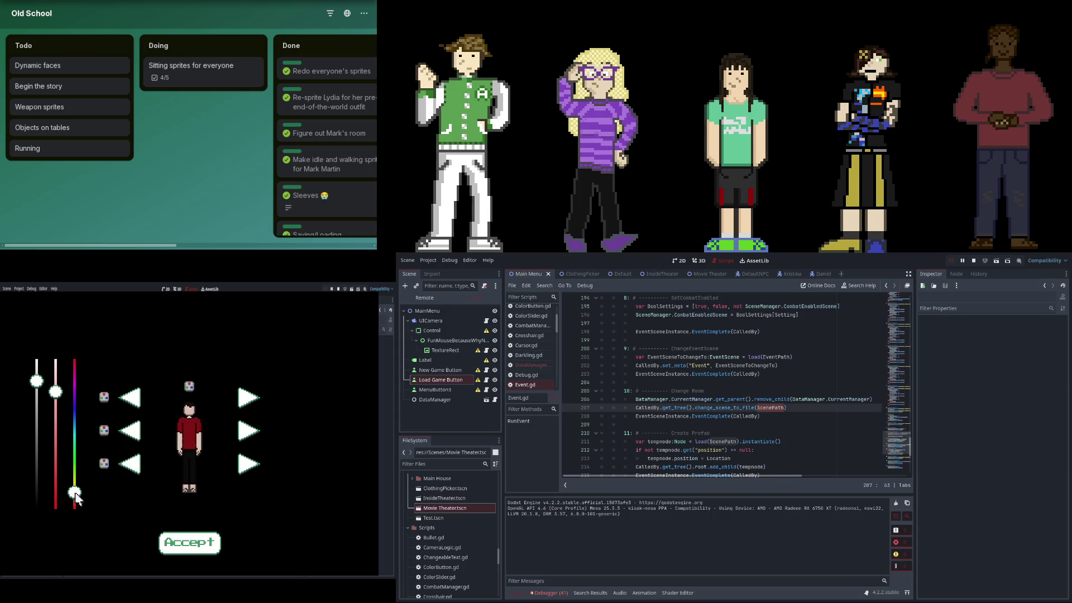
pyautogui.moveTo(56, 392)
pyautogui.mouseDown()
pyautogui.moveTo(54, 418)
pyautogui.moveTo(55, 393)
pyautogui.mouseUp()
pyautogui.click(185, 542)
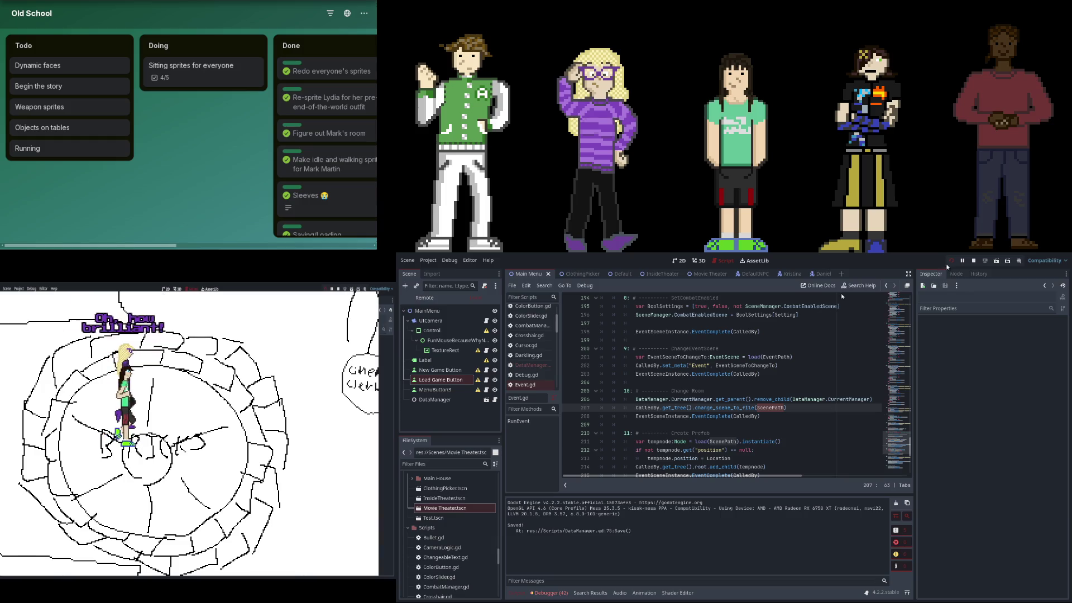
# - Rerun the game, load the new save, and inspect the CalledBy Player node at line 207
pyautogui.press('F8')
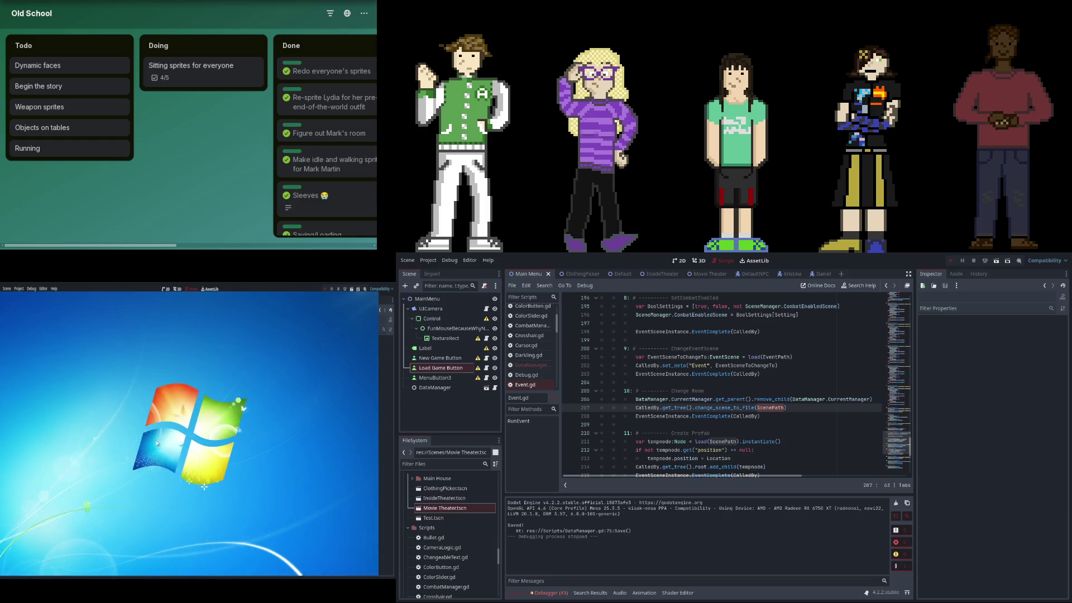
pyautogui.press('F5')
pyautogui.click(92, 435)
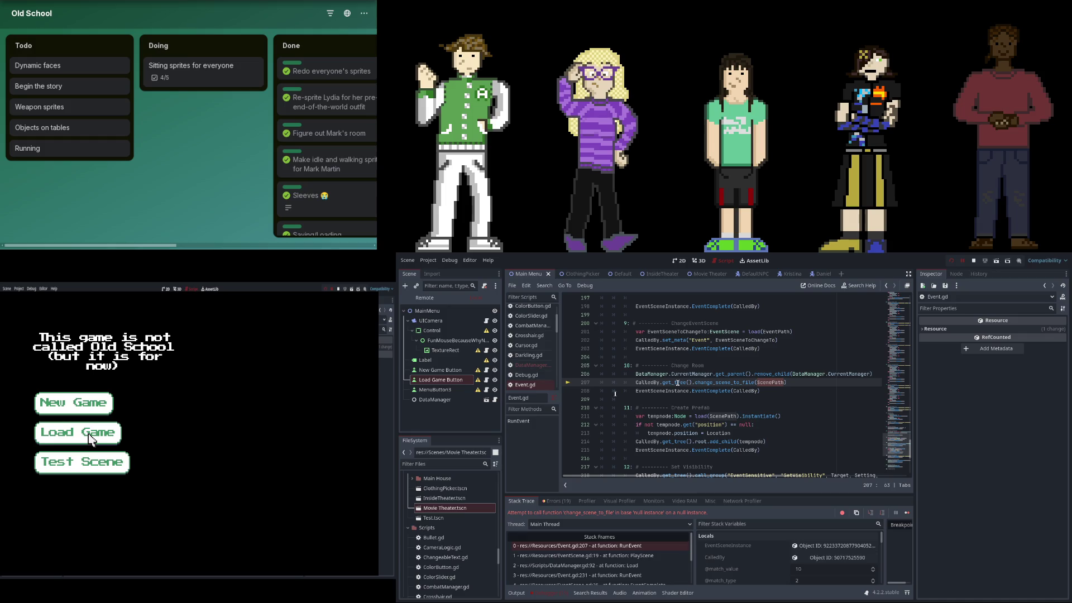
pyautogui.click(689, 383)
pyautogui.click(837, 557)
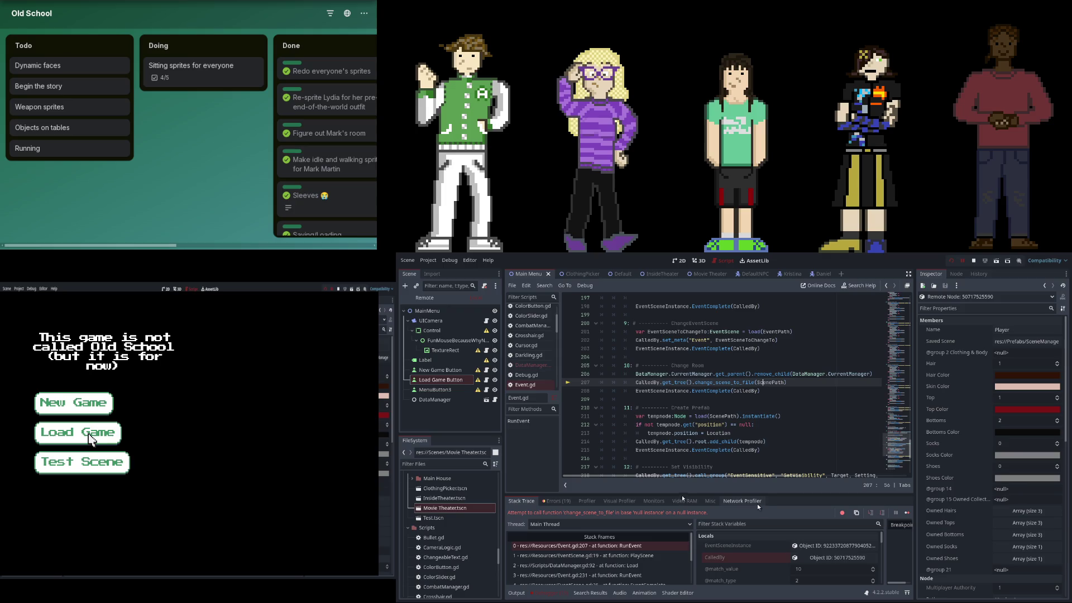
# - Inspect the paused CalledBy value and the live UICamera node in the Remote scene tree
pyautogui.click(813, 558)
pyautogui.click(434, 299)
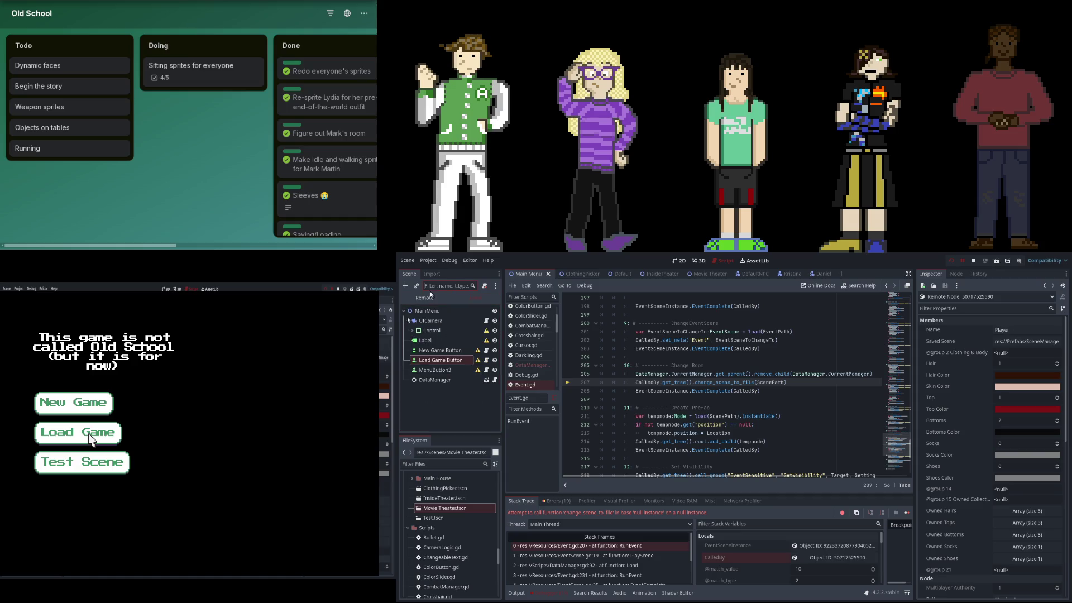
pyautogui.click(408, 320)
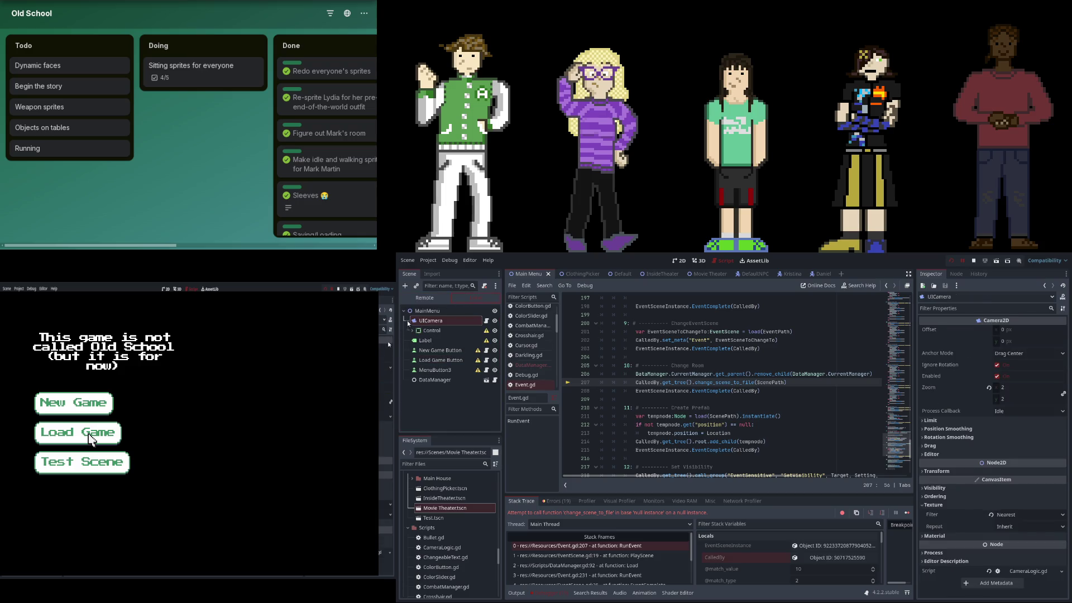
pyautogui.click(407, 321)
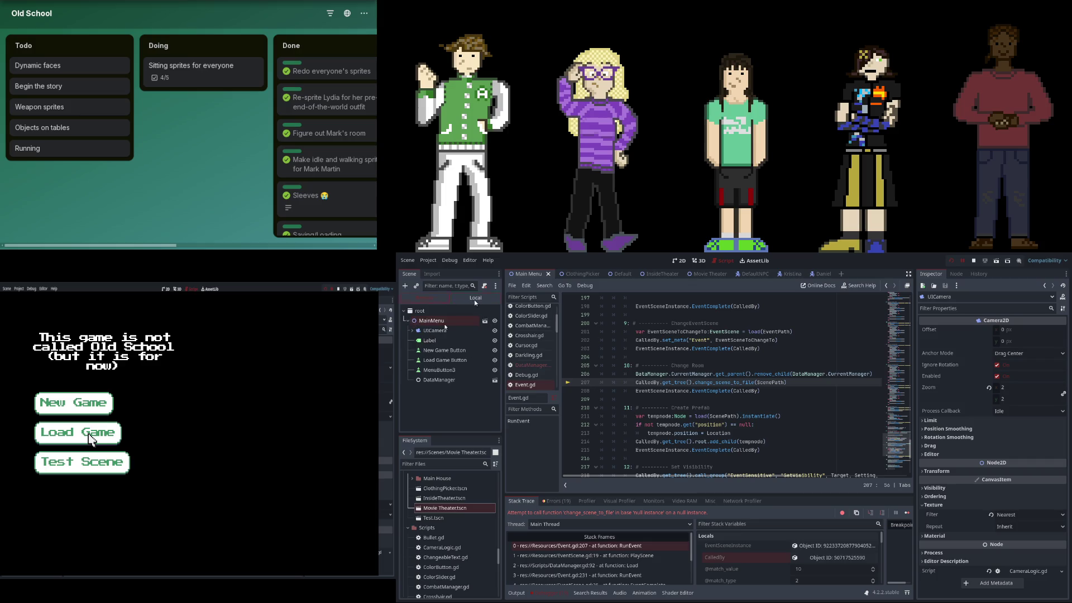
# - Check the failing scene-change call on line 207 and bring up DataManager.gd's Load function
pyautogui.click(431, 297)
pyautogui.click(649, 382)
pyautogui.click(531, 363)
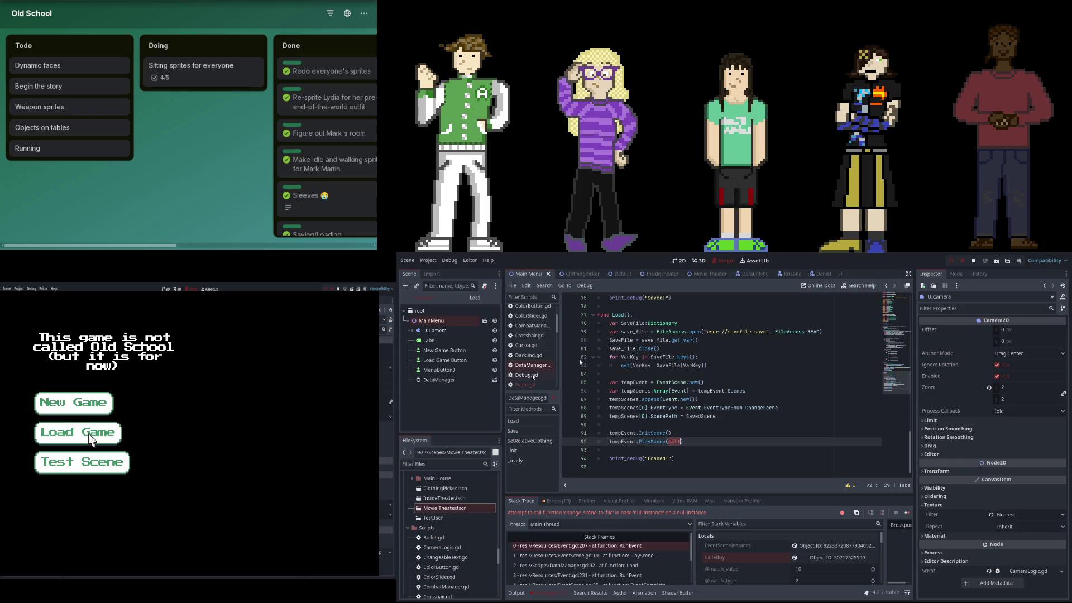
# - On line 92 of DataManager.gd, change PlayScene(self) to PlayScene(get_tree().root)
pyautogui.scroll(4, 709, 384)
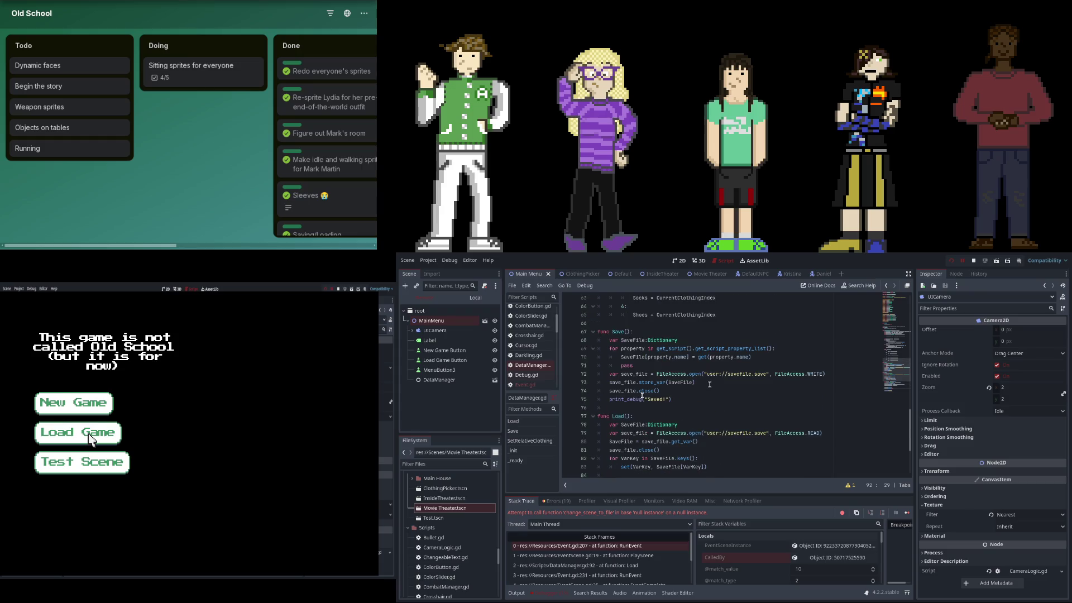
pyautogui.scroll(-4, 709, 384)
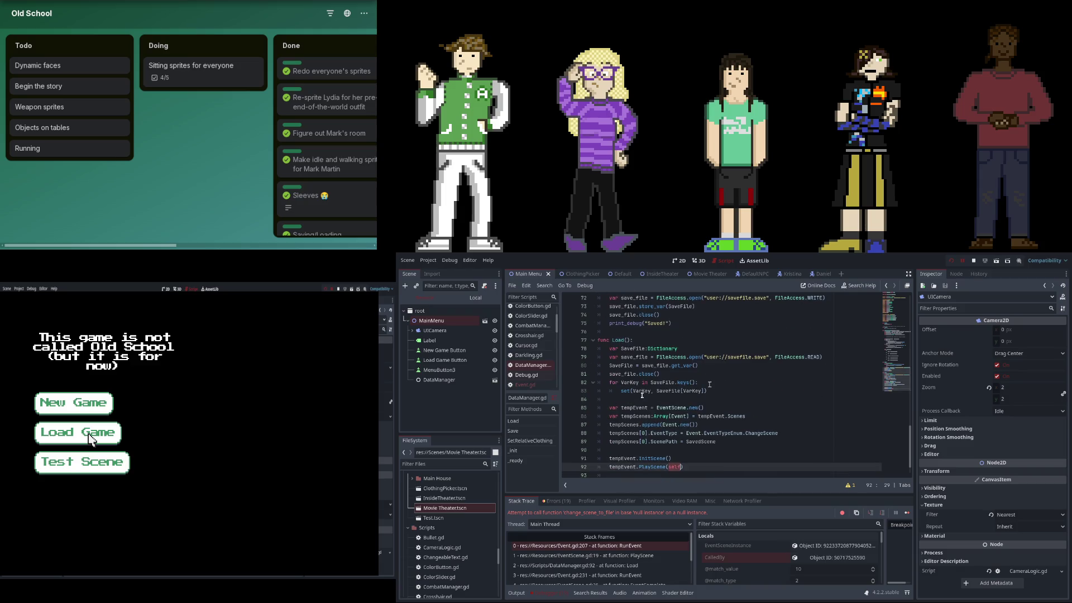
pyautogui.press('BackSpace')
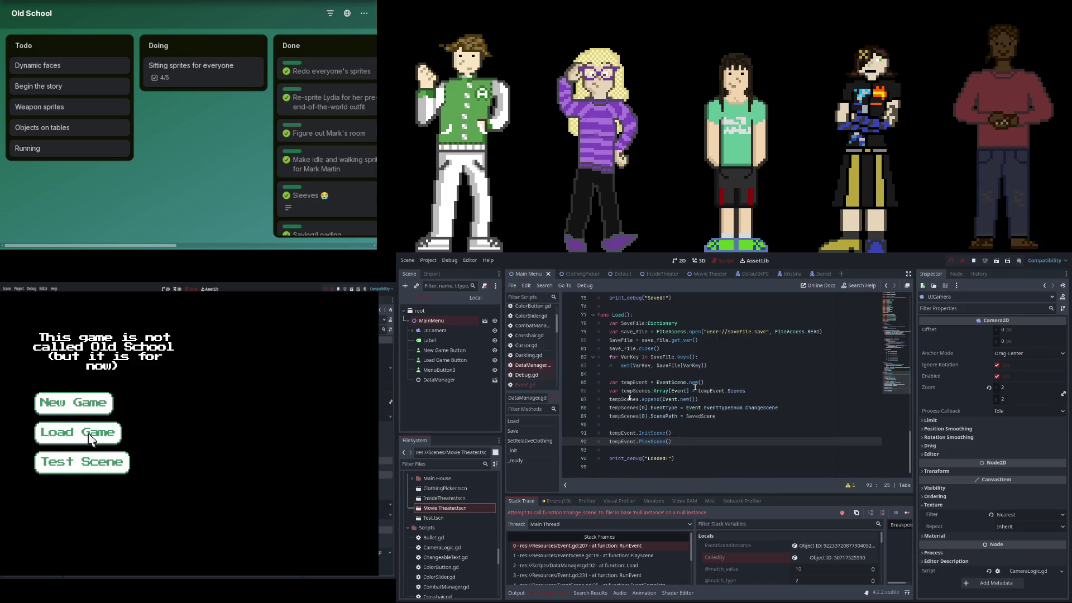
pyautogui.write('et_tre')
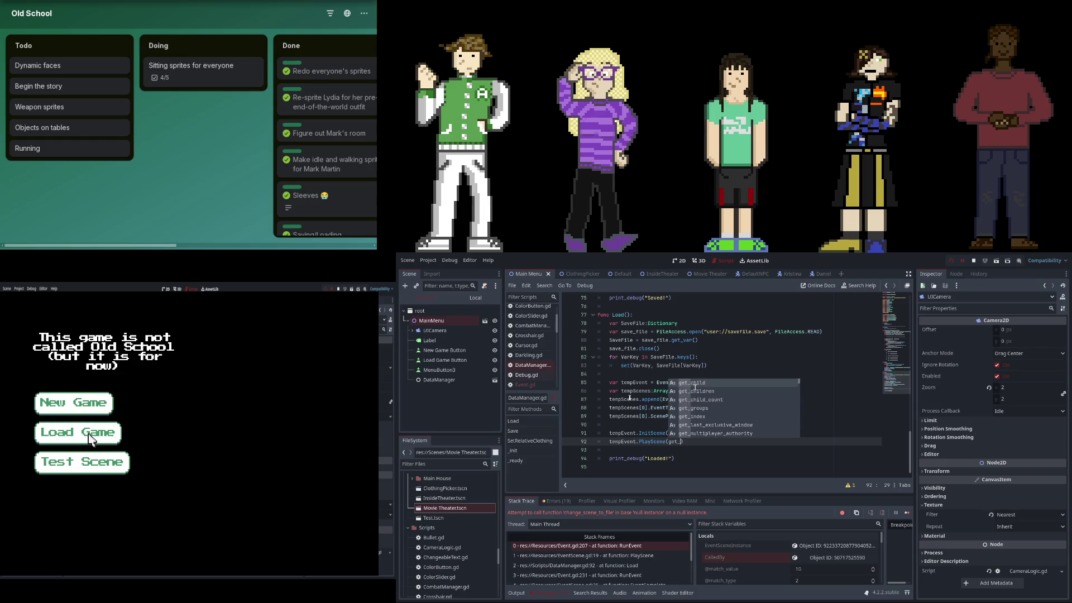
pyautogui.write('e().')
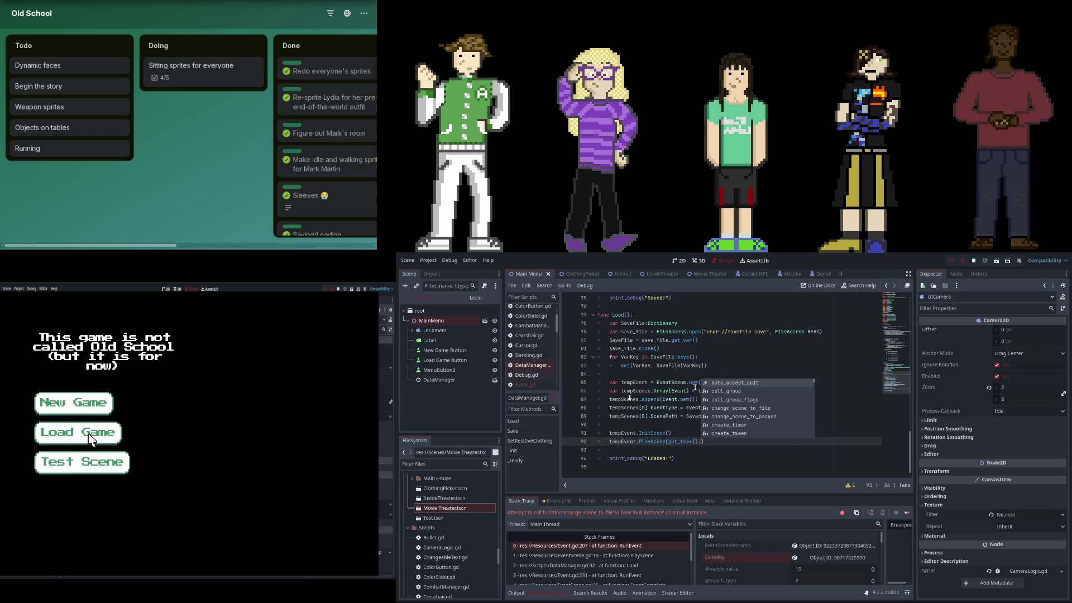
pyautogui.write('ge')
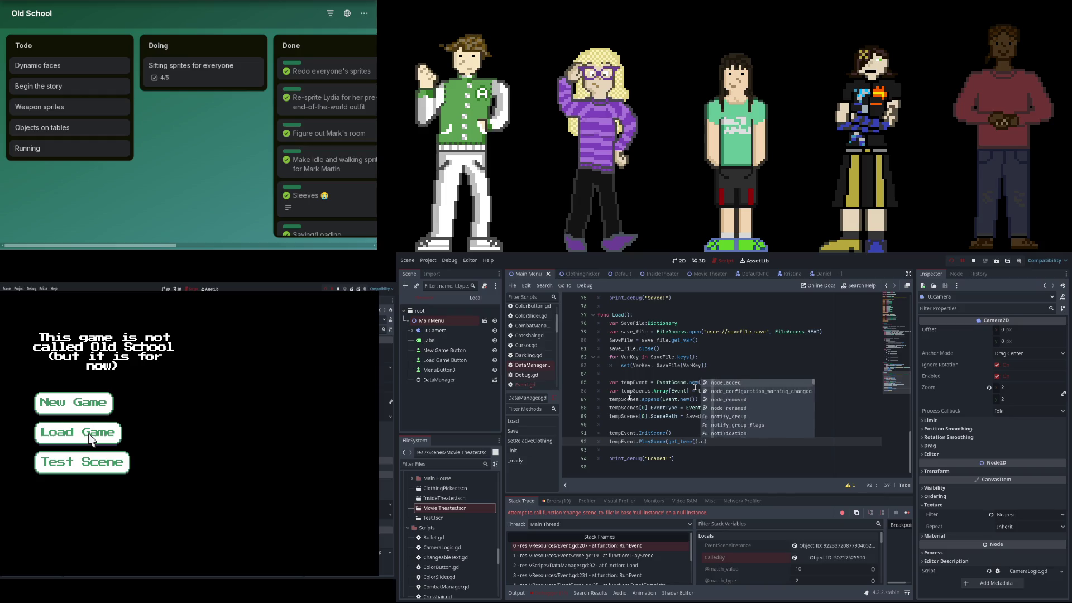
pyautogui.write('t')
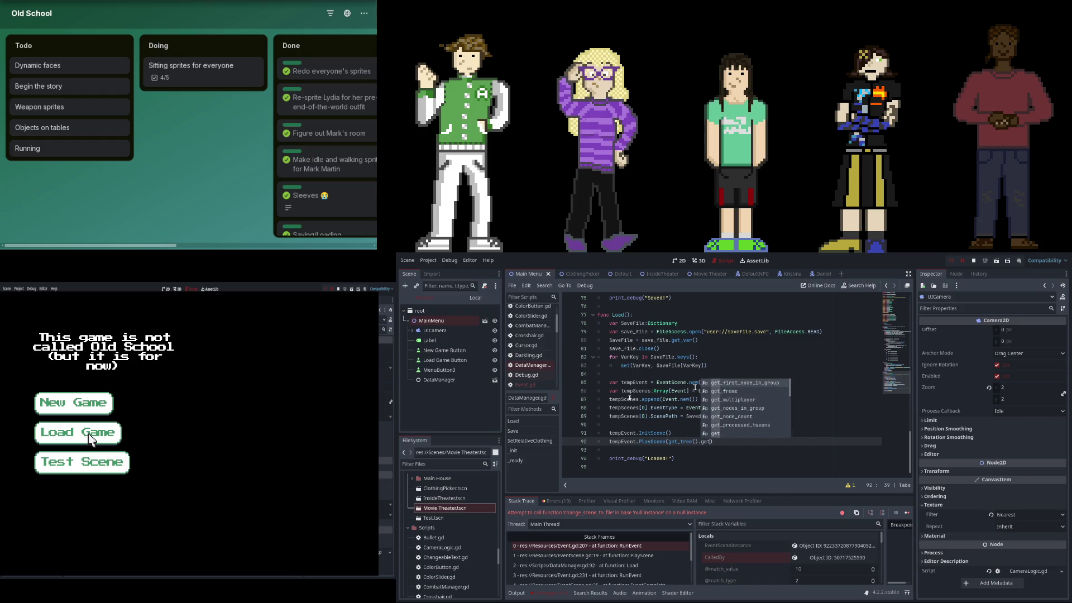
pyautogui.press('Down')
pyautogui.press('Down')
pyautogui.press('Down')
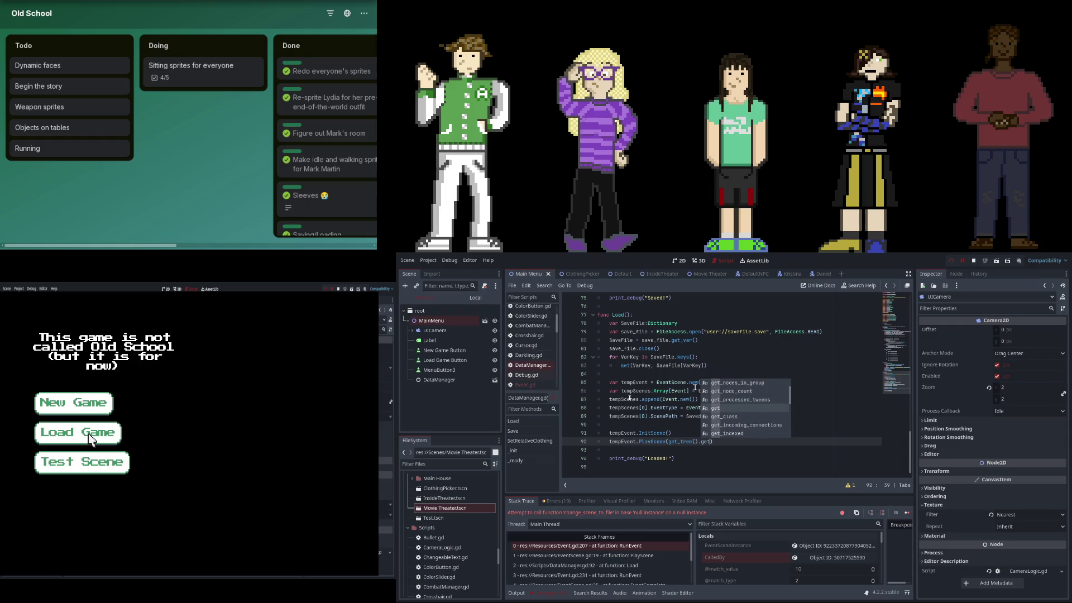
pyautogui.press('BackSpace')
pyautogui.press('BackSpace')
pyautogui.press('BackSpace')
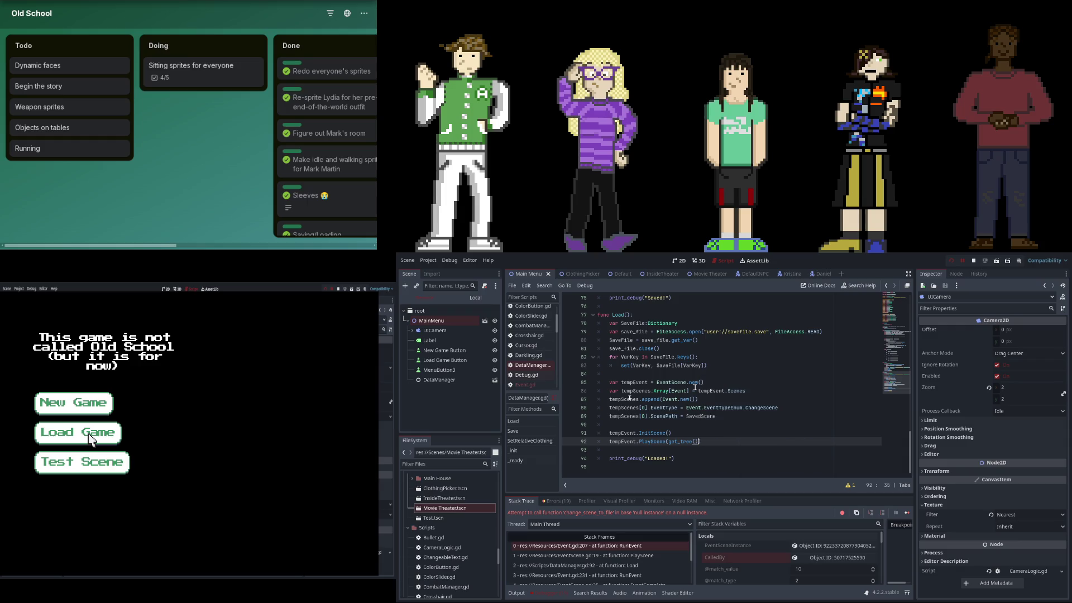
pyautogui.press('BackSpace')
pyautogui.press('BackSpace')
pyautogui.press('BackSpace')
pyautogui.press('BackSpace')
pyautogui.press('BackSpace')
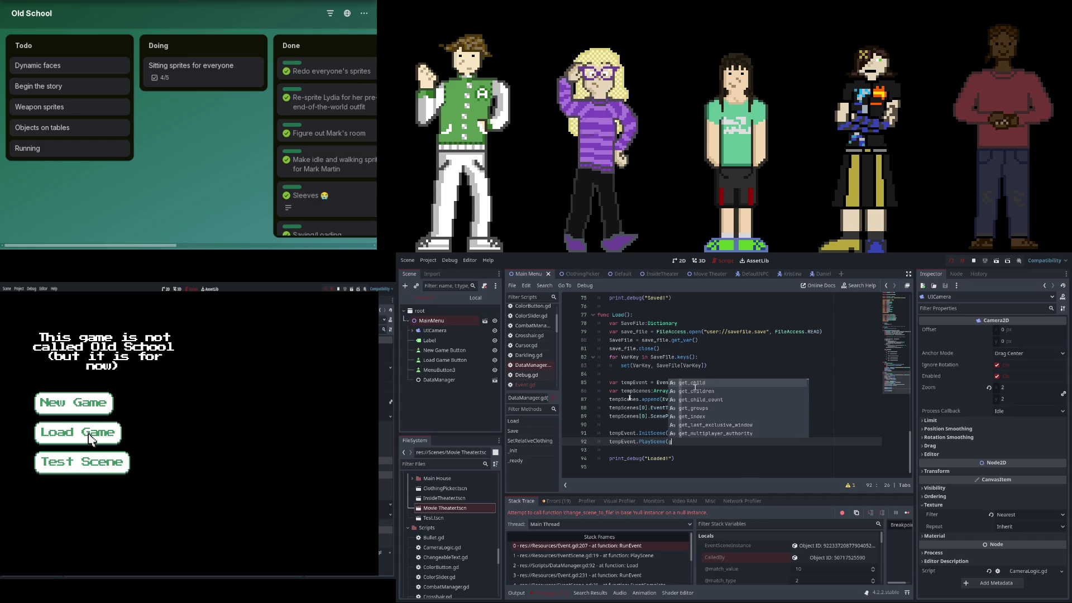
pyautogui.press('BackSpace')
pyautogui.press('BackSpace')
pyautogui.press('BackSpace')
pyautogui.write('root')
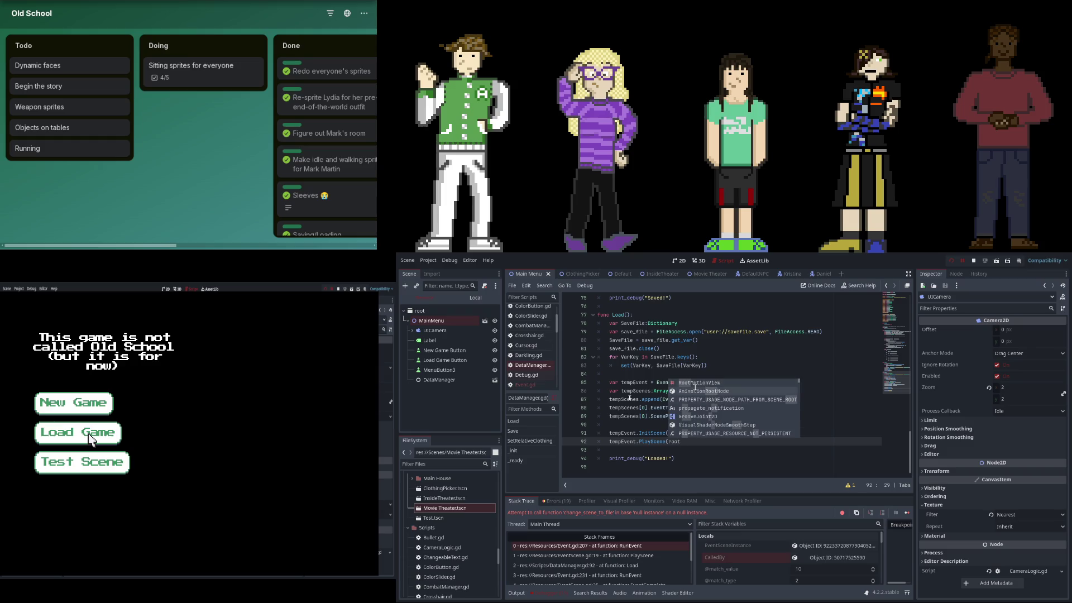
pyautogui.write('_t')
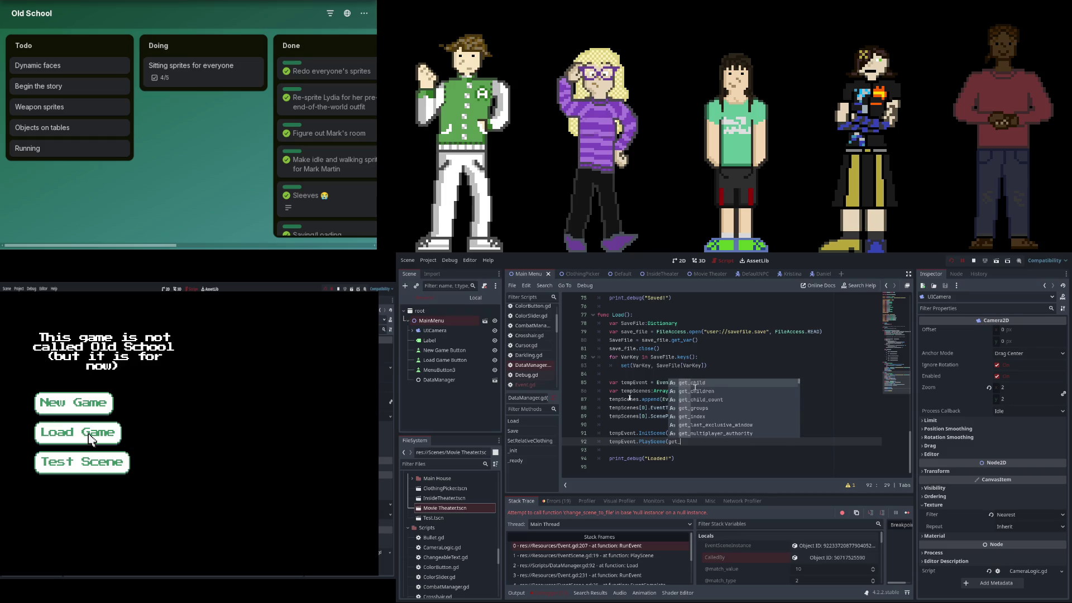
pyautogui.press('Return')
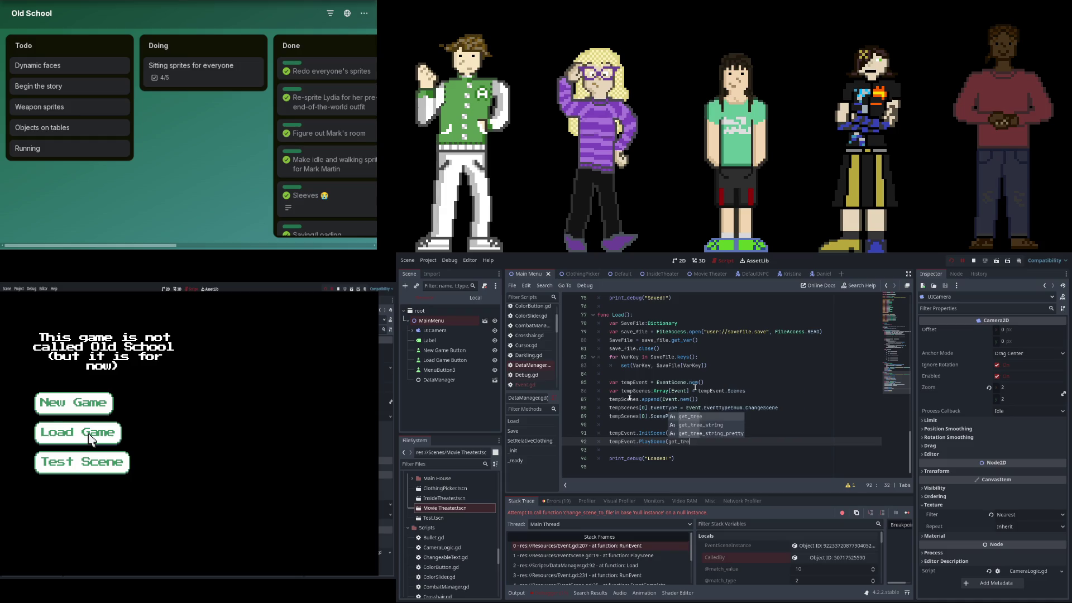
pyautogui.write('.root')
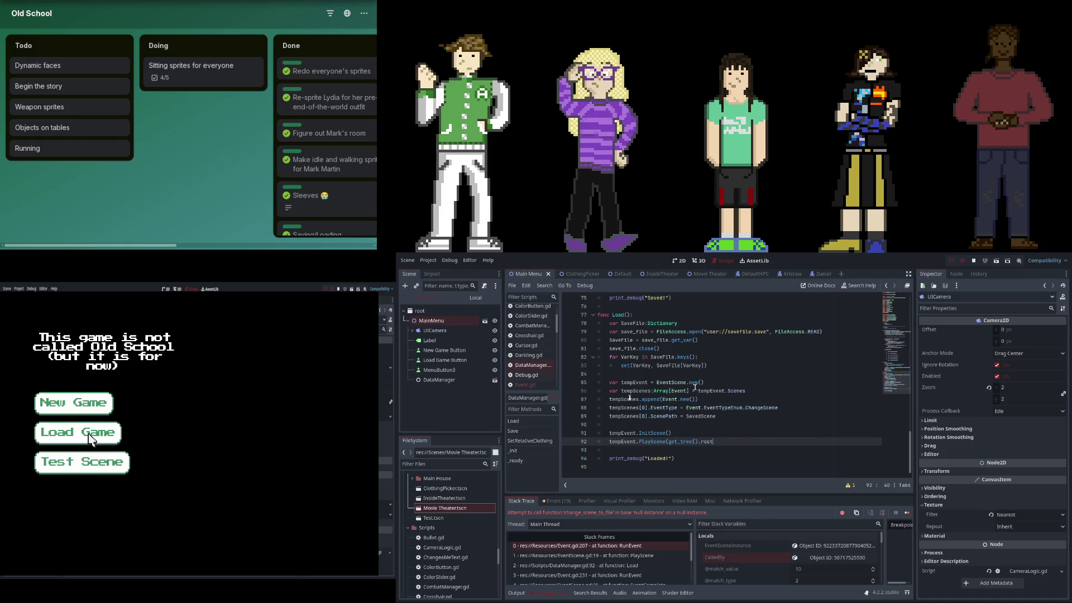
pyautogui.write(')')
# - Rerun the game with F5 and inspect the live SceneManager node's Furniture In Scene property
pyautogui.click(951, 262)
pyautogui.press('F5')
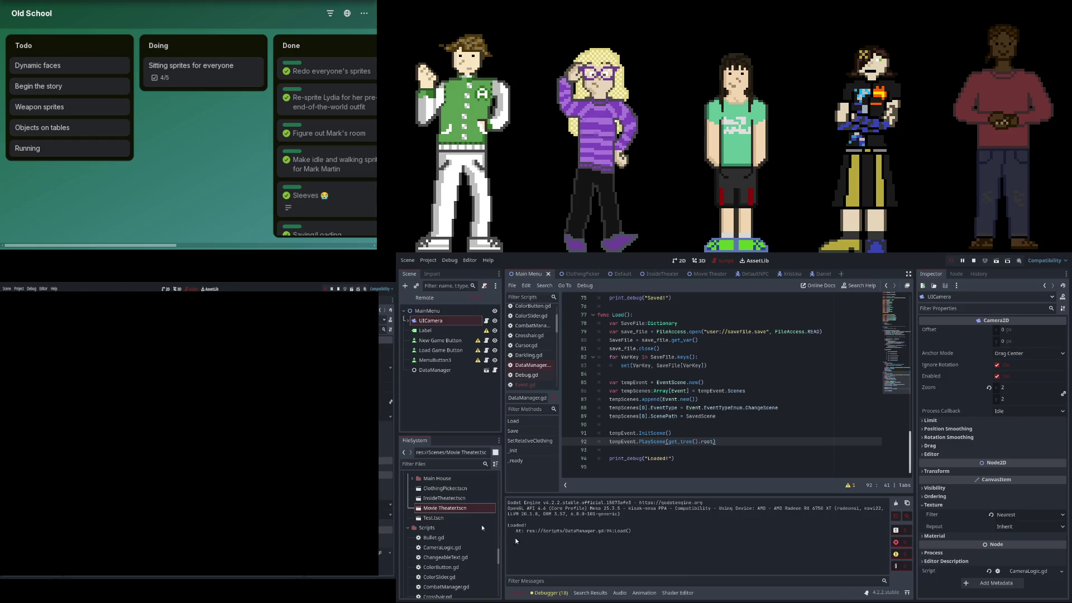
pyautogui.click(431, 298)
pyautogui.click(406, 319)
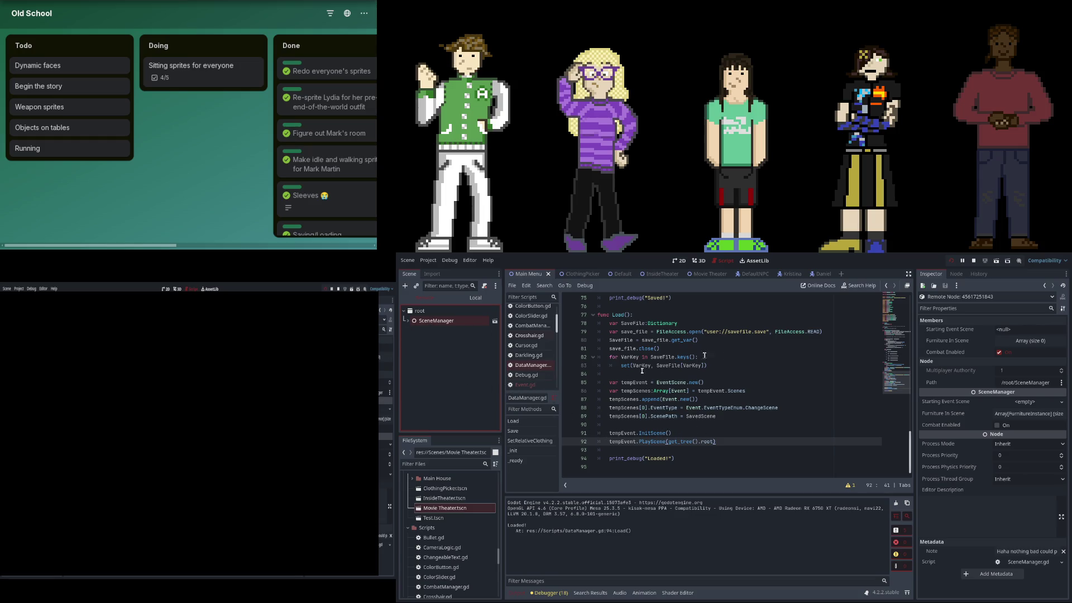
pyautogui.click(1010, 341)
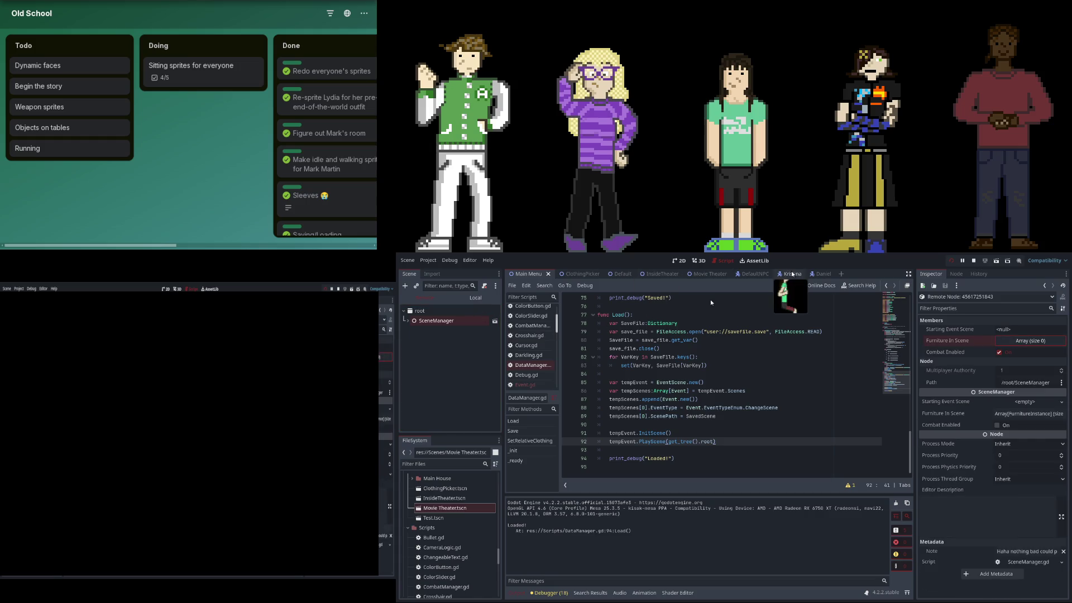
# - Review the tempScenes code in the Load function
pyautogui.moveTo(697, 279)
pyautogui.moveTo(648, 279)
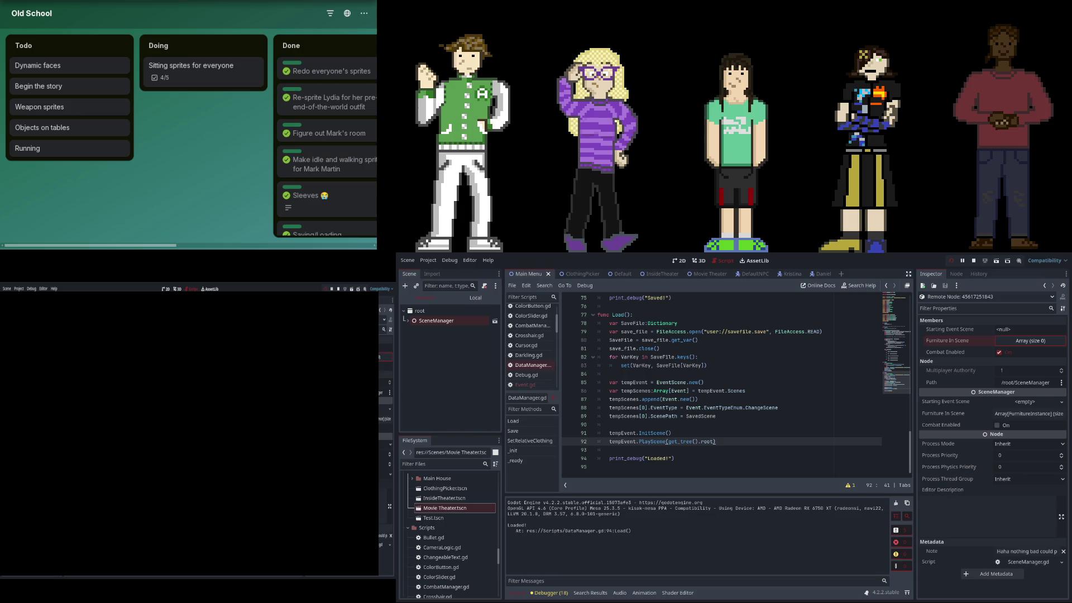
pyautogui.click(607, 374)
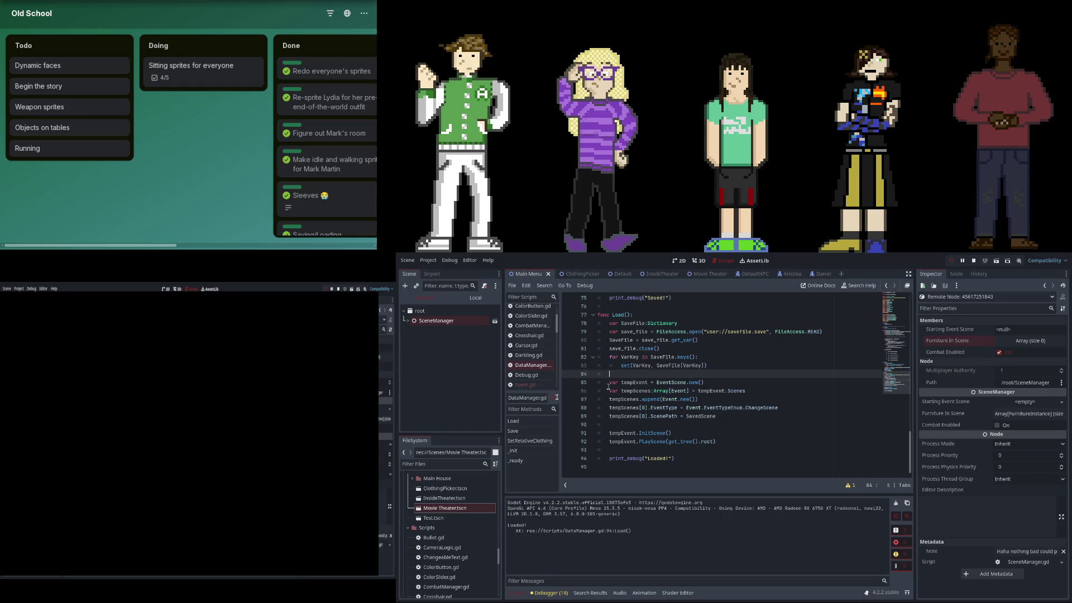
pyautogui.click(618, 390)
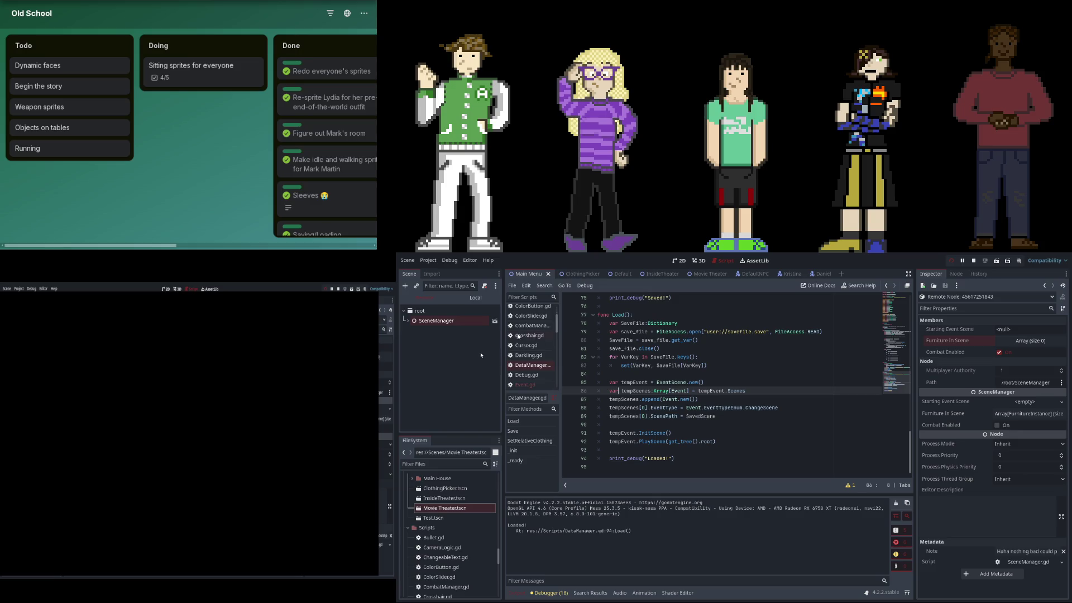
pyautogui.scroll(-2, 518, 336)
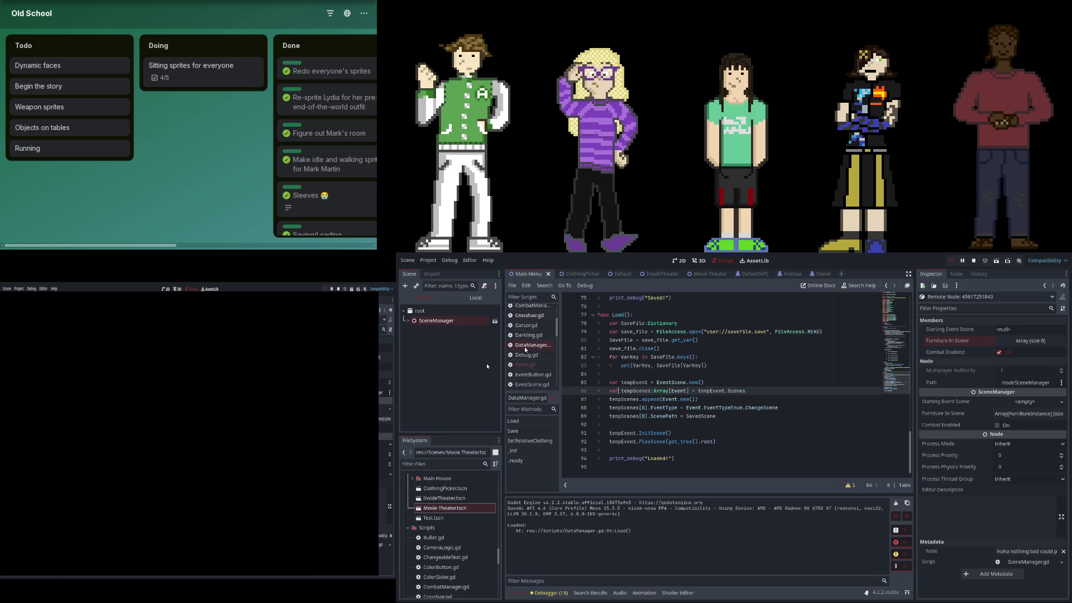
# - Set a breakpoint on Event.gd line 207 where ScenePath is used
pyautogui.click(543, 365)
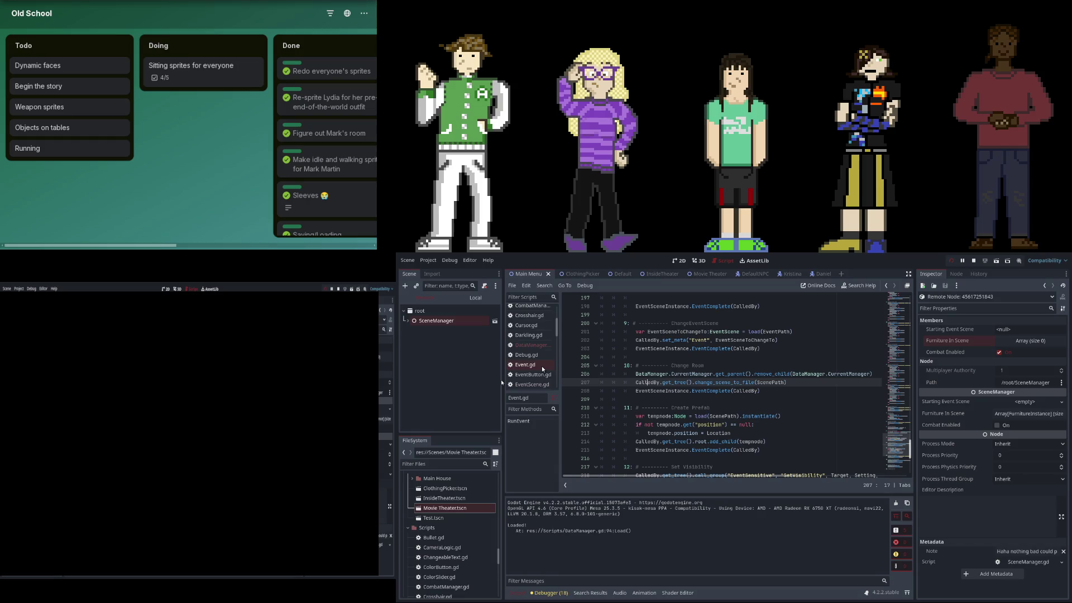
pyautogui.doubleClick(770, 382)
pyautogui.click(568, 382)
pyautogui.click(772, 382)
# - Restart the game and load the saved game to reach the breakpoint
pyautogui.click(947, 263)
pyautogui.press('F5')
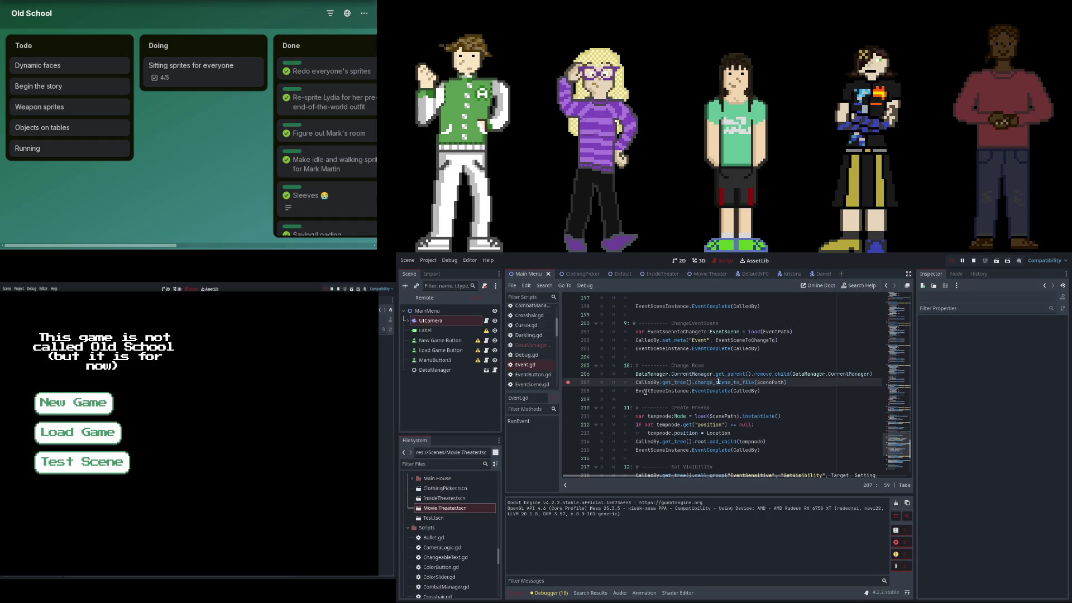
pyautogui.click(89, 433)
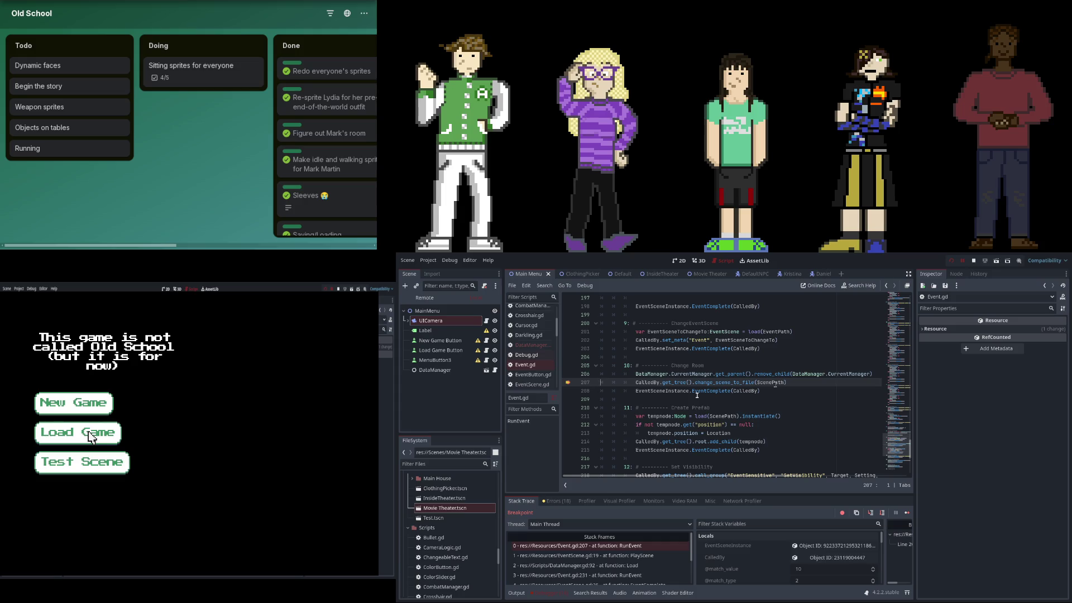
# - Open SceneManager.gd from the script list
pyautogui.scroll(-5, 536, 357)
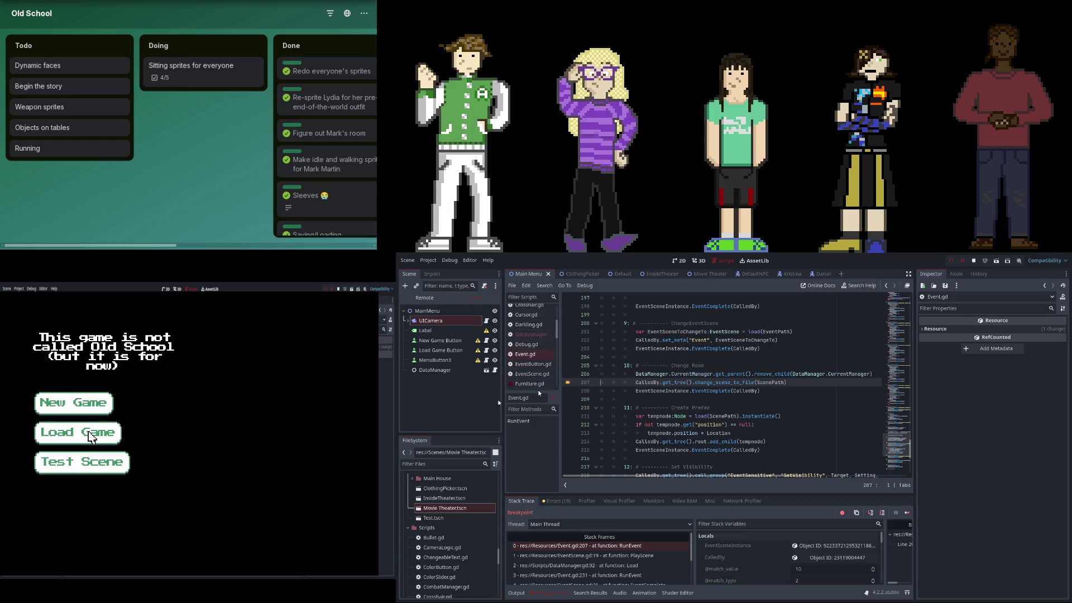
pyautogui.scroll(-1, 543, 351)
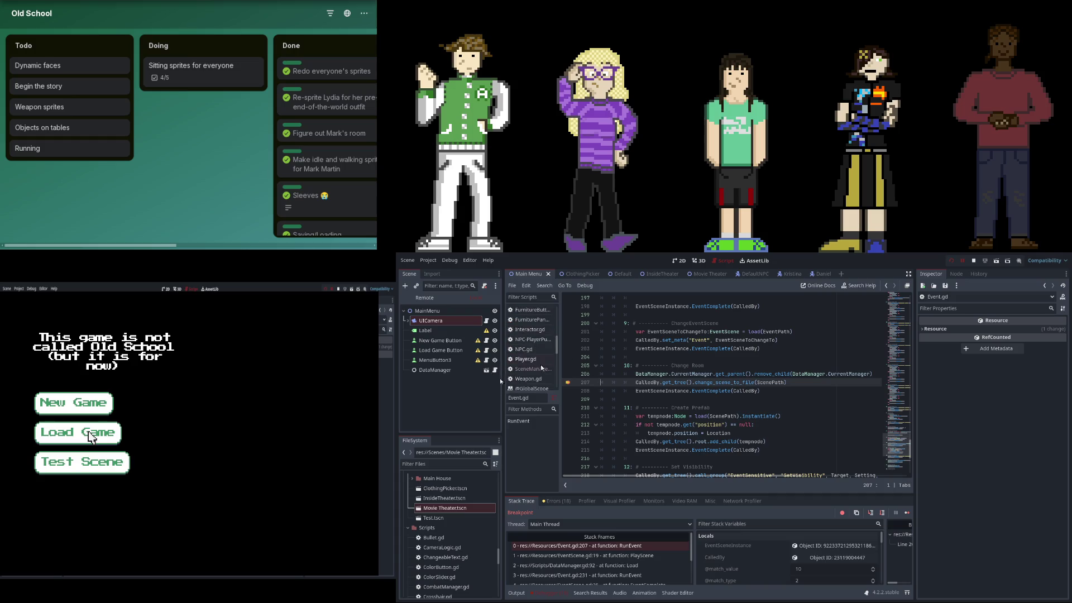
pyautogui.click(533, 369)
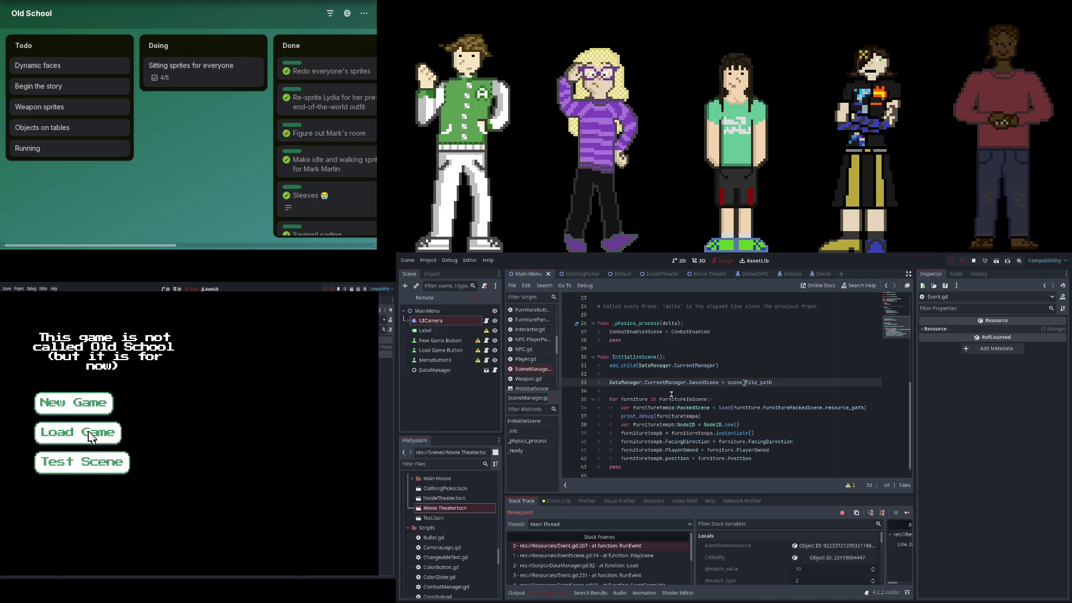
# - On line 33 of SceneManager.gd, change scene_file_path to get_tree().root.scene_file_path
pyautogui.click(726, 382)
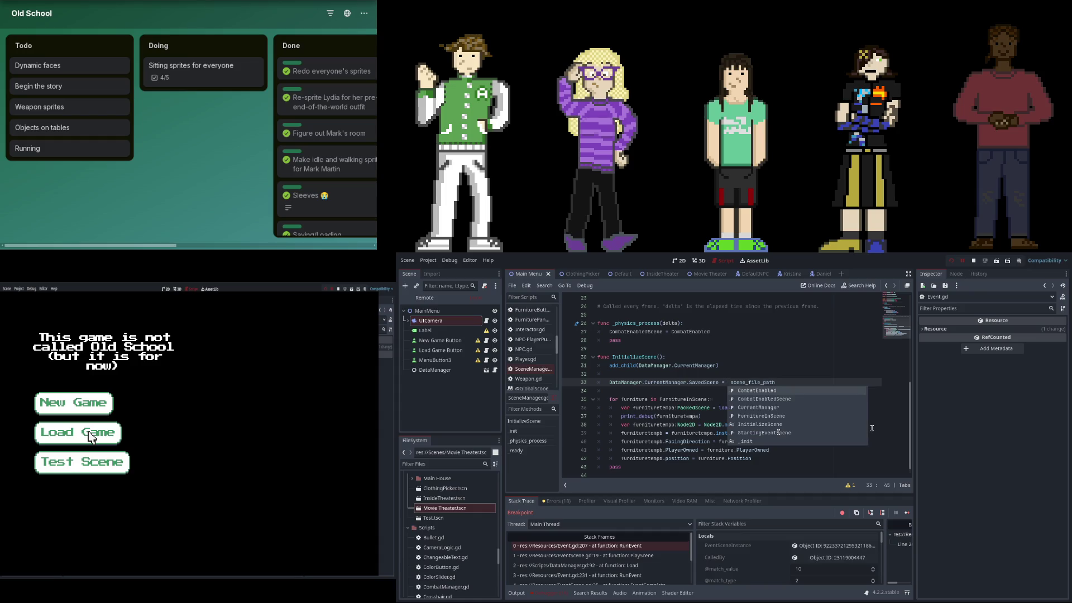
pyautogui.write('get_tree().')
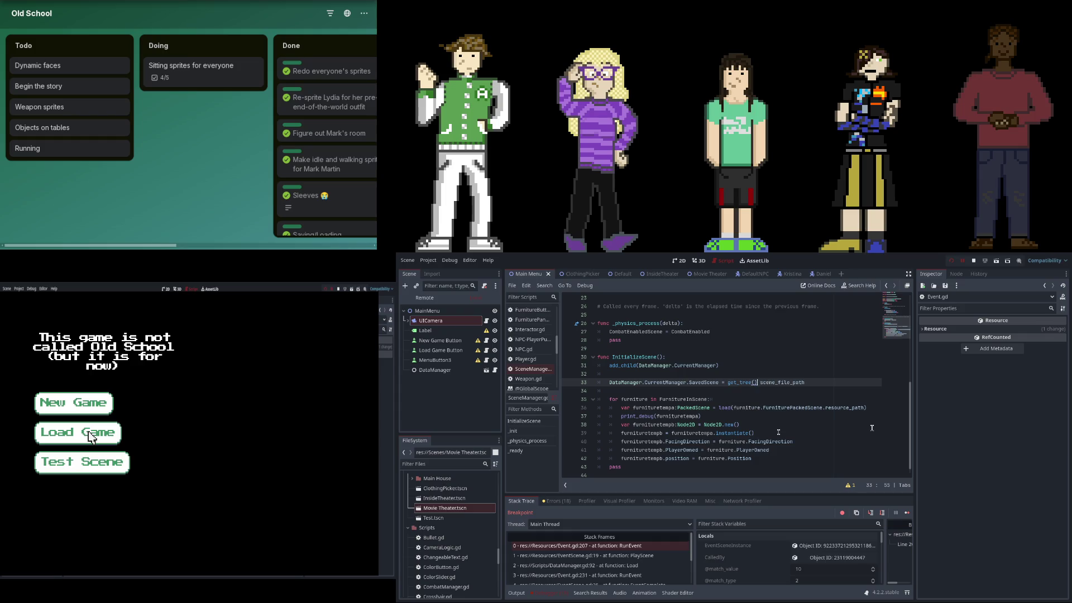
pyautogui.write('root')
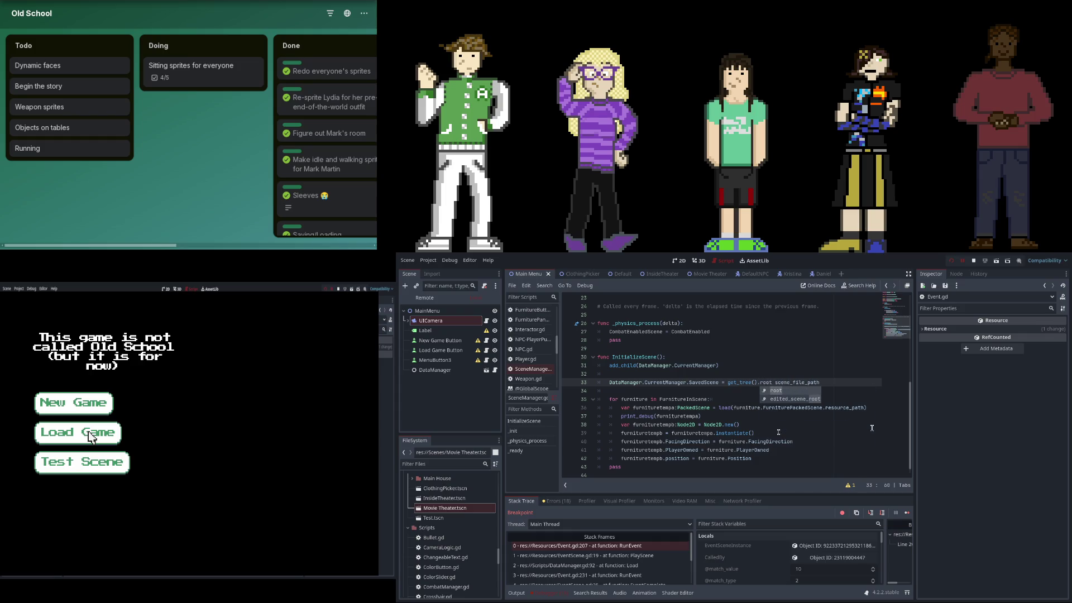
pyautogui.write('.')
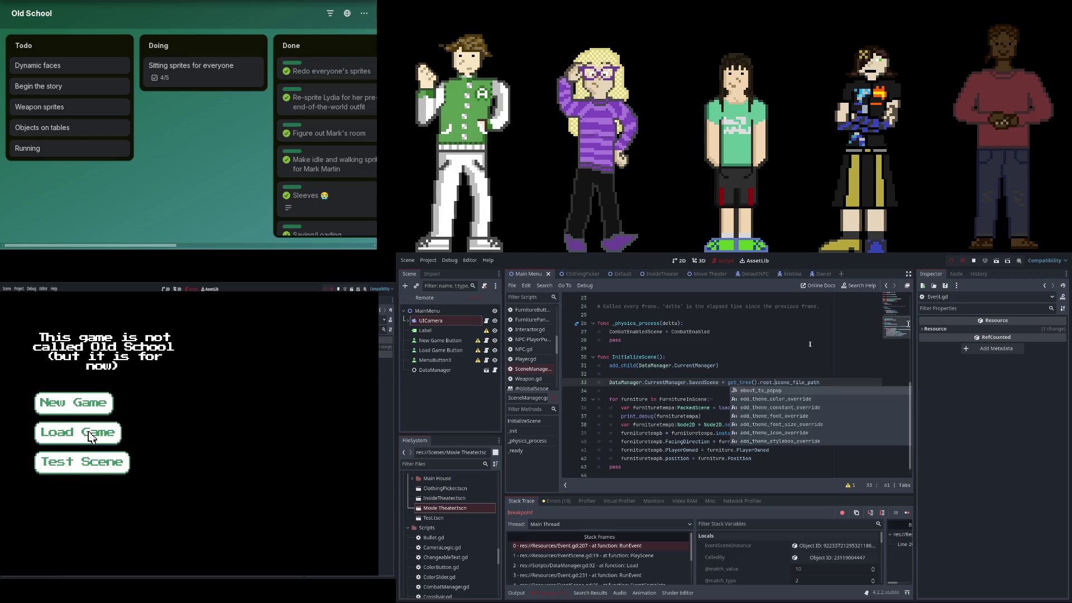
pyautogui.press('Escape')
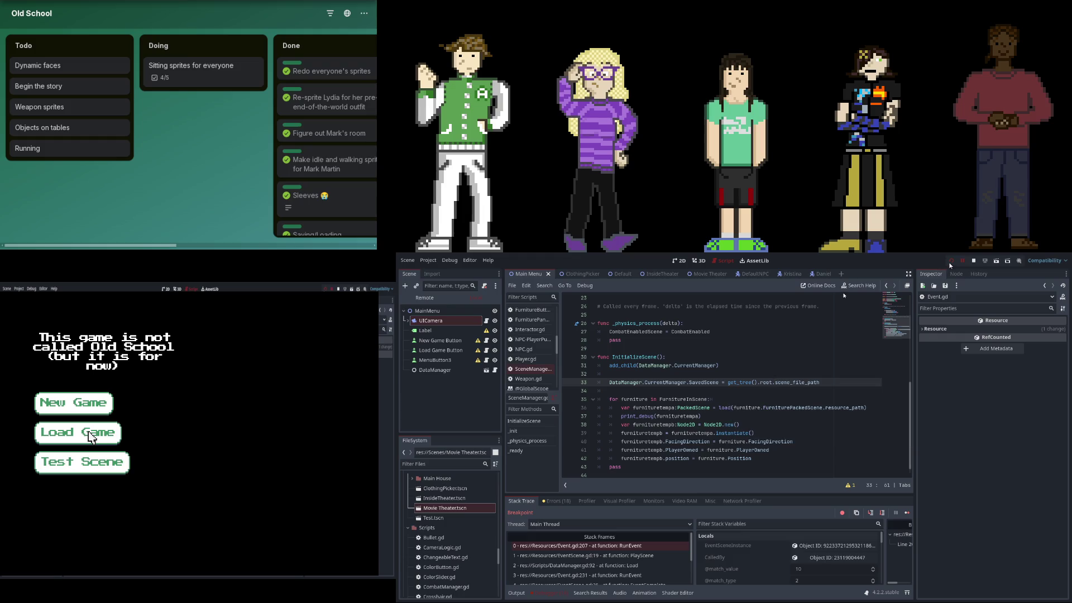
# - Restart the game and load the saved game from the main menu
pyautogui.click(951, 263)
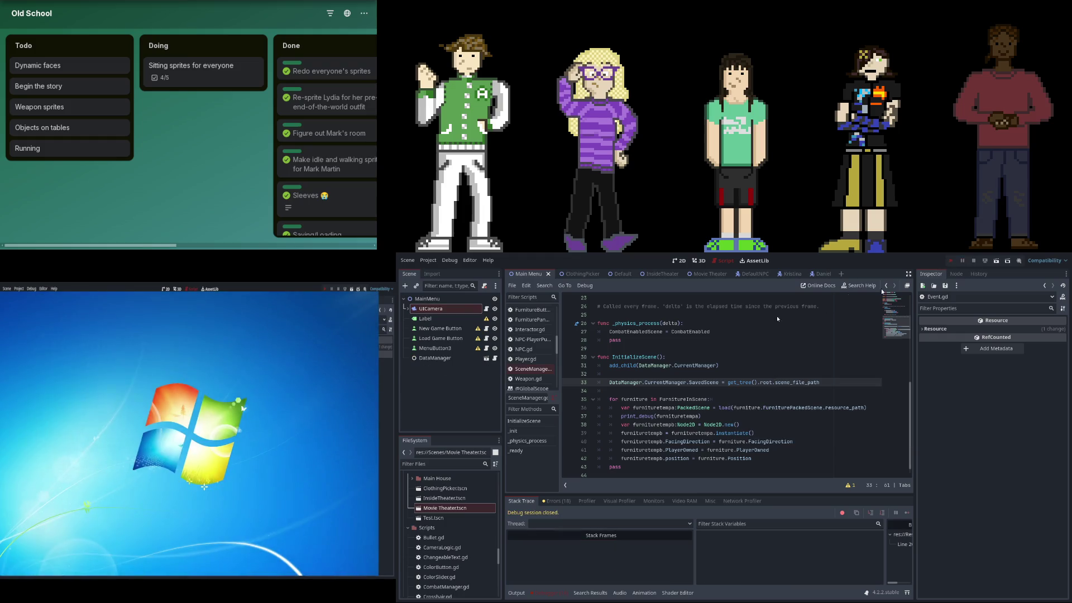
pyautogui.press('F5')
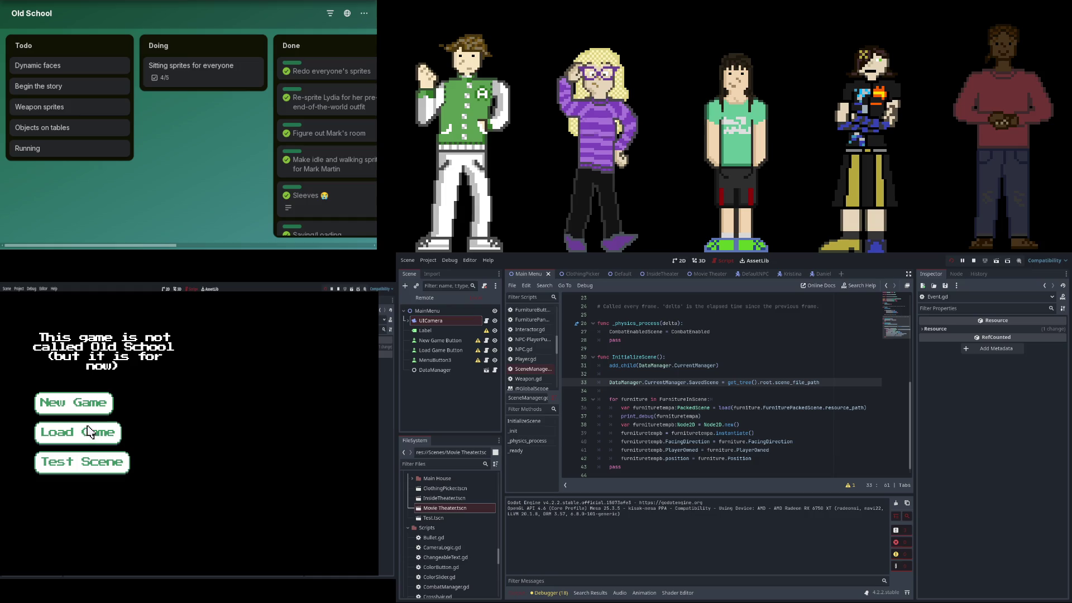
pyautogui.click(91, 433)
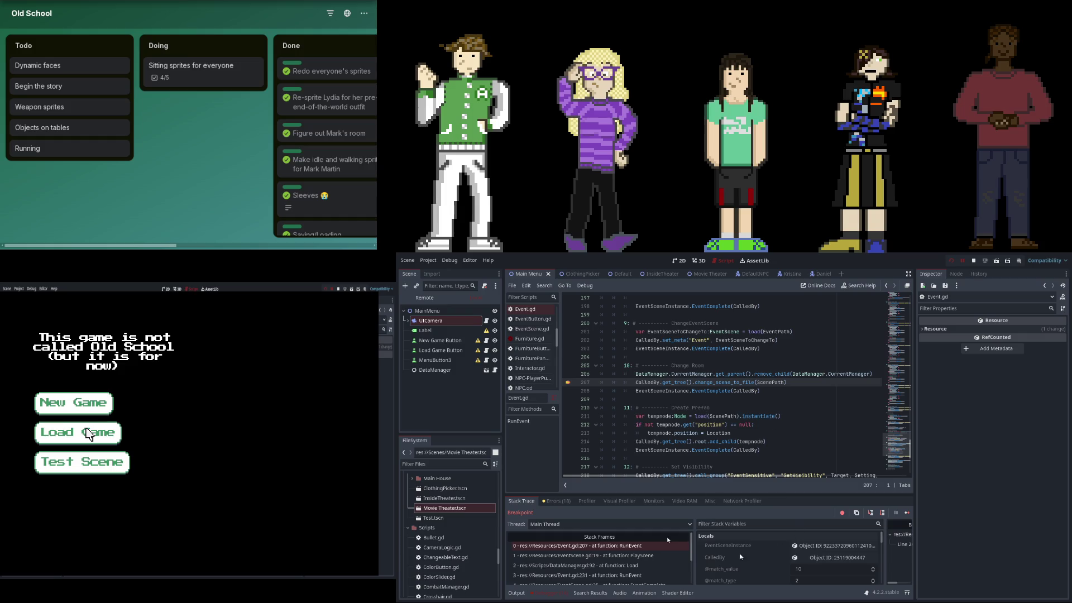
# - Review the paused stack variables and the live MainMenu node, then stop the game with F8
pyautogui.scroll(-1, 740, 557)
pyautogui.scroll(1, 740, 556)
pyautogui.scroll(-1, 739, 557)
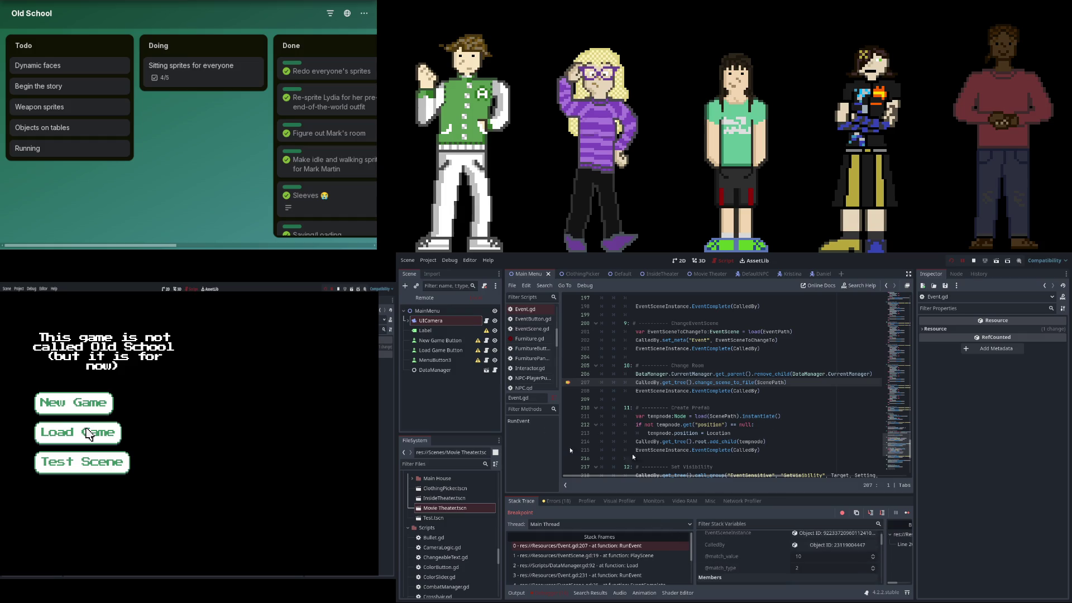
pyautogui.click(443, 311)
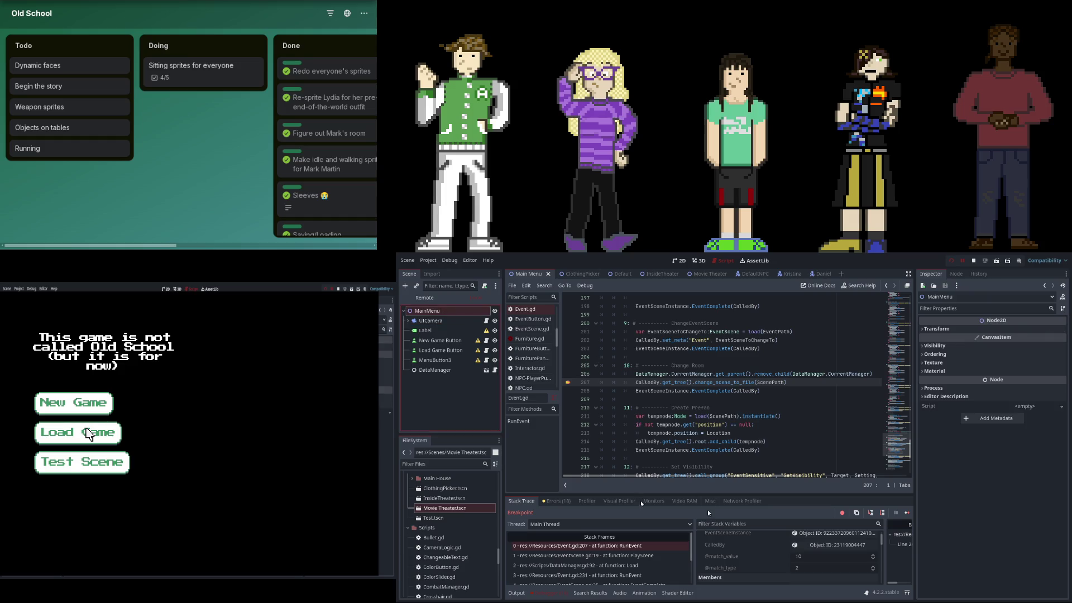
pyautogui.scroll(-5, 728, 548)
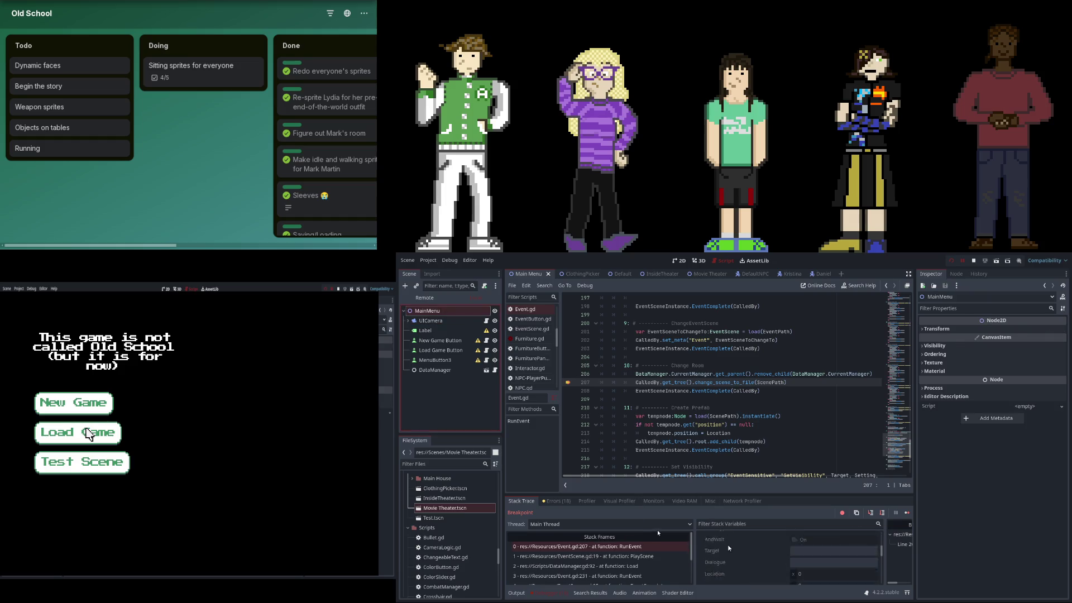
pyautogui.scroll(5, 729, 547)
pyautogui.scroll(-1, 728, 547)
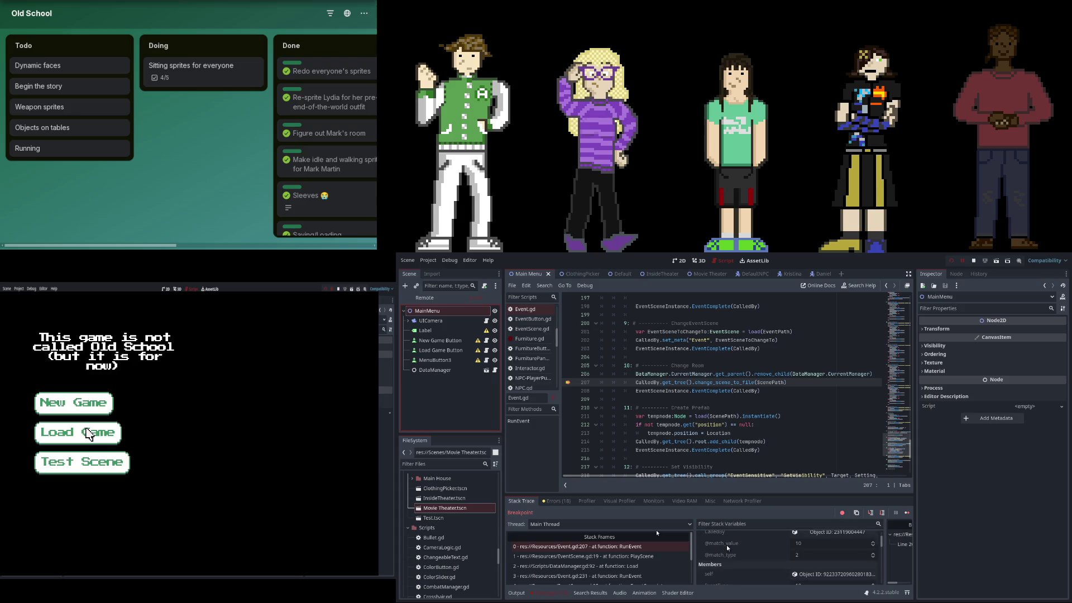
pyautogui.scroll(-4, 727, 542)
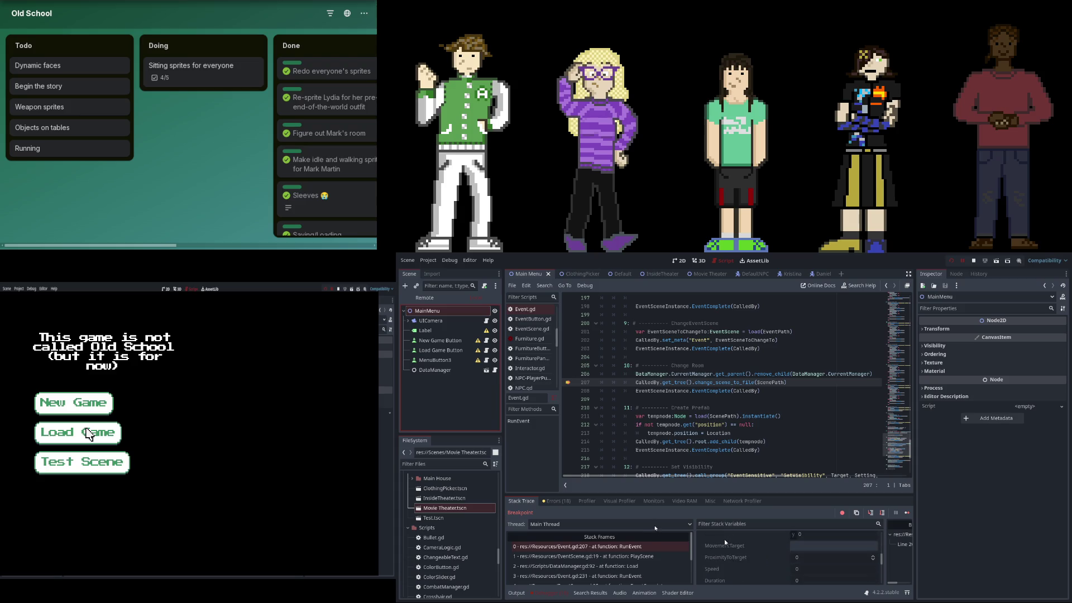
pyautogui.press('F8')
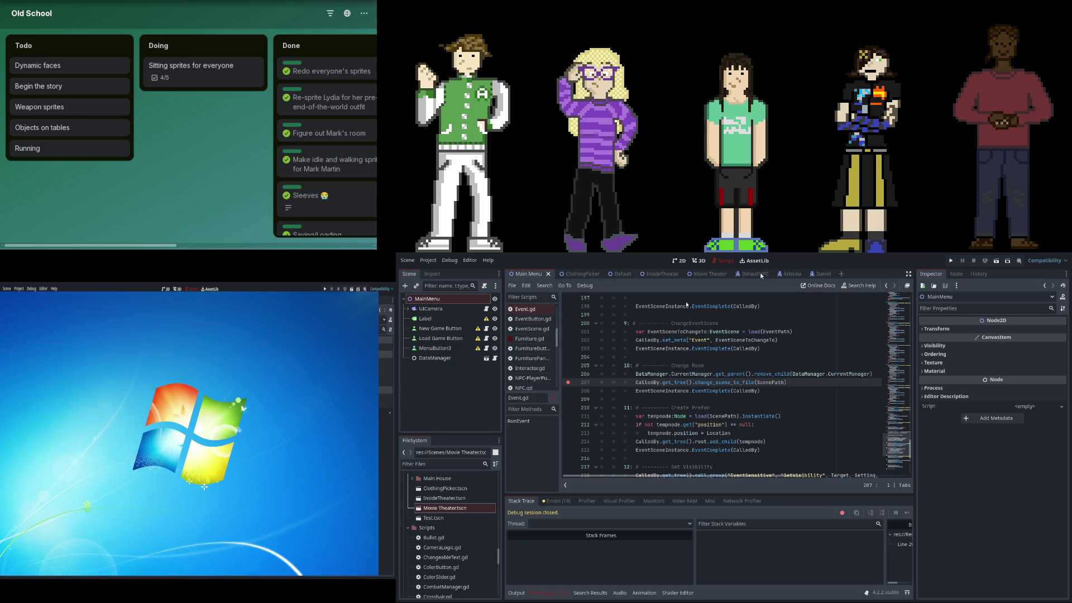
pyautogui.scroll(2, 434, 509)
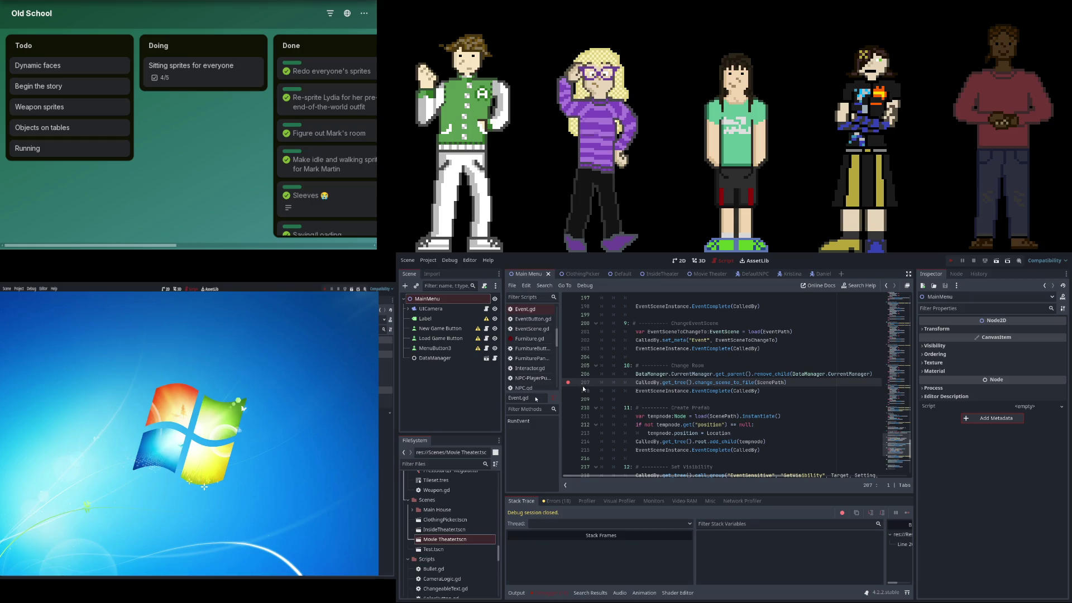
pyautogui.click(107, 437)
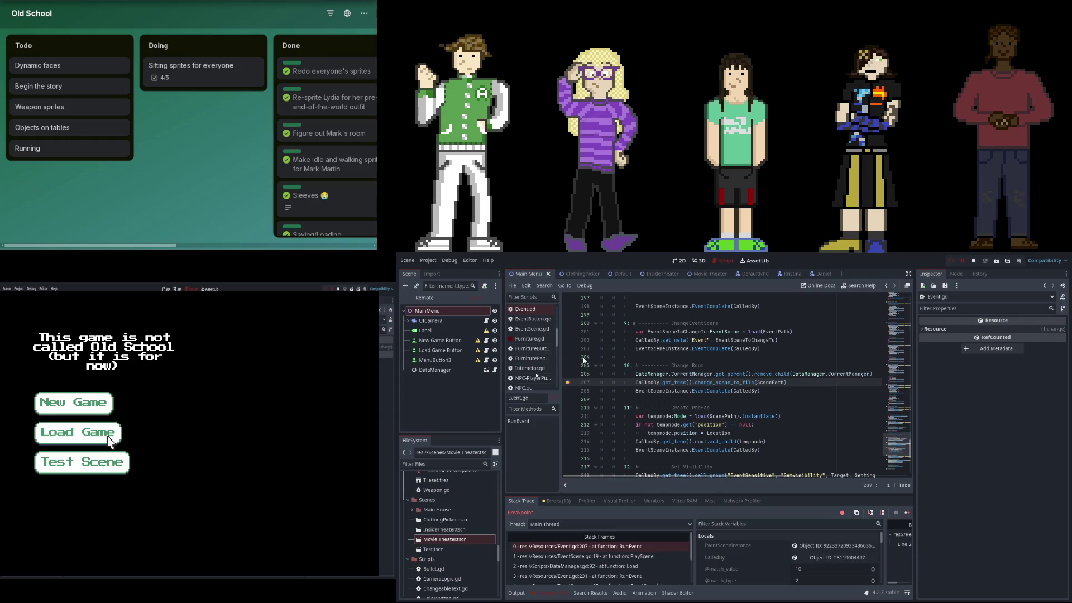
# - Resume execution past the breakpoint until it halts in EventScene.gd
pyautogui.click(961, 261)
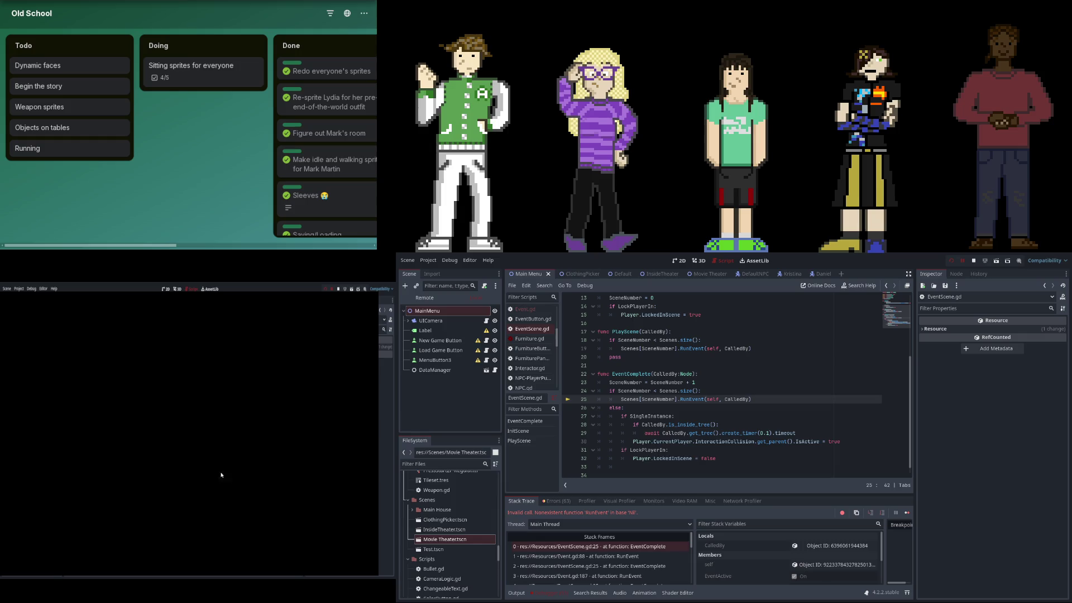
# - Go to the scene-number check on EventScene.gd line 24 and view the Remote scene tree
pyautogui.click(641, 391)
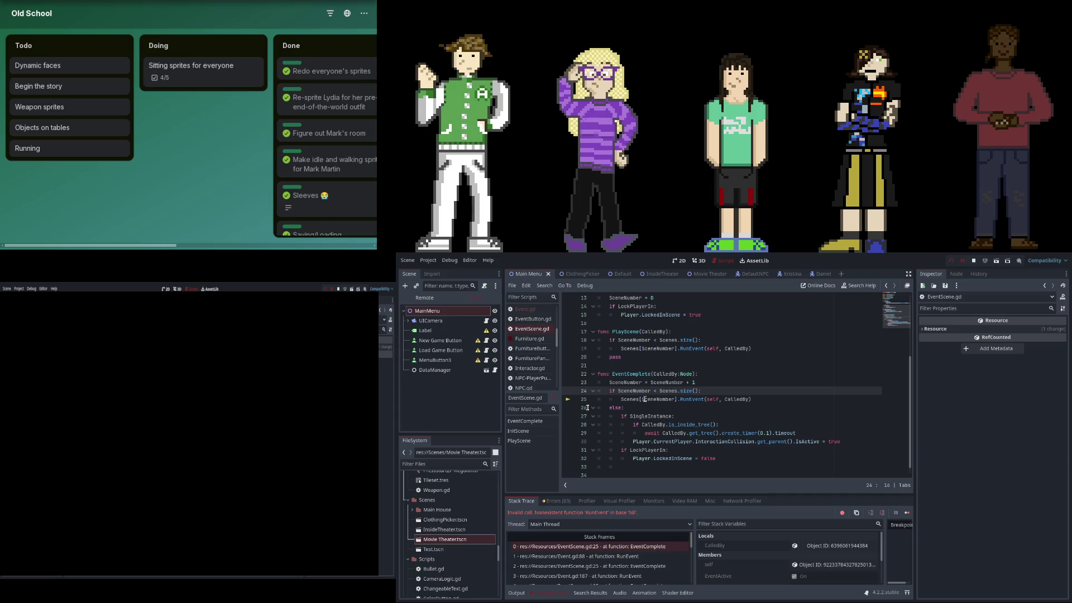
pyautogui.click(424, 298)
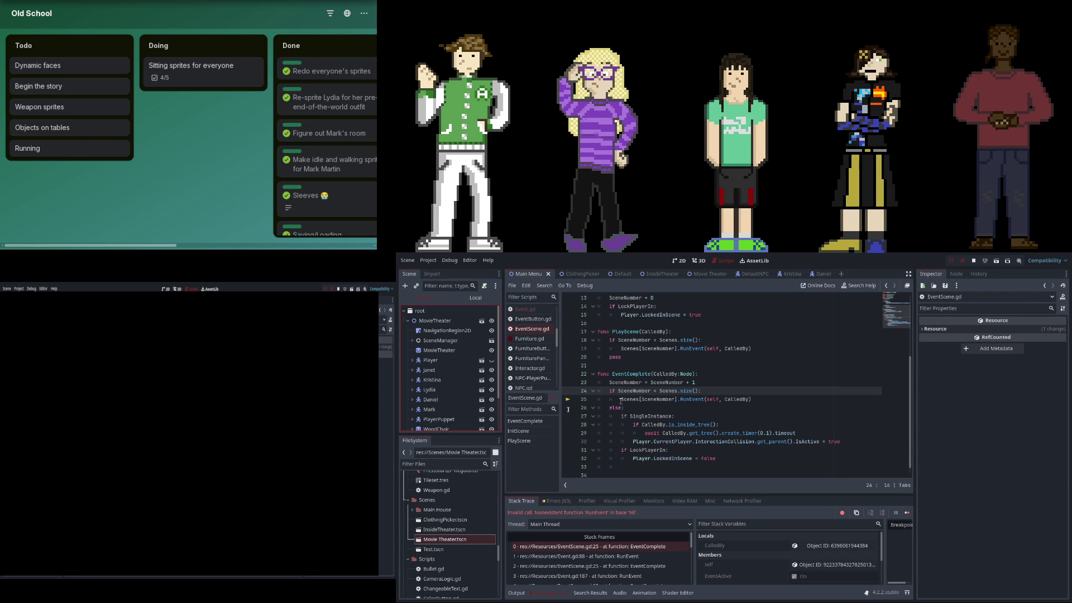
# - Expand the event's 8-entry Scenes array in the Inspector, then resume the game
pyautogui.click(832, 564)
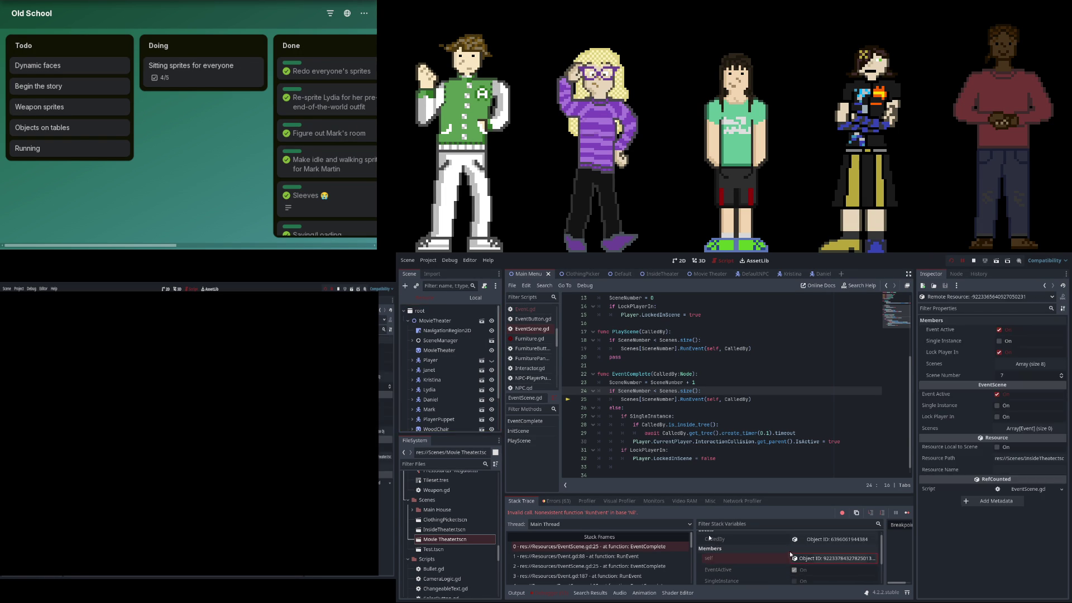
pyautogui.click(1020, 368)
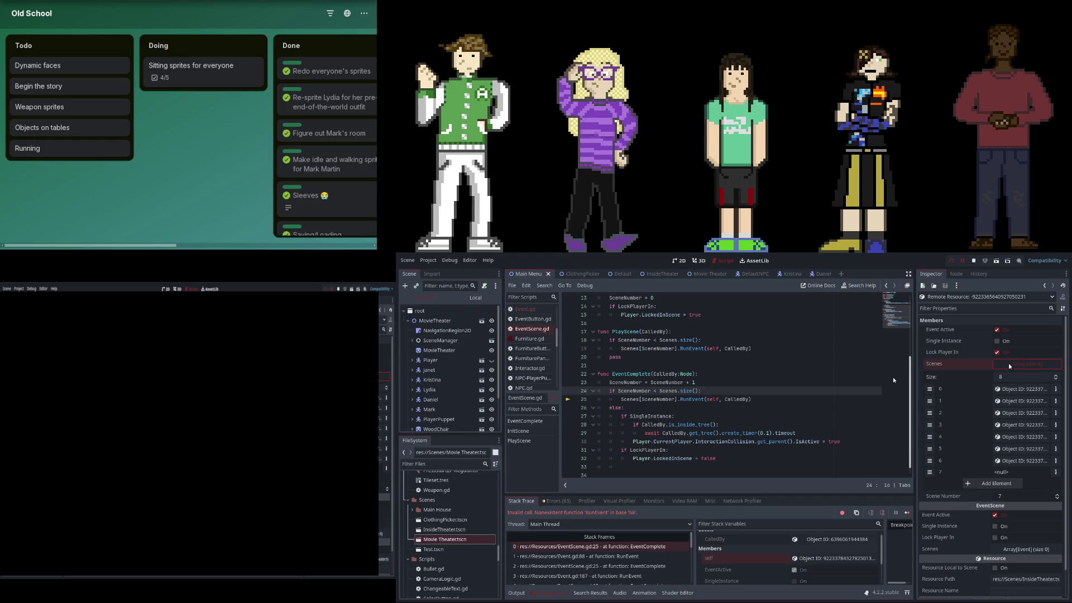
pyautogui.click(963, 261)
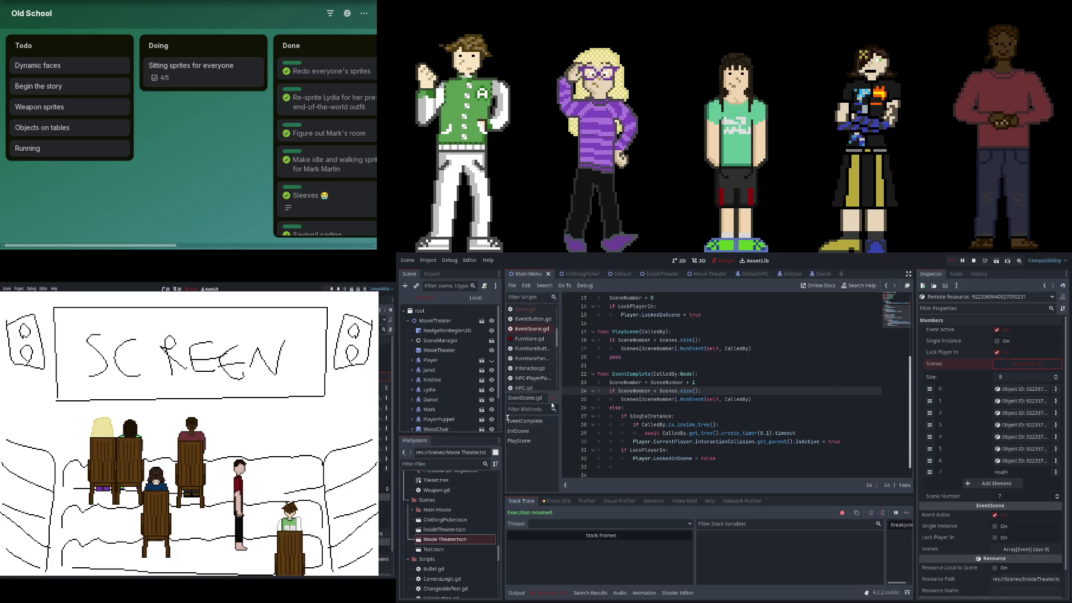
# - Open NPC-PlayerPuppet.gd and remove the greater-than from line 206's relative_path_position.x check
pyautogui.scroll(-3, 530, 363)
pyautogui.click(536, 330)
pyautogui.scroll(-4, 706, 417)
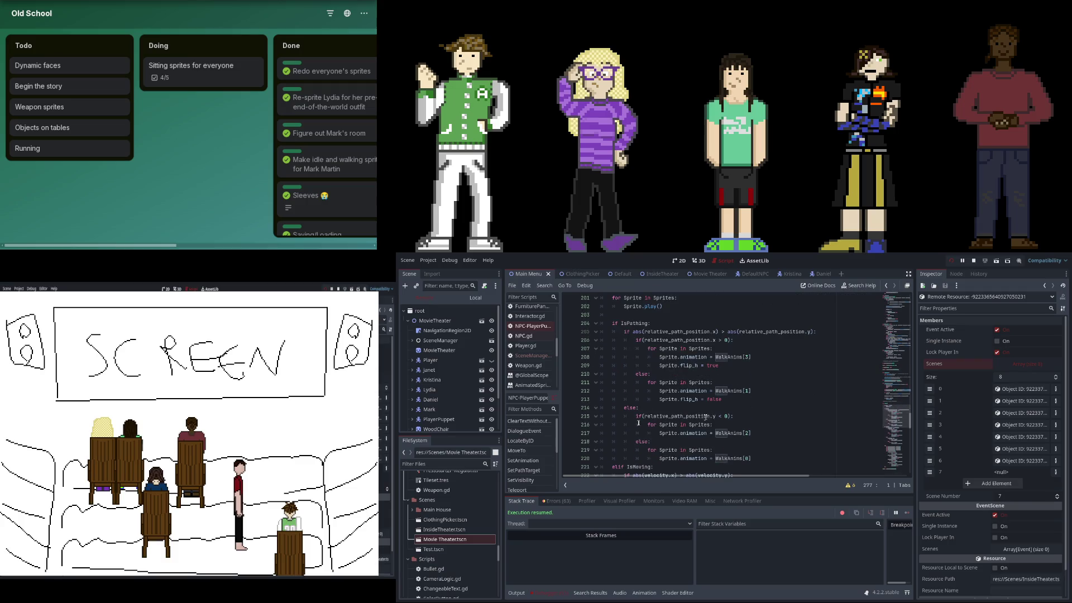
pyautogui.click(721, 340)
pyautogui.press('BackSpace')
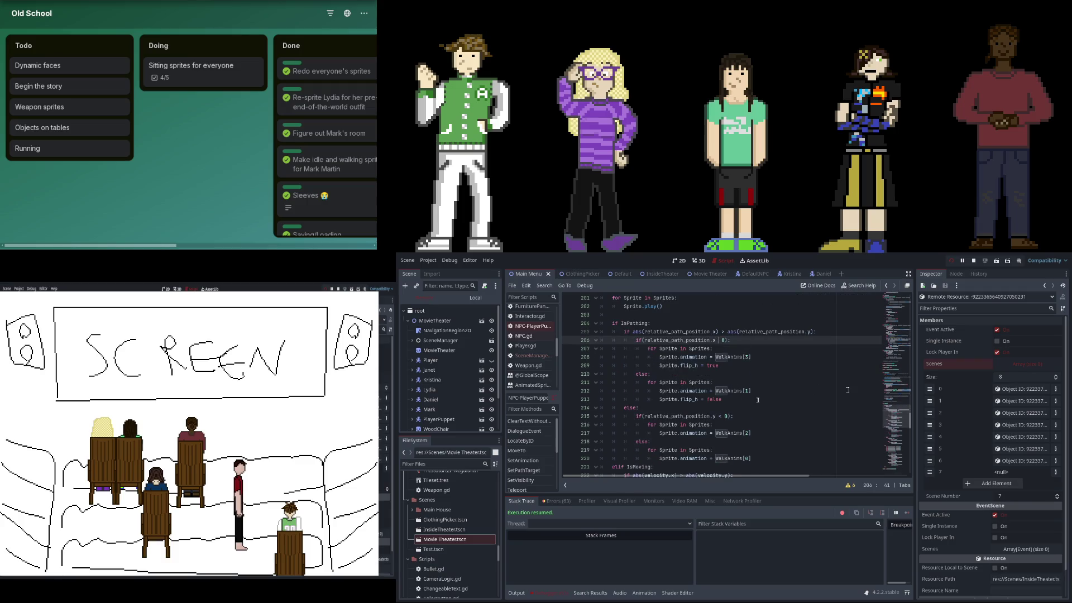
# - Change line 223's test to velocity.x < 0, then return to the 2D scene view
pyautogui.scroll(-6, 720, 391)
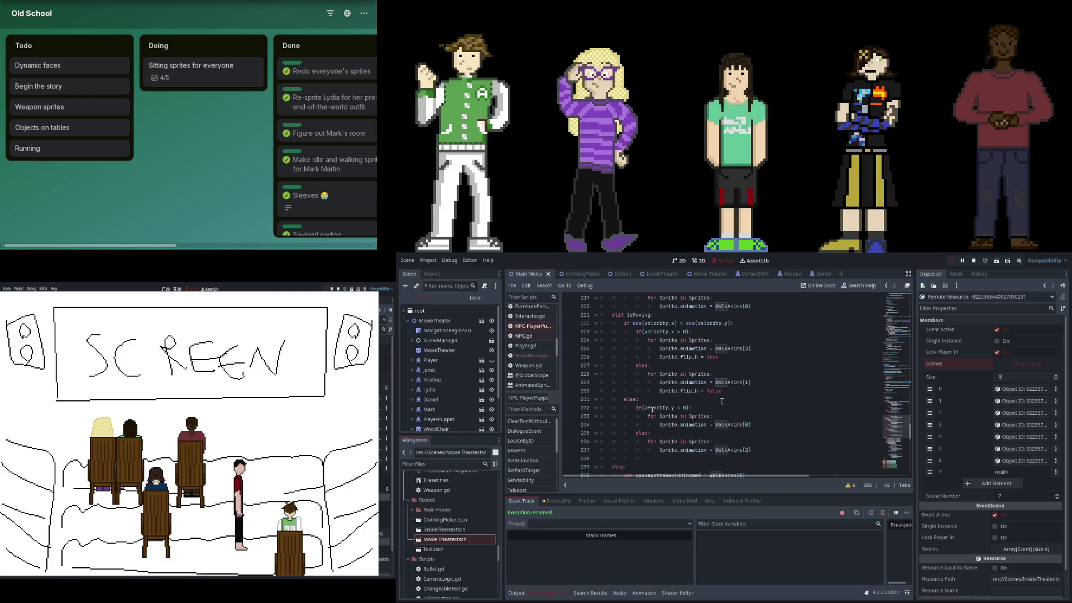
pyautogui.scroll(1, 612, 346)
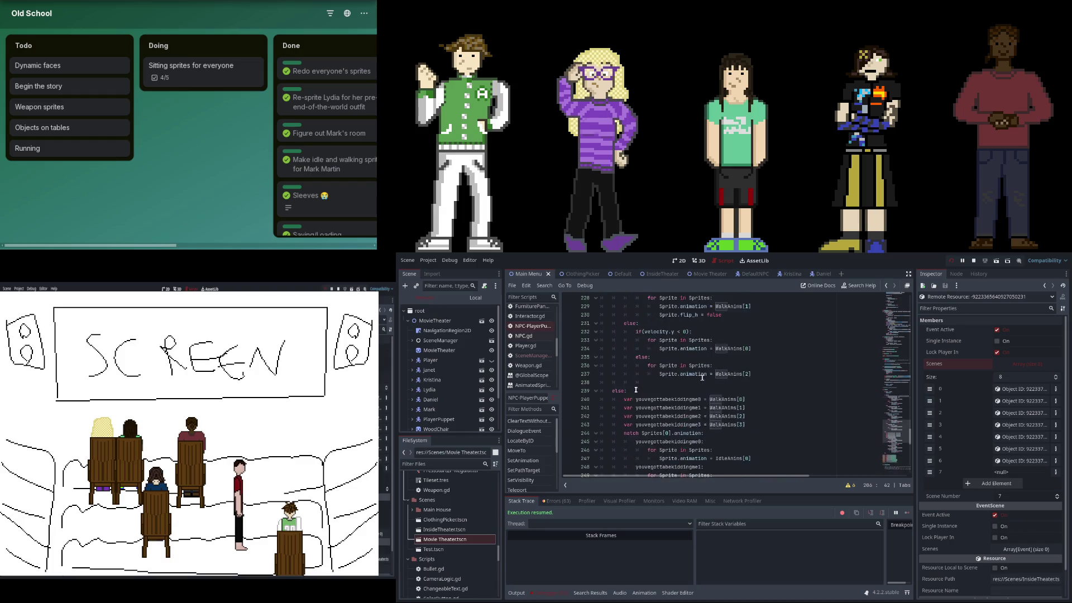
pyautogui.click(682, 356)
pyautogui.press('BackSpace')
pyautogui.write('<')
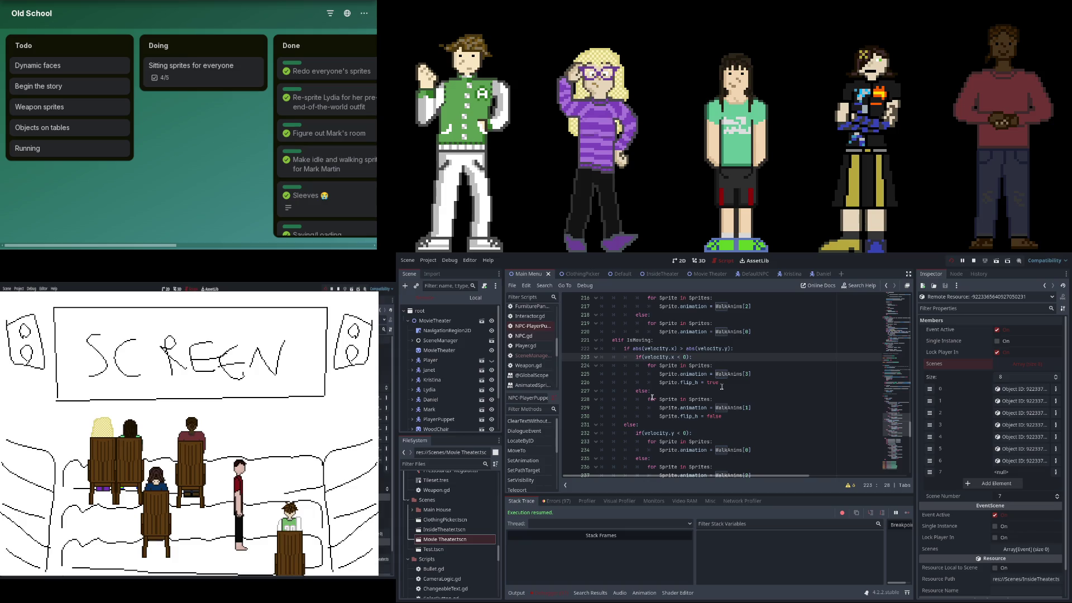
pyautogui.click(680, 261)
pyautogui.scroll(-4, 586, 374)
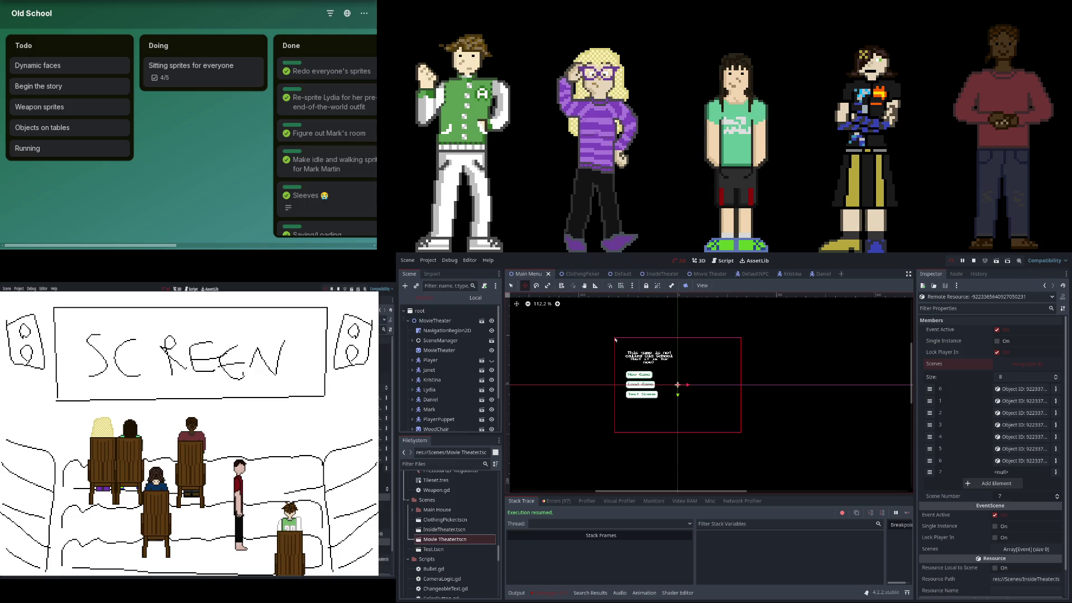
# - In the Remote tree, find PlayerPuppet > Sprites > Skin > Arms and enable Flip H
pyautogui.scroll(-2, 435, 363)
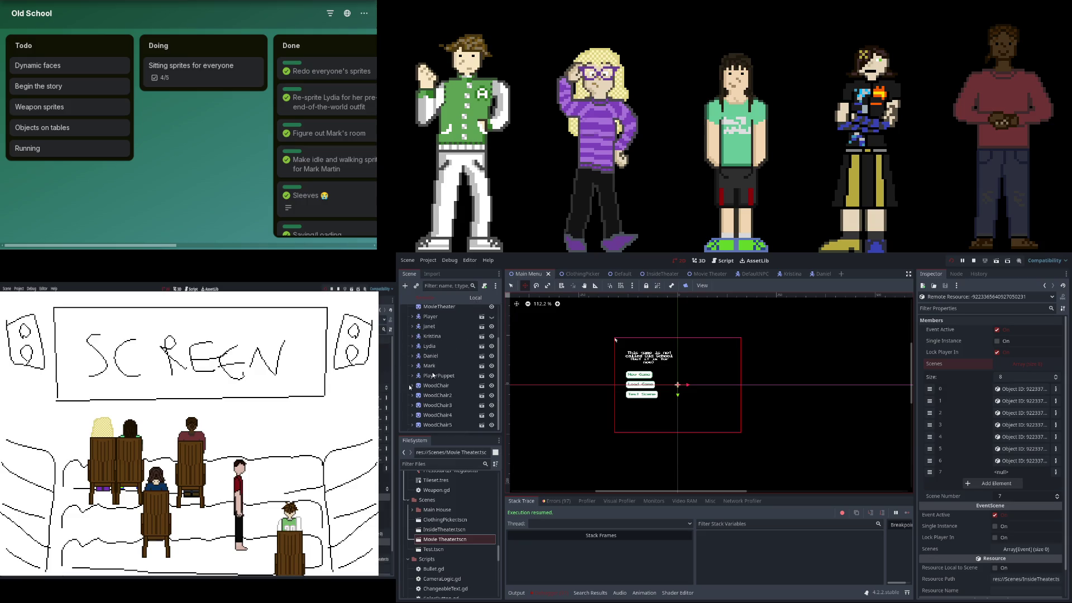
pyautogui.click(434, 355)
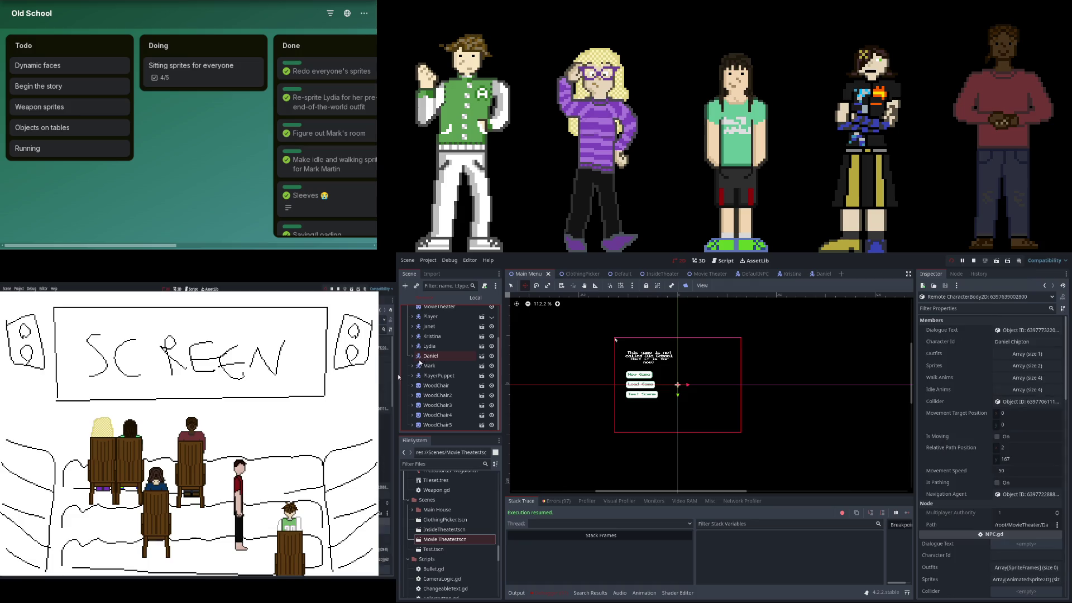
pyautogui.click(439, 317)
pyautogui.scroll(-5, 954, 374)
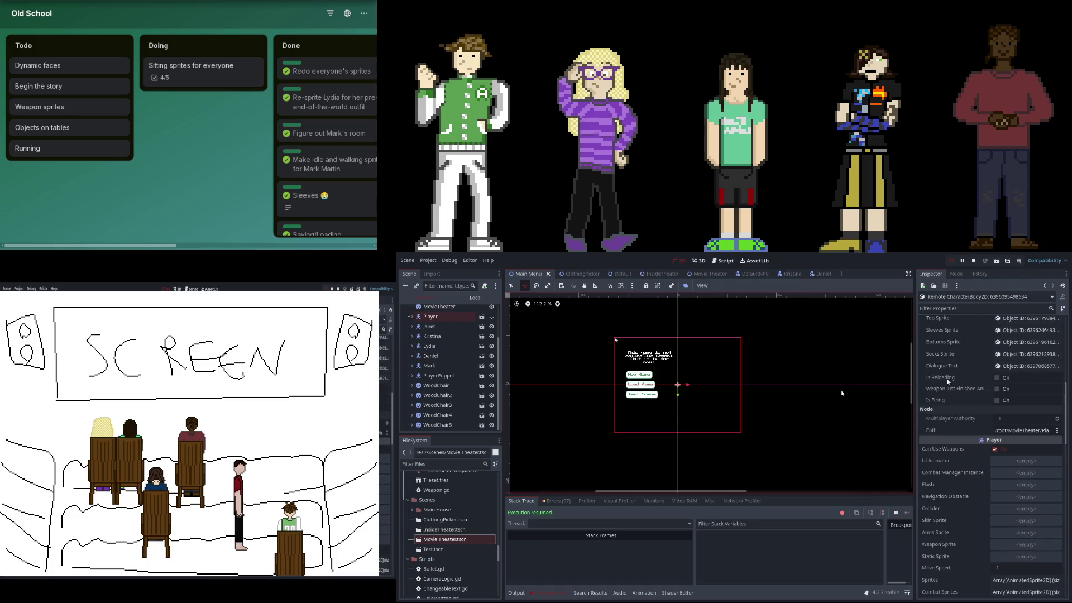
pyautogui.scroll(-8, 948, 382)
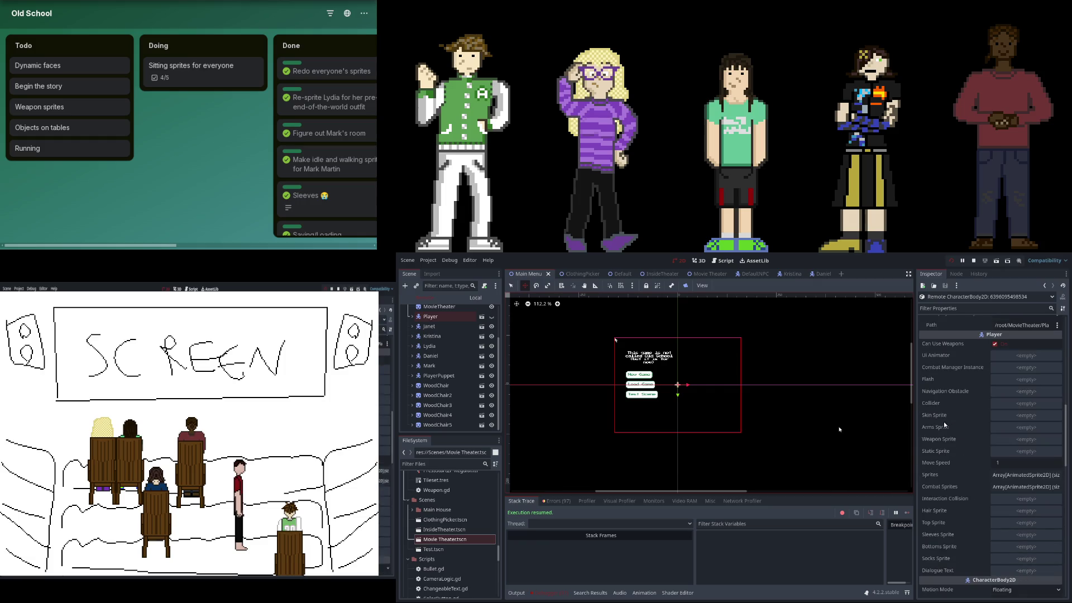
pyautogui.scroll(4, 942, 425)
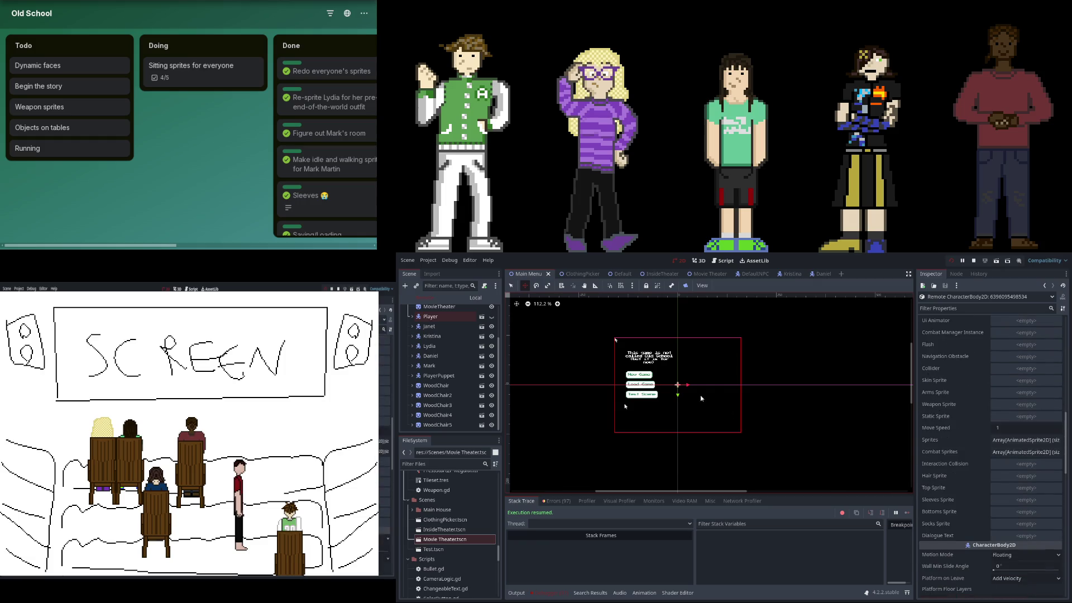
pyautogui.click(463, 374)
pyautogui.click(412, 375)
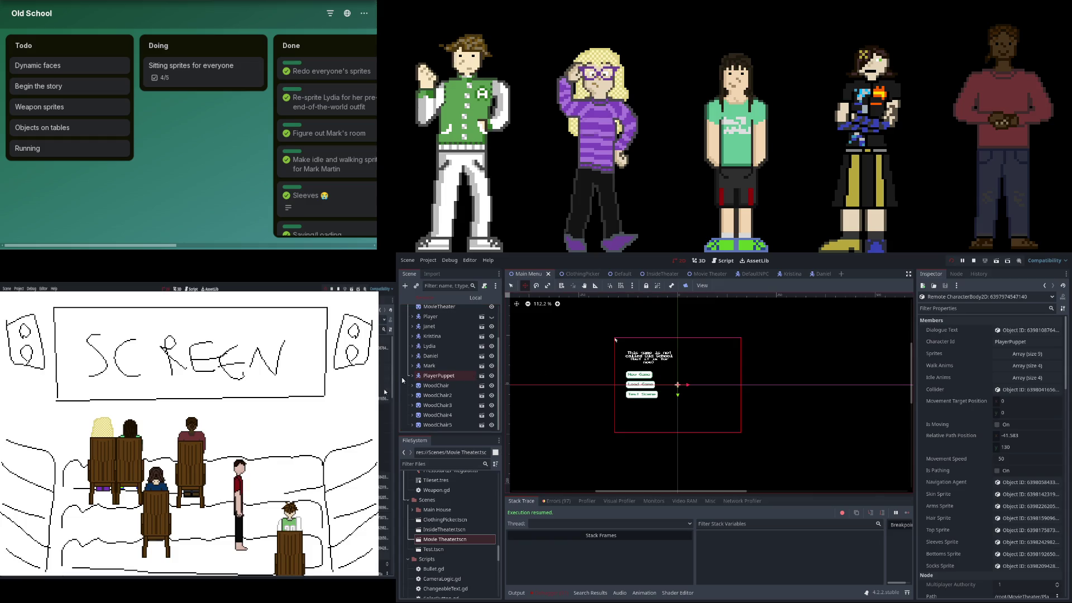
pyautogui.click(416, 385)
pyautogui.click(438, 395)
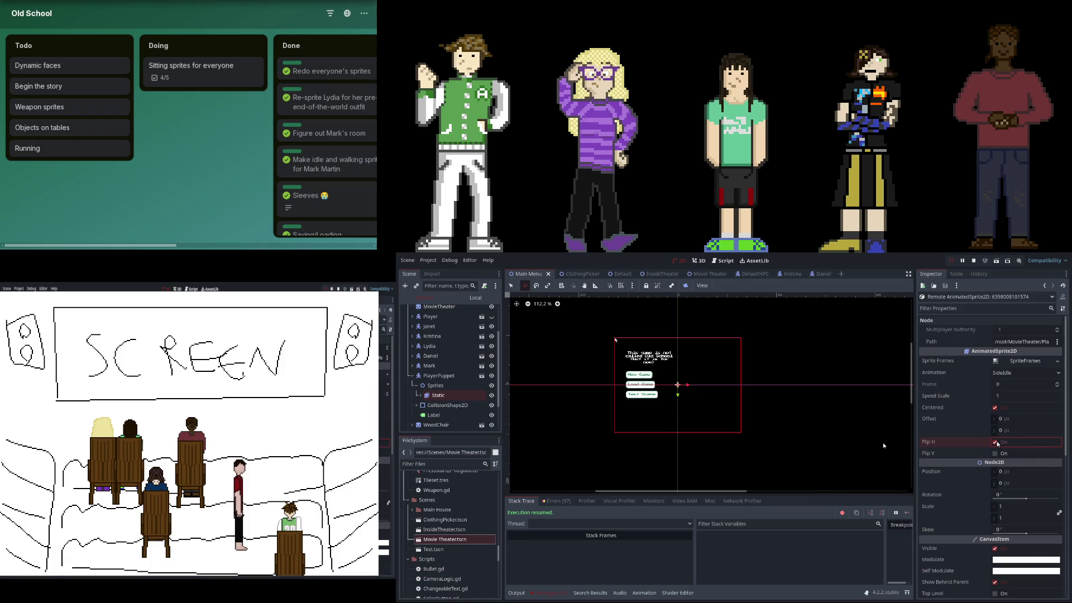
pyautogui.scroll(3, 461, 354)
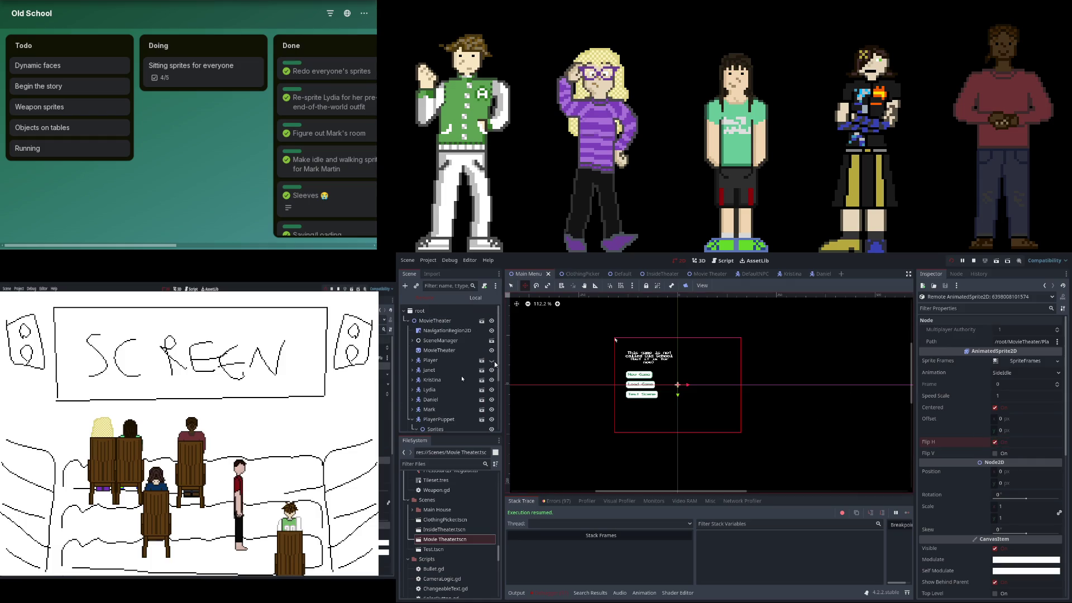
pyautogui.scroll(-3, 458, 374)
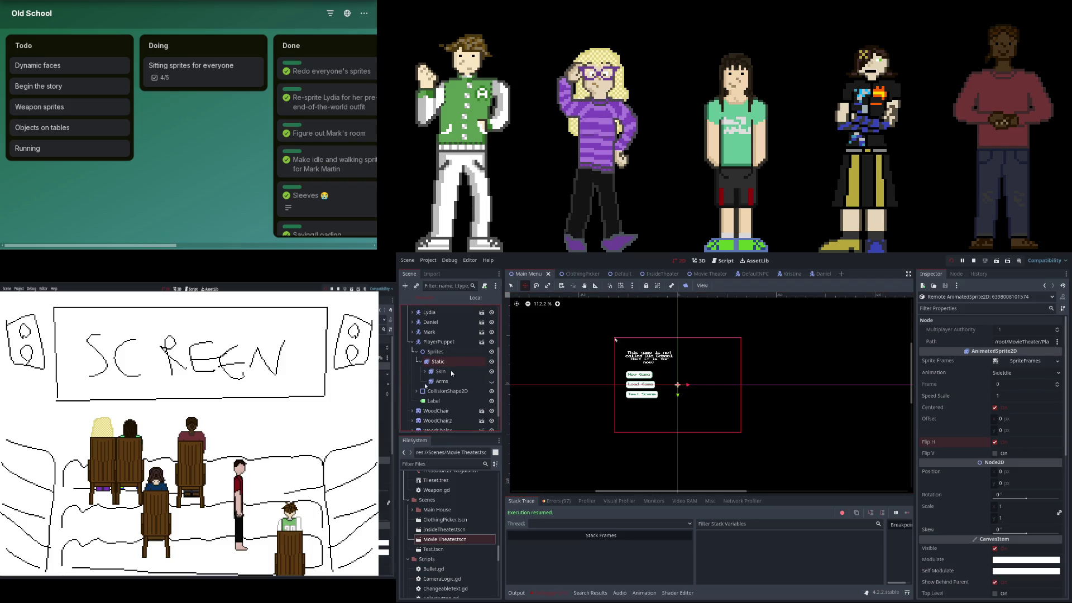
pyautogui.click(452, 371)
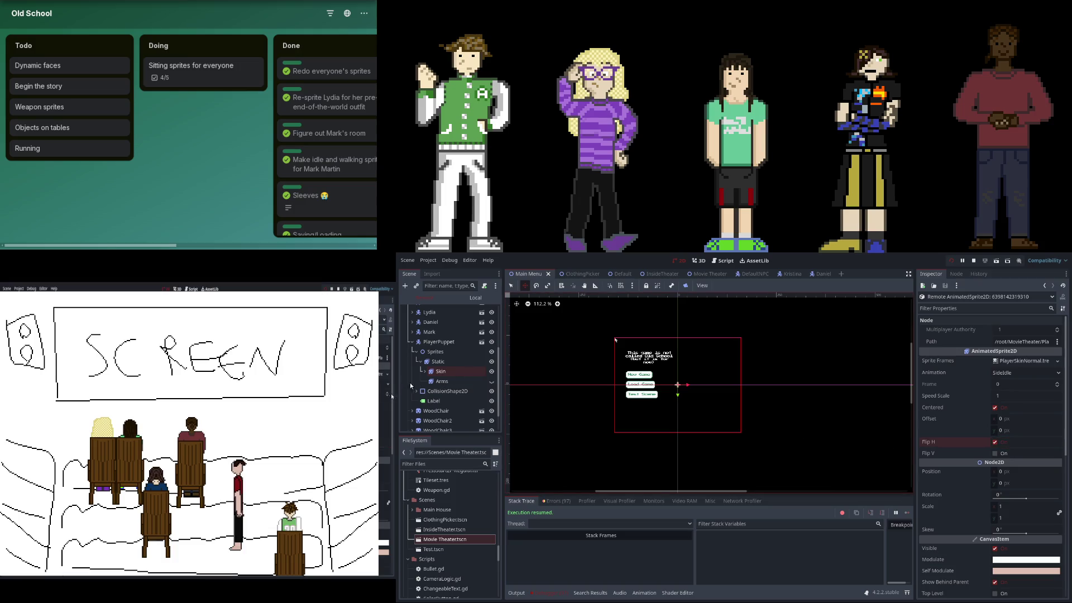
pyautogui.click(426, 371)
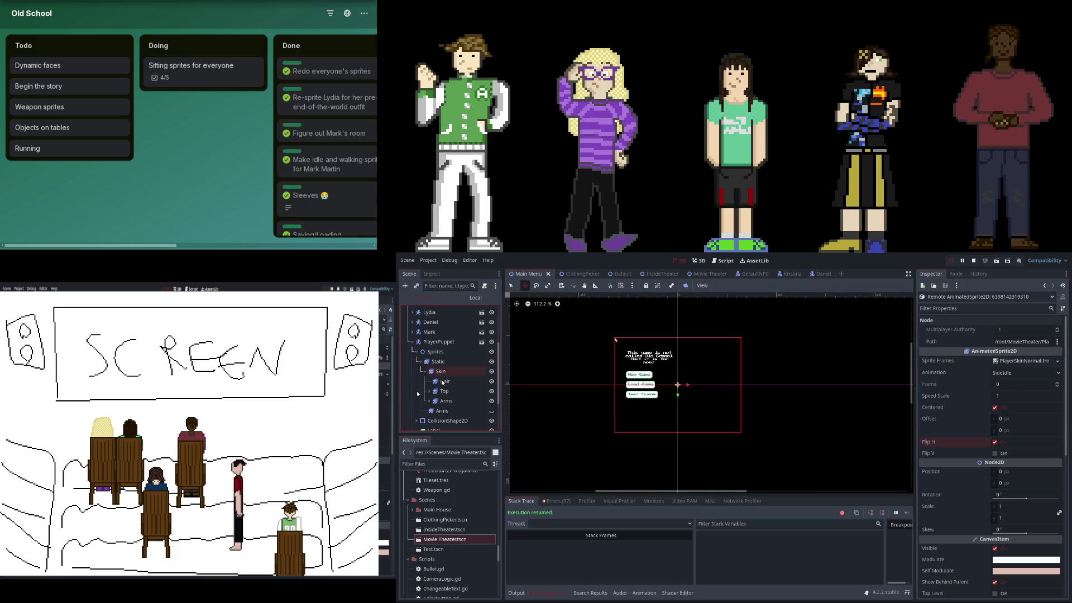
pyautogui.click(447, 410)
pyautogui.click(995, 441)
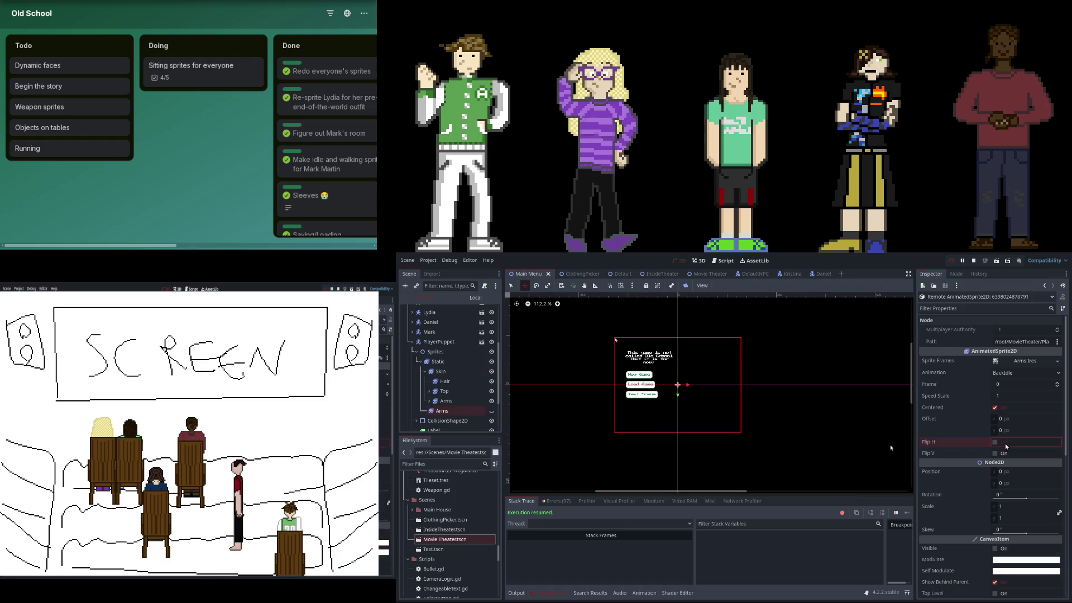
# - Enable Flip H on the Socks layer under Top > Bottoms
pyautogui.click(446, 402)
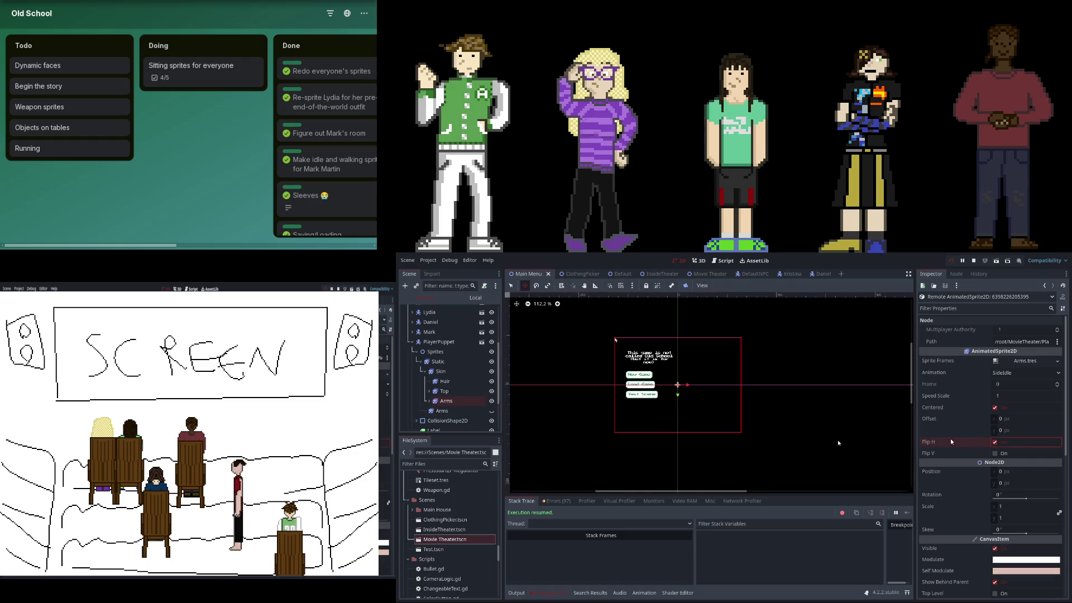
pyautogui.click(408, 391)
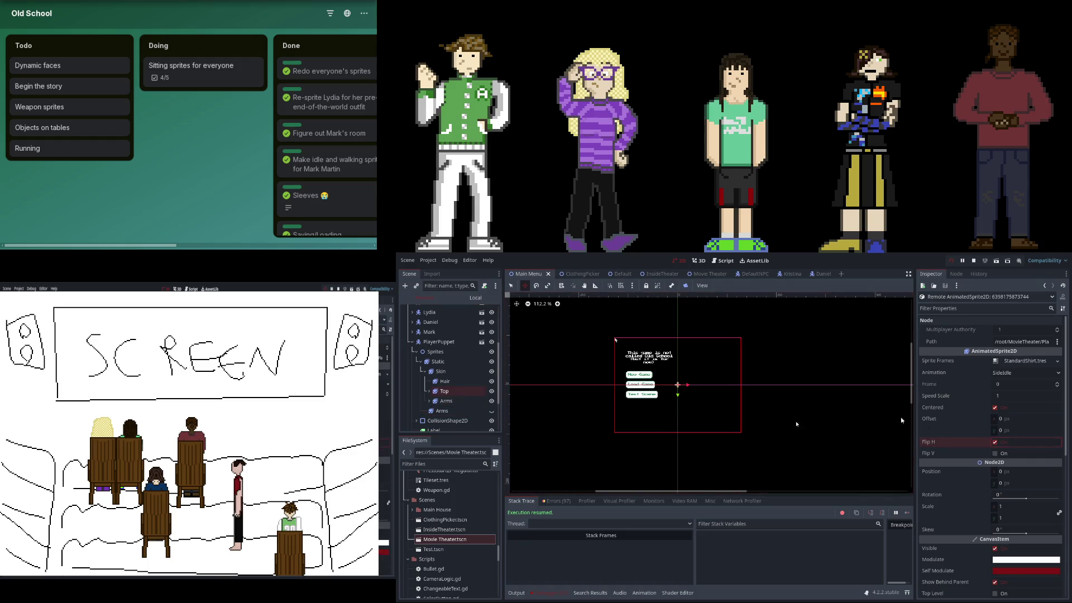
pyautogui.click(443, 381)
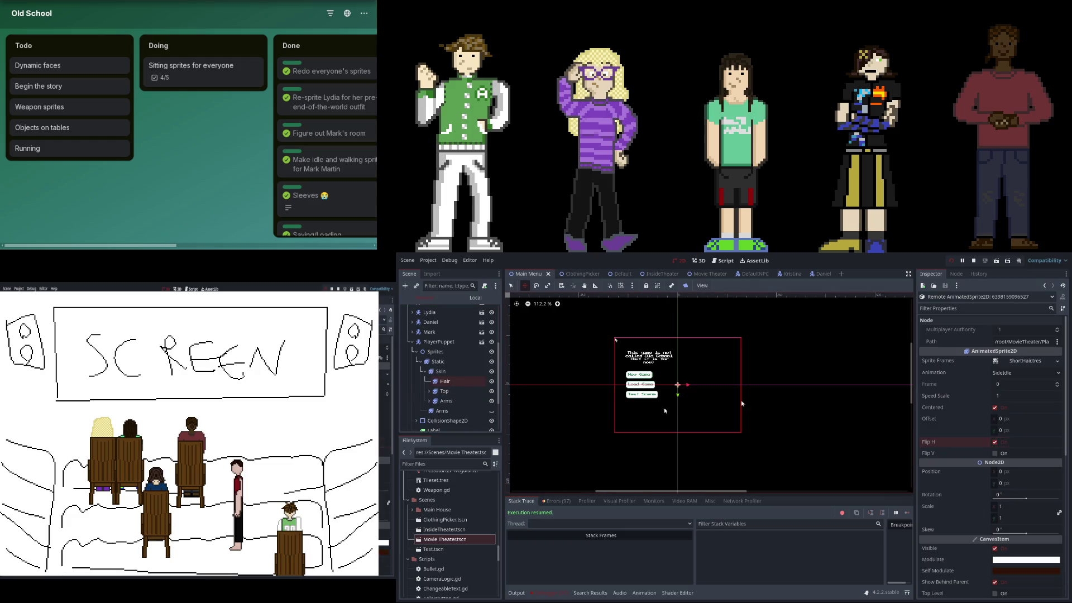
pyautogui.click(430, 391)
pyautogui.click(453, 401)
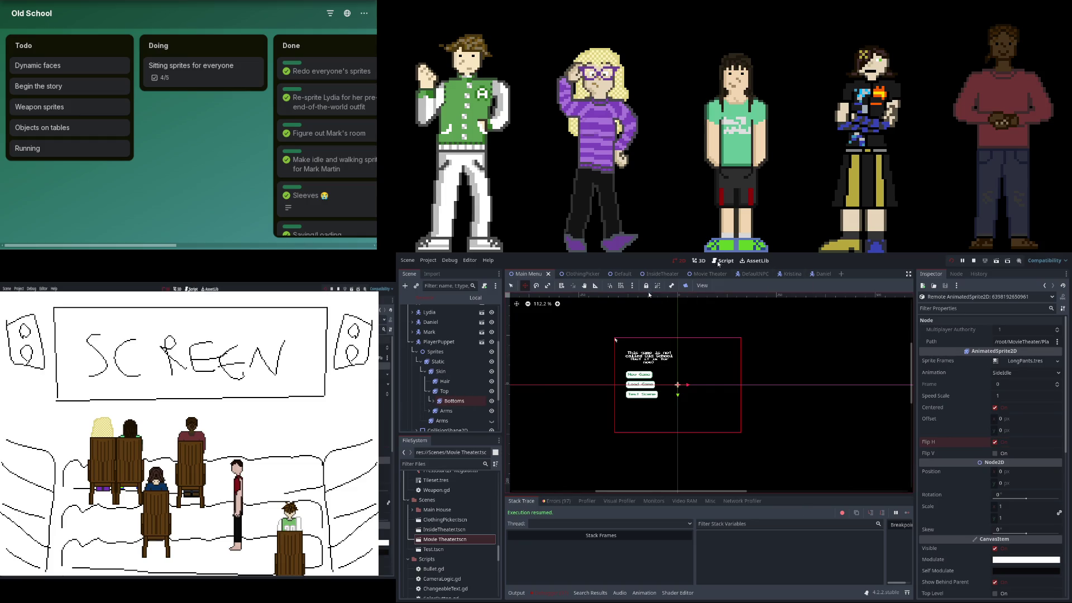
pyautogui.click(431, 402)
pyautogui.click(432, 402)
pyautogui.click(455, 411)
pyautogui.click(1036, 441)
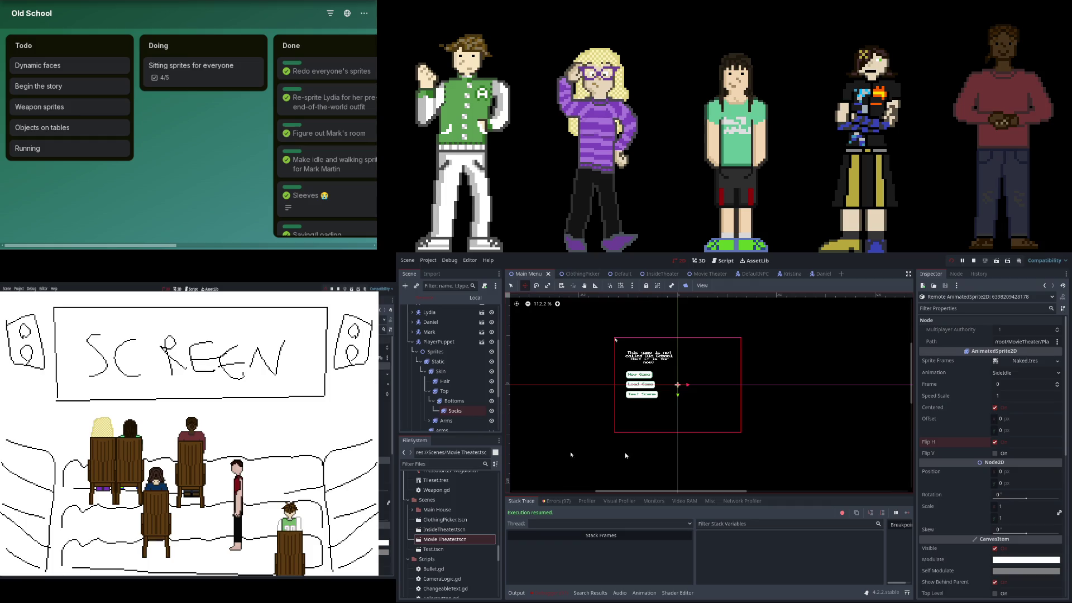
# - Enable Flip H on the Sleeves layer under Arms, then return to the script editor
pyautogui.click(444, 391)
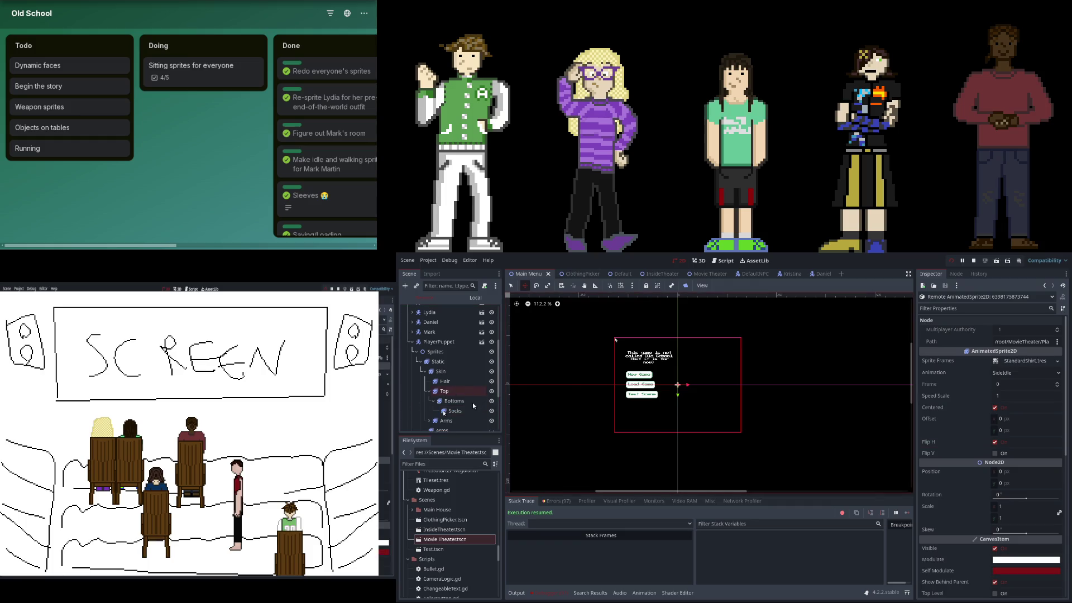
pyautogui.click(459, 371)
pyautogui.click(461, 362)
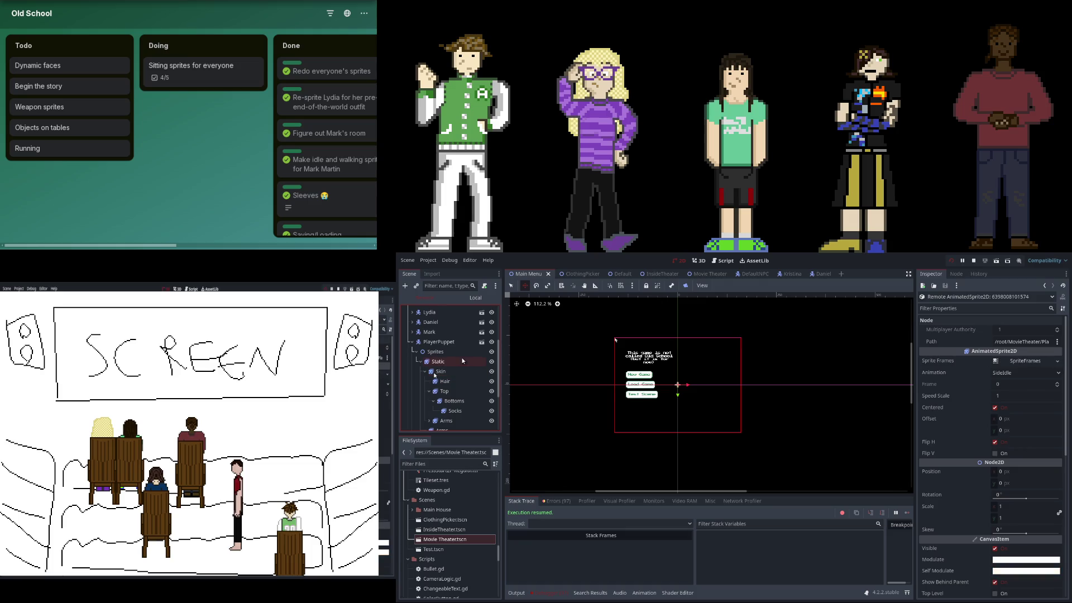
pyautogui.click(464, 351)
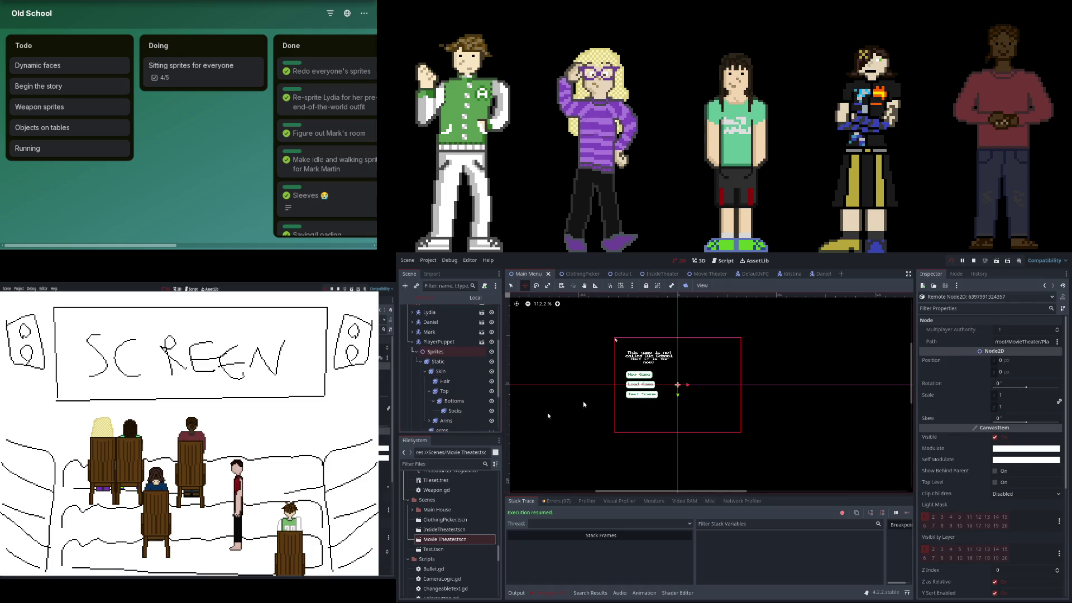
pyautogui.scroll(-5, 983, 486)
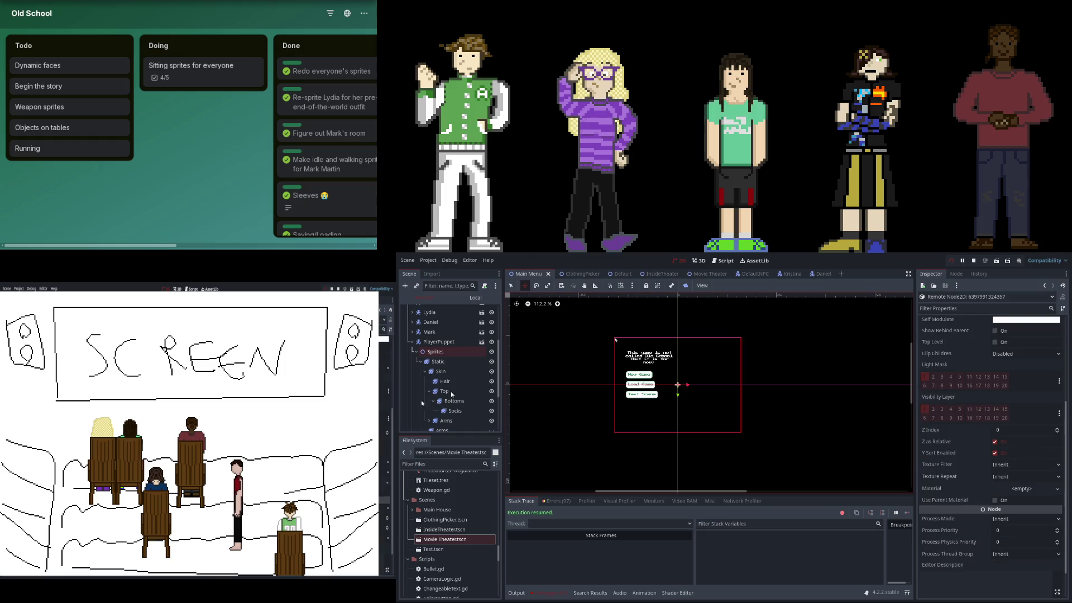
pyautogui.scroll(-2, 457, 385)
pyautogui.click(441, 374)
pyautogui.click(429, 374)
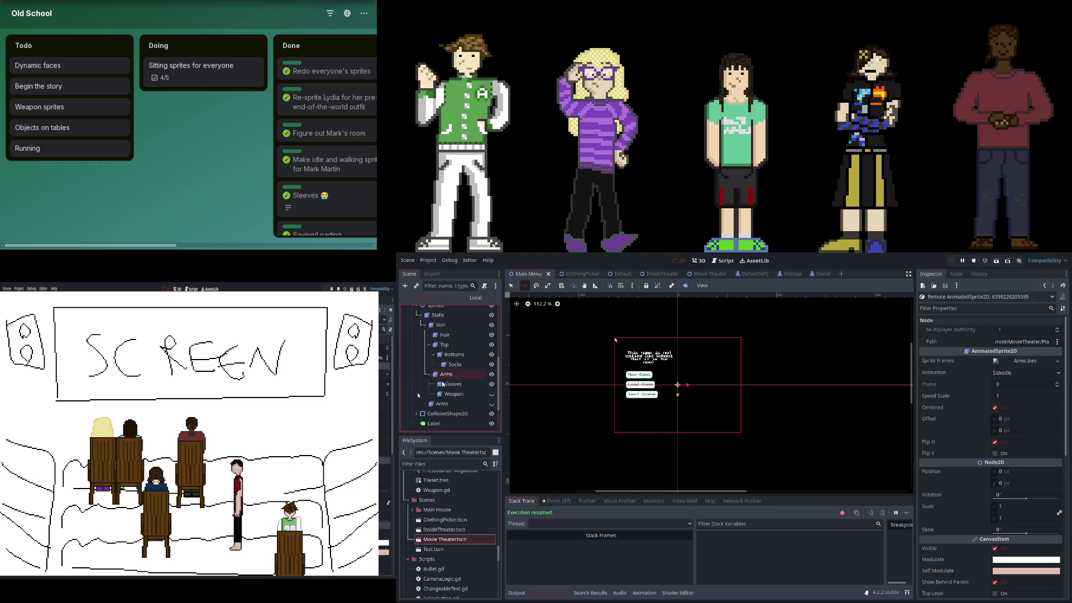
pyautogui.click(444, 384)
pyautogui.click(1005, 443)
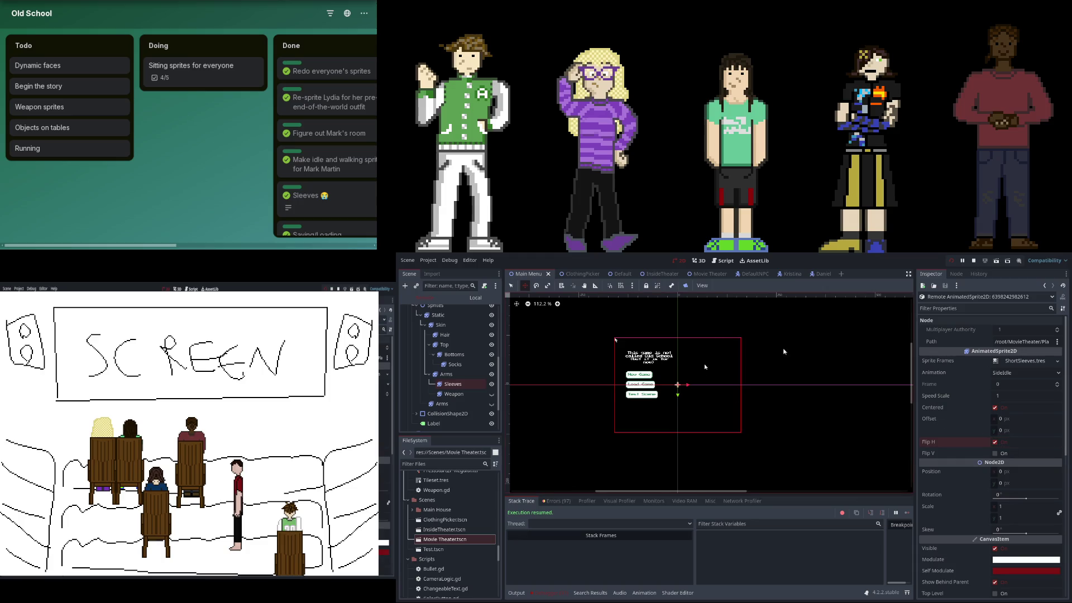
pyautogui.click(724, 261)
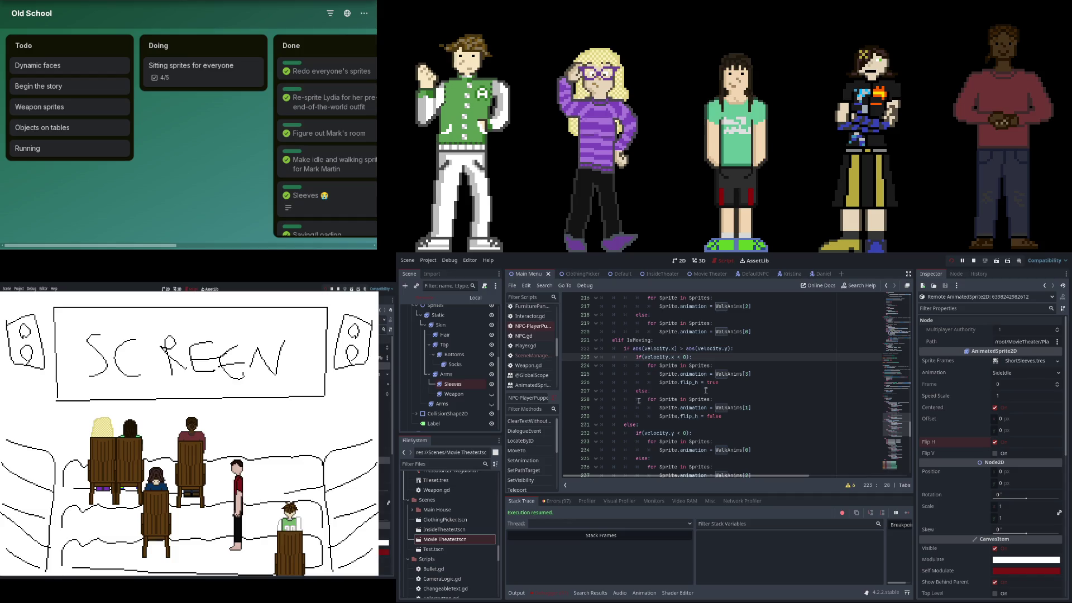
# - Open the InsideTheater and Movie Theater scenes
pyautogui.scroll(9, 704, 391)
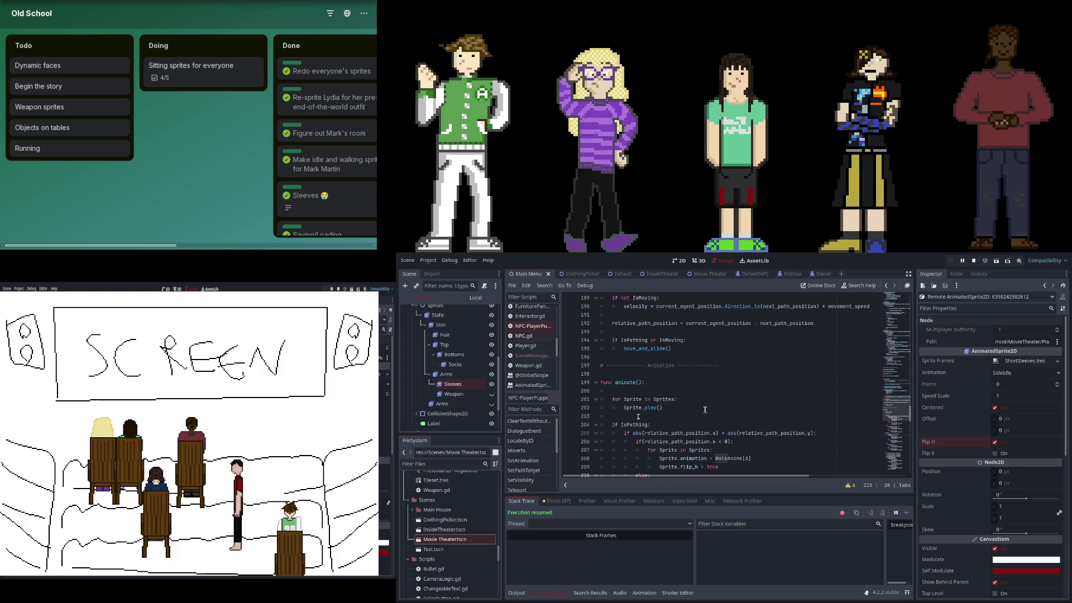
pyautogui.click(652, 273)
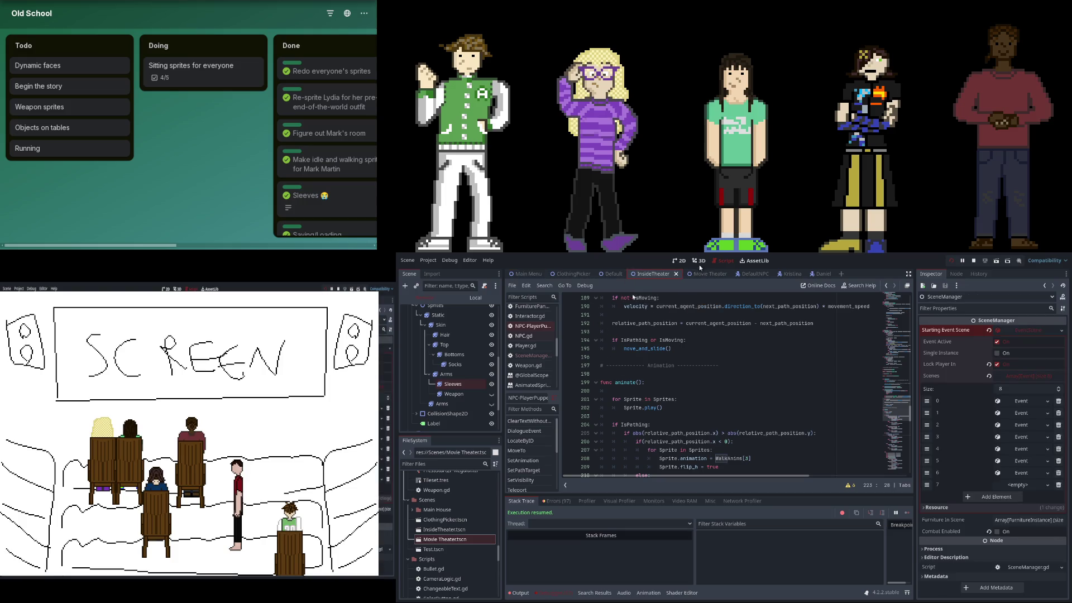
pyautogui.click(704, 274)
pyautogui.hscroll(-3, 698, 394)
pyautogui.scroll(-1, 698, 394)
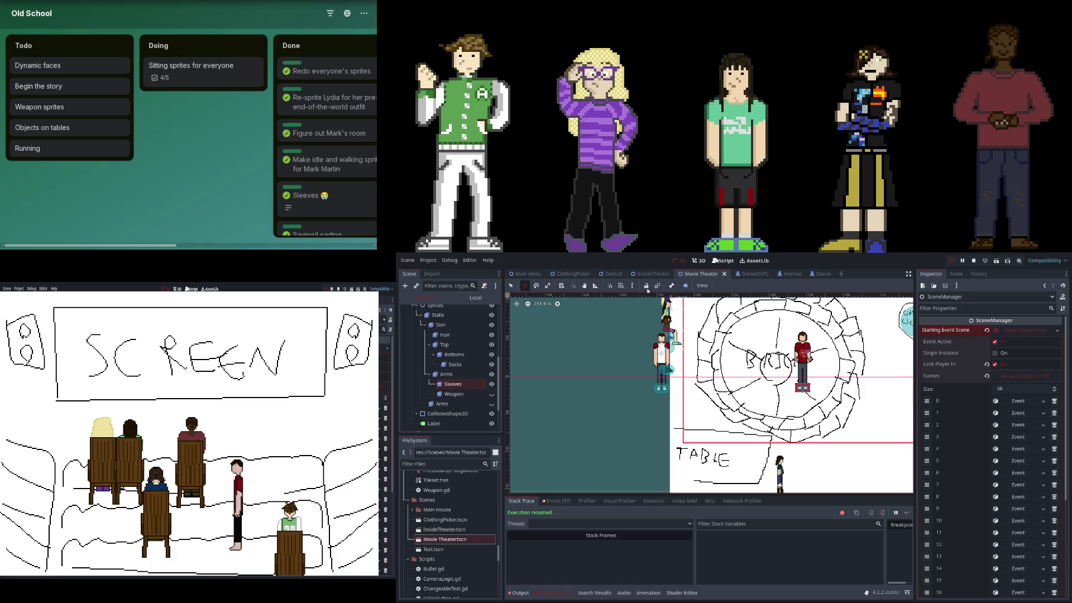
# - Open NPC.gd in the script editor at its top, showing the Outfits and Sprites arrays
pyautogui.click(710, 261)
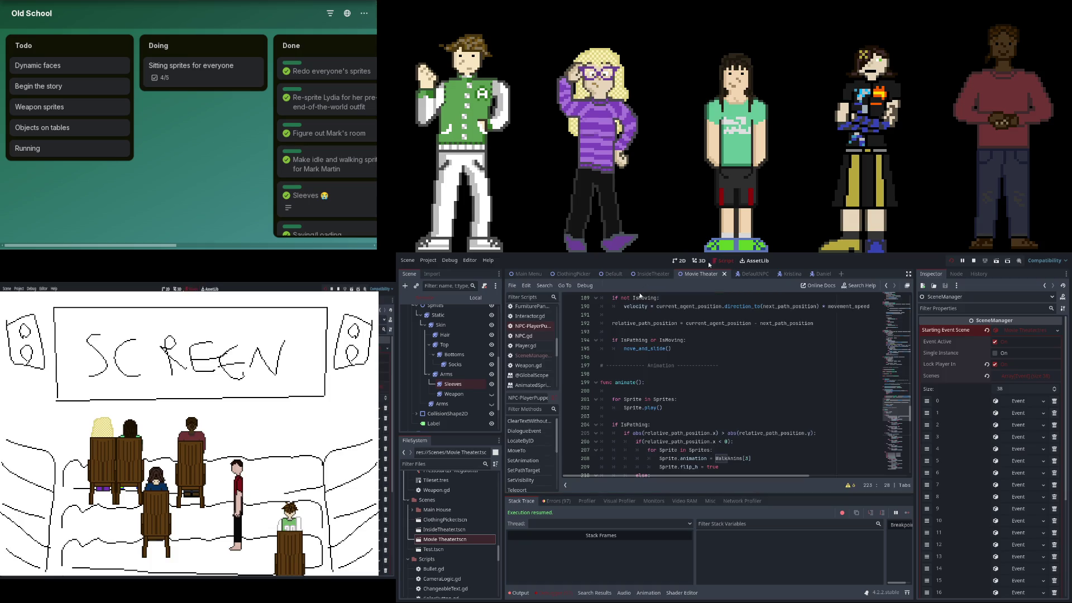
pyautogui.click(528, 336)
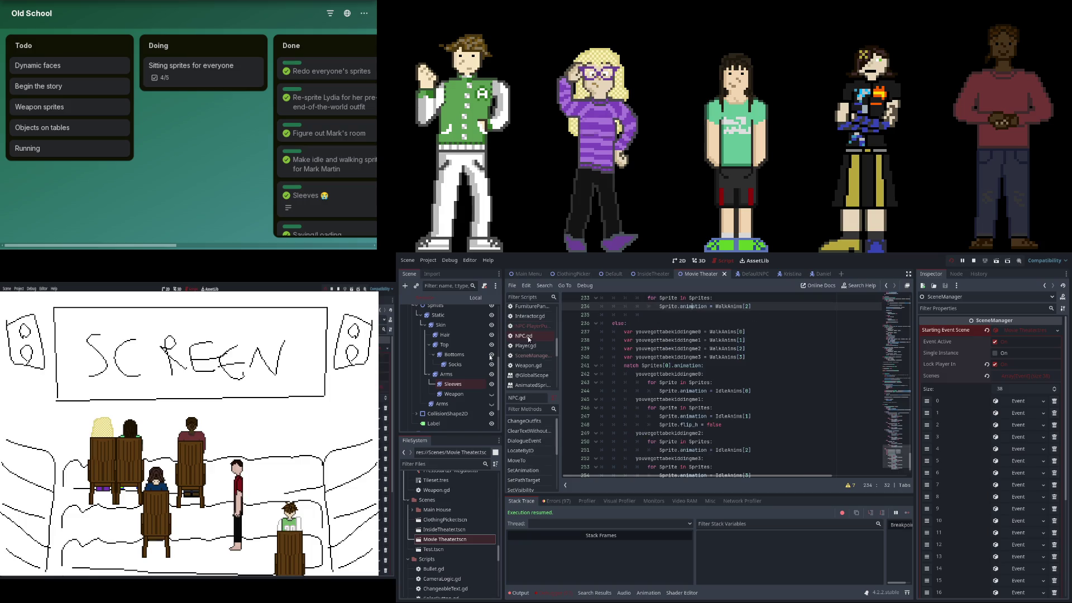
pyautogui.scroll(9, 783, 384)
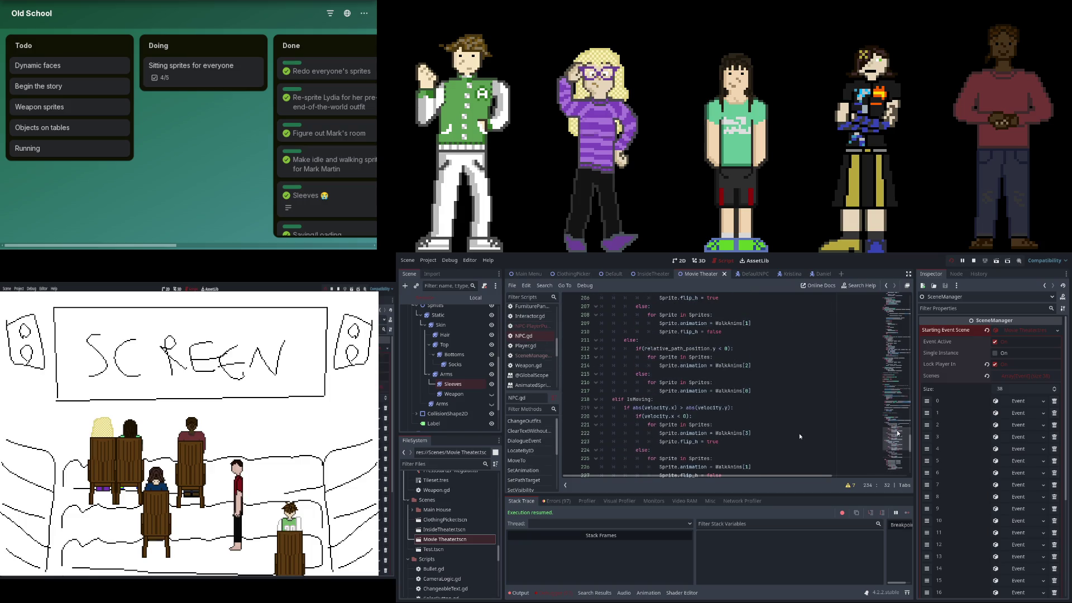
pyautogui.scroll(20, 799, 436)
pyautogui.click(793, 366)
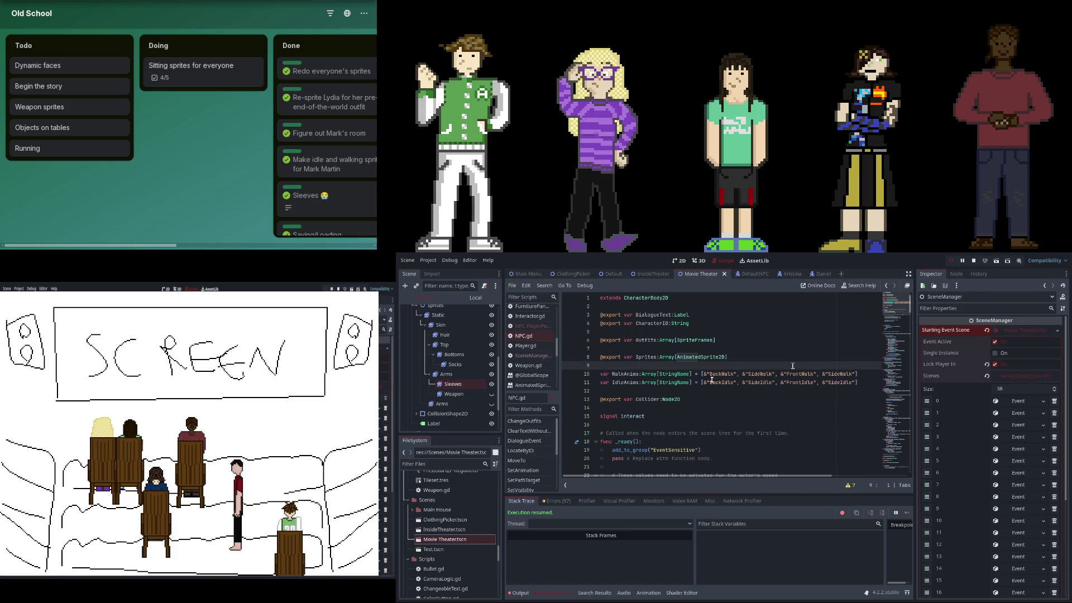
# - Search NPC.gd for flip_h and step through the matches back to line 206
pyautogui.hotkey('ctrl', 'f')
pyautogui.write('flip_')
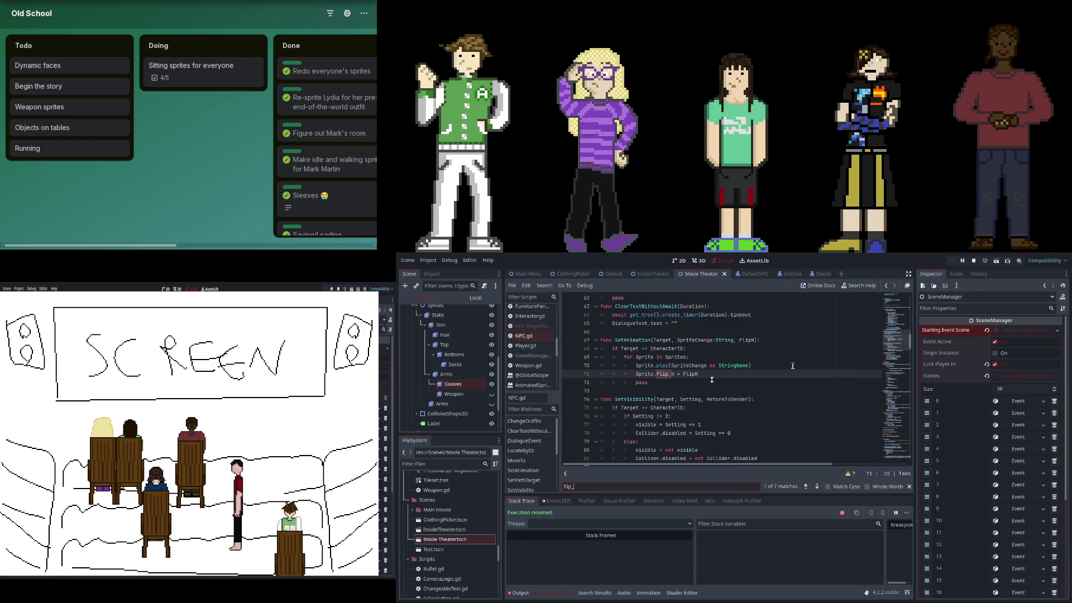
pyautogui.write('h')
pyautogui.scroll(3, 683, 441)
pyautogui.click(817, 487)
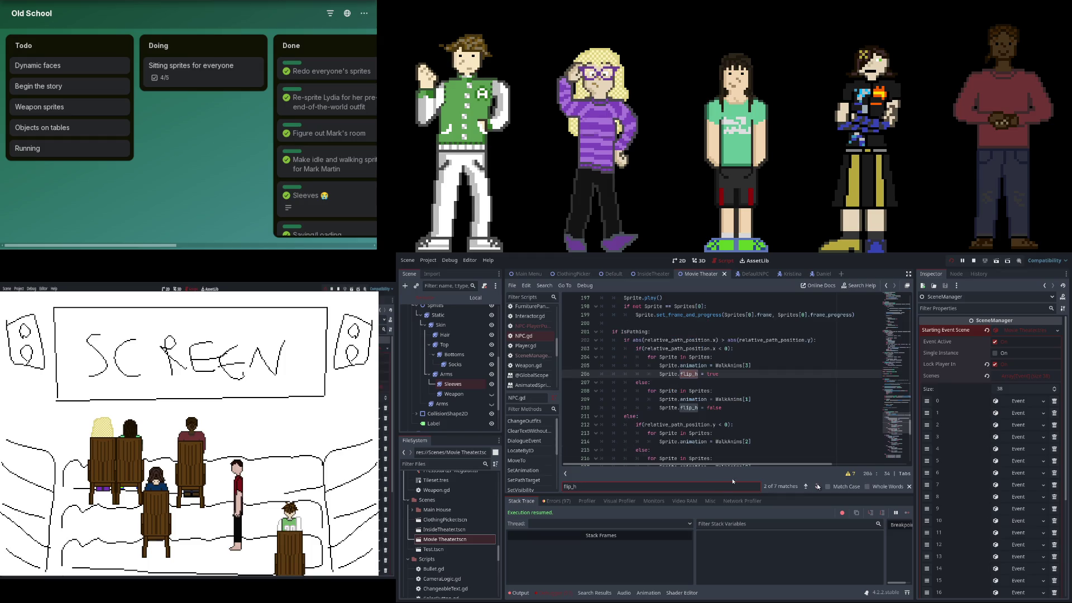
pyautogui.click(817, 487)
pyautogui.click(818, 486)
pyautogui.click(818, 486)
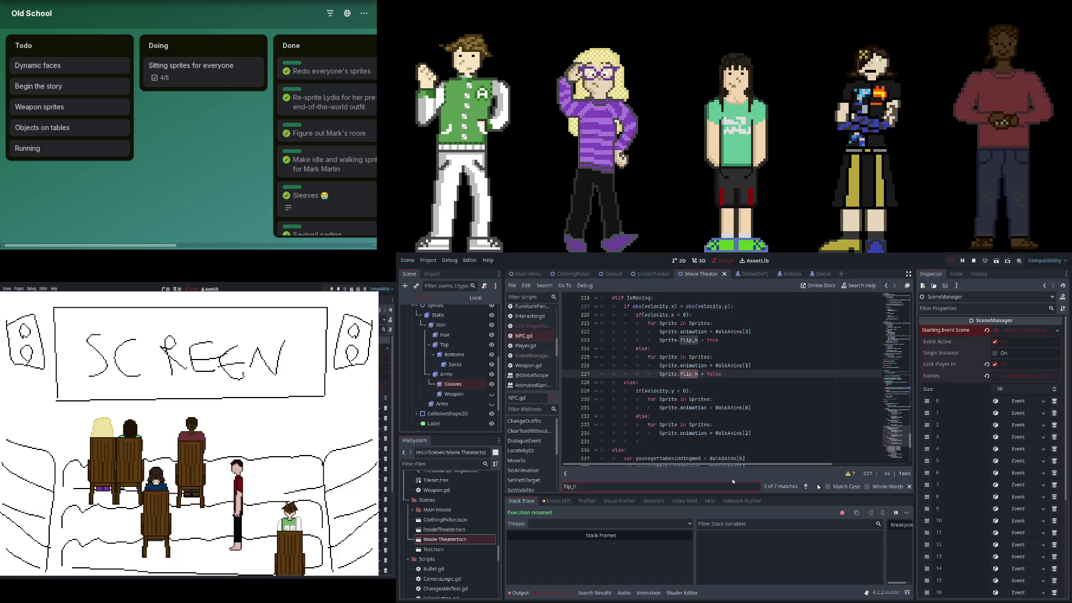
pyautogui.click(817, 486)
pyautogui.click(817, 486)
pyautogui.click(816, 486)
pyautogui.click(808, 487)
pyautogui.click(809, 486)
pyautogui.click(810, 487)
pyautogui.click(809, 487)
pyautogui.click(810, 486)
pyautogui.click(810, 486)
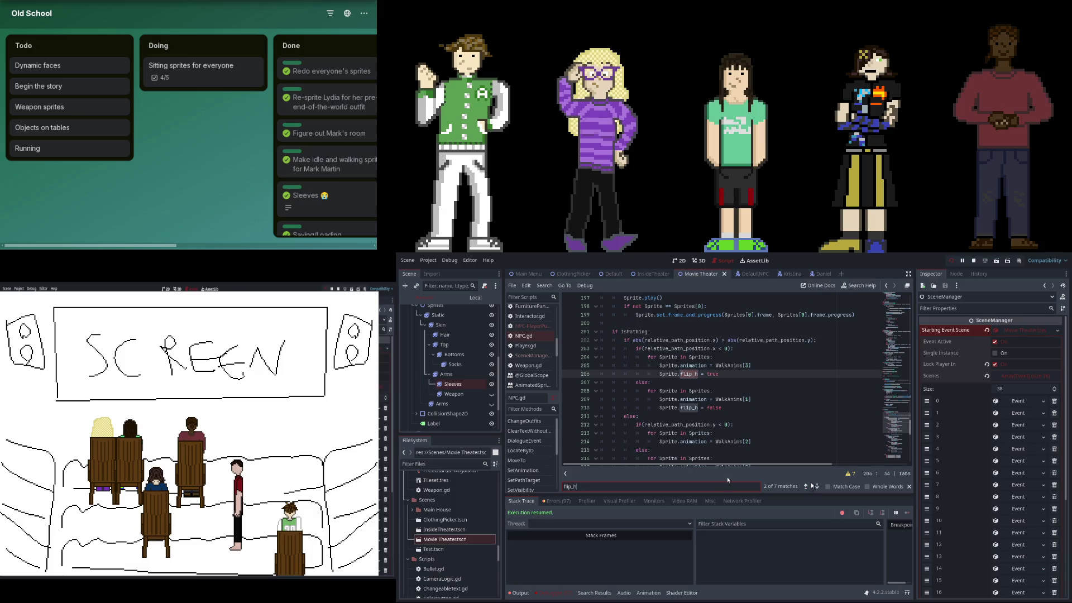
# - Copy 'Sprite.flip_h = false' from line 210 and paste it after line 214 and the next two animation lines
pyautogui.moveTo(659, 407); pyautogui.dragTo(720, 408)
pyautogui.hotkey('ctrl', 'c')
pyautogui.scroll(-2, 712, 444)
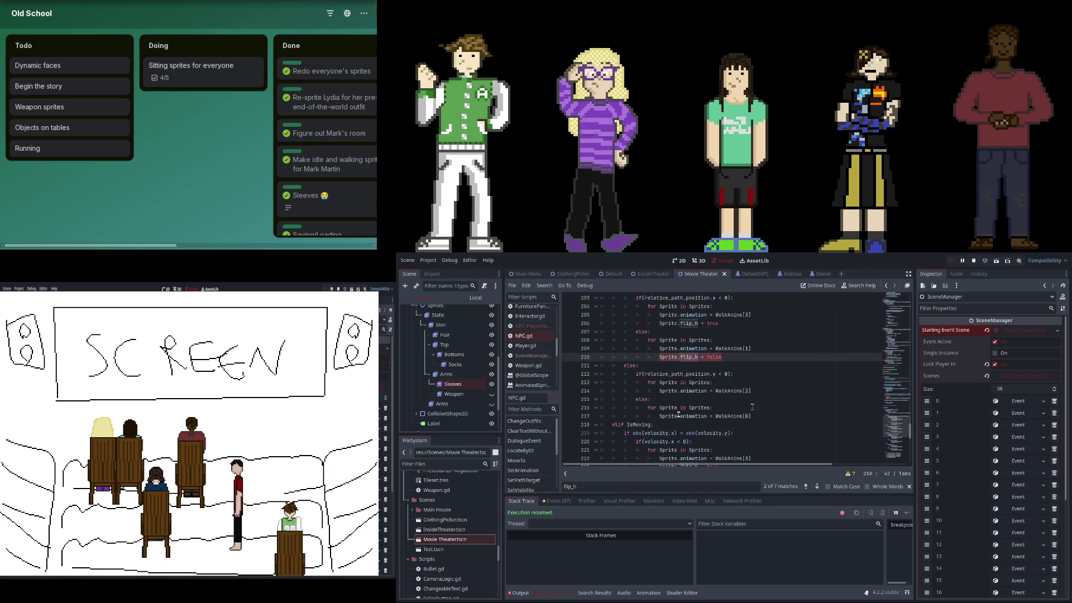
pyautogui.click(757, 392)
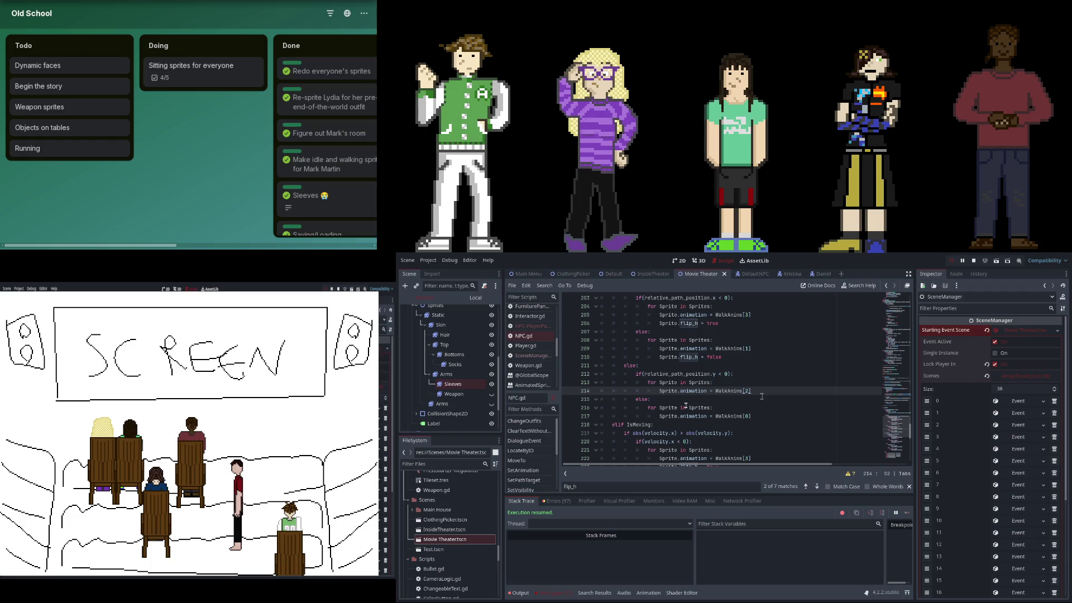
pyautogui.press('Return')
pyautogui.hotkey('ctrl', 'v')
pyautogui.click(758, 425)
pyautogui.press('Return')
pyautogui.hotkey('ctrl', 'v')
pyautogui.scroll(-2, 757, 419)
pyautogui.scroll(-4, 757, 419)
pyautogui.click(757, 401)
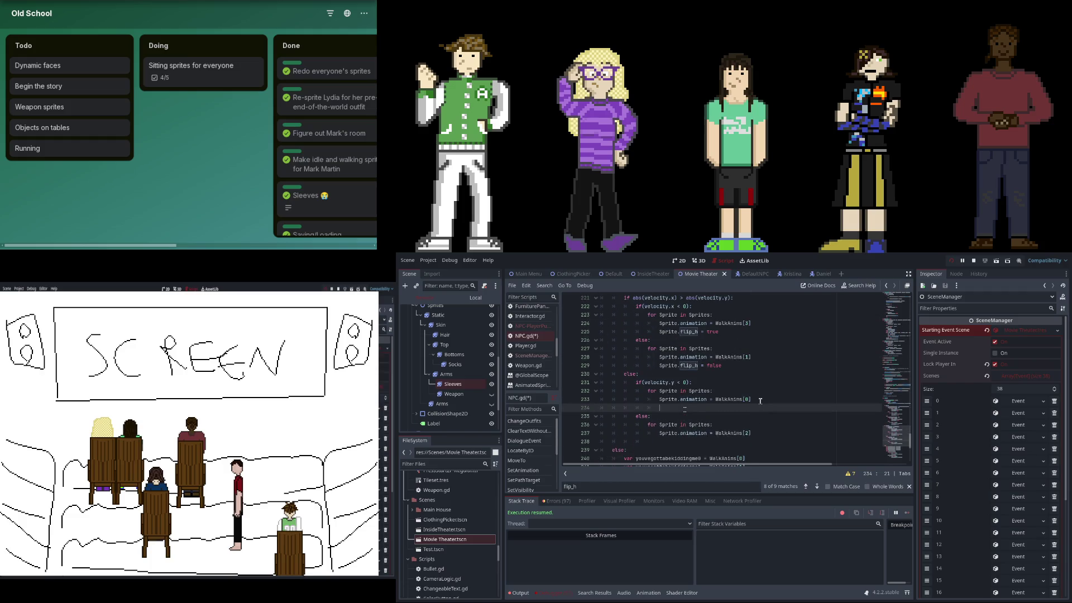
pyautogui.press('Return')
pyautogui.hotkey('ctrl', 'v')
# - Paste 'Sprite.flip_h = false' after lines 237, 248 and 256, then save NPC.gd
pyautogui.scroll(-1, 684, 411)
pyautogui.click(760, 402)
pyautogui.press('Return')
pyautogui.hotkey('ctrl', 'v')
pyautogui.scroll(-4, 756, 391)
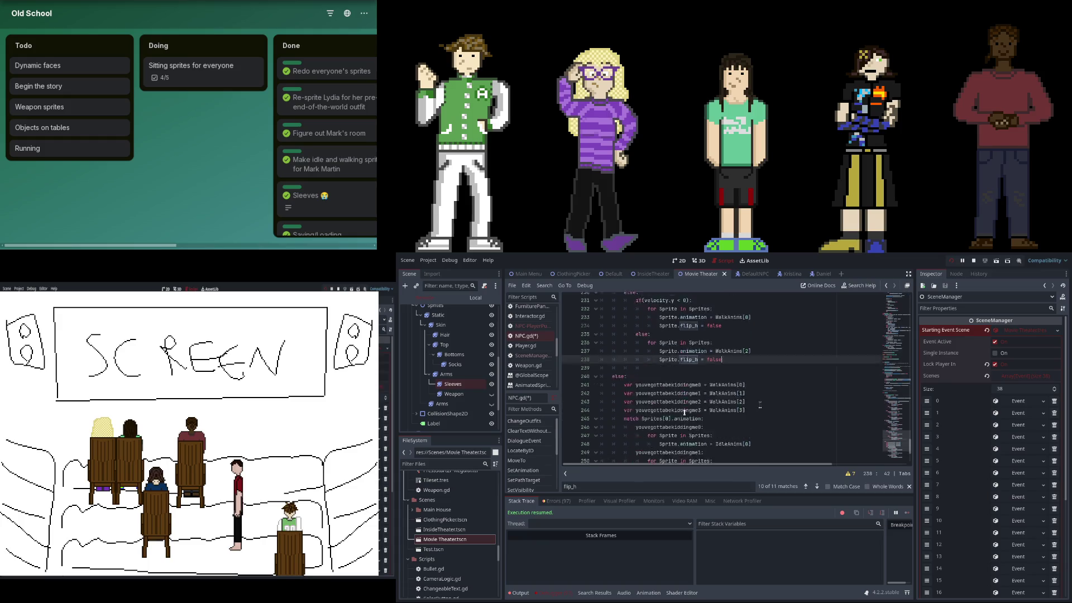
pyautogui.scroll(-2, 752, 379)
pyautogui.click(771, 345)
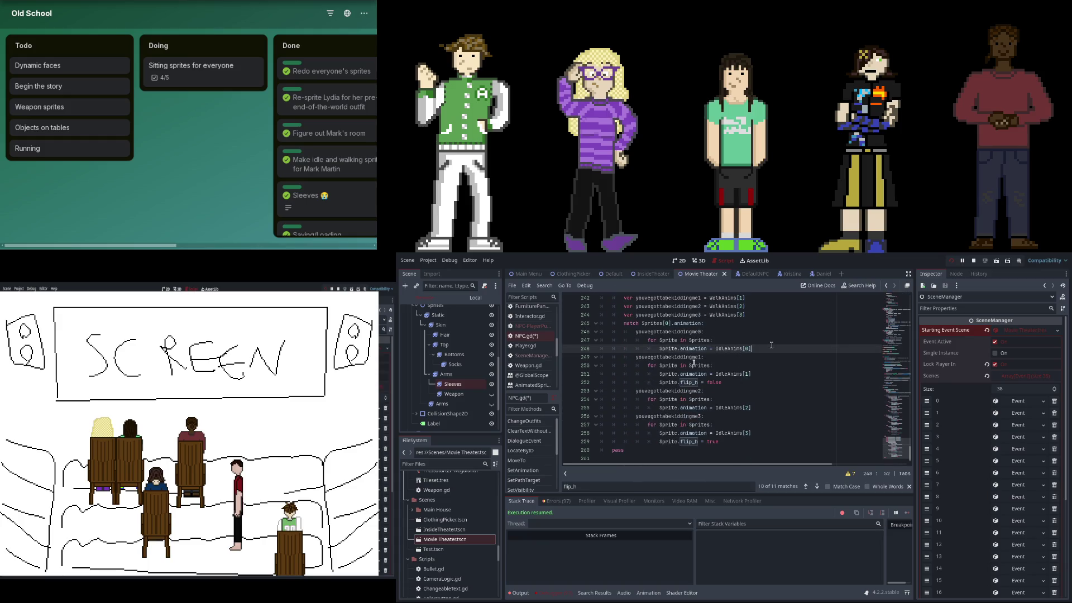
pyautogui.press('Return')
pyautogui.hotkey('ctrl', 'v')
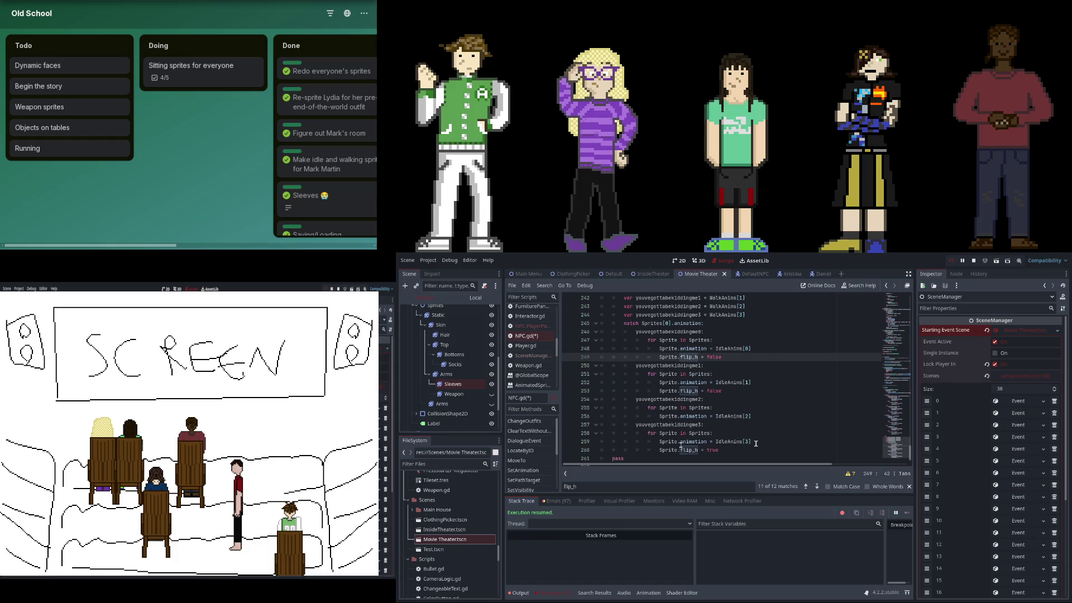
pyautogui.click(768, 418)
pyautogui.press('Return')
pyautogui.hotkey('ctrl', 'v')
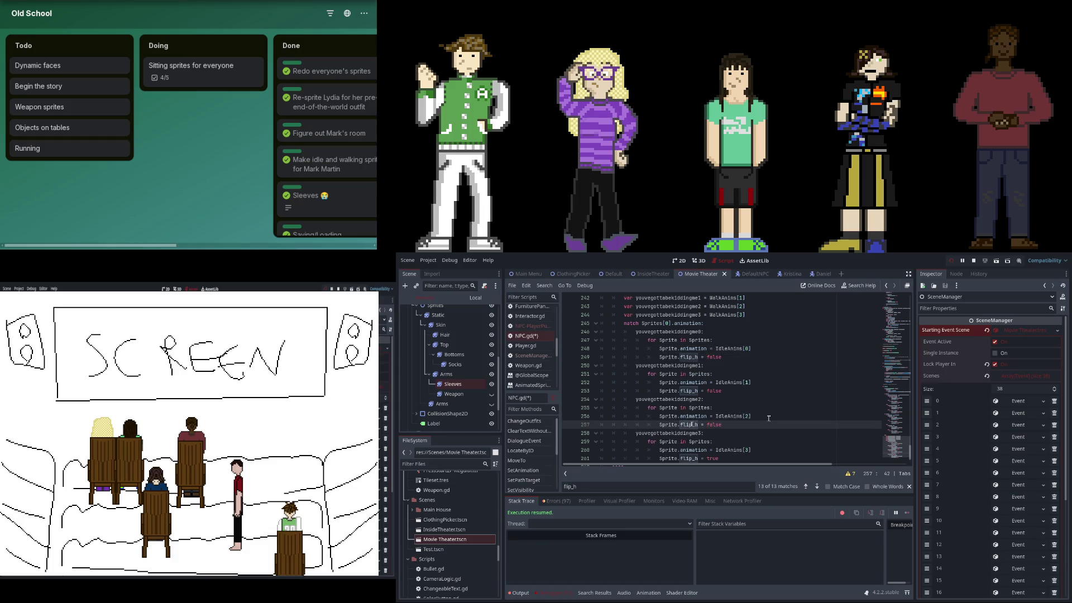
pyautogui.hotkey('ctrl', 's')
# - Review the edited animation code and stop the running game
pyautogui.scroll(3, 772, 422)
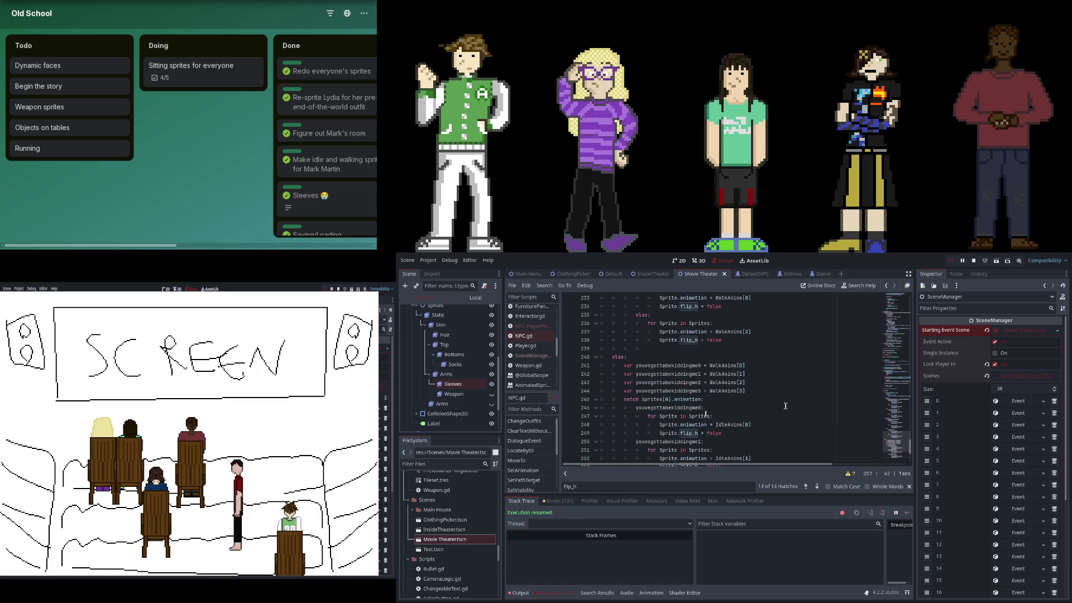
pyautogui.scroll(6, 785, 405)
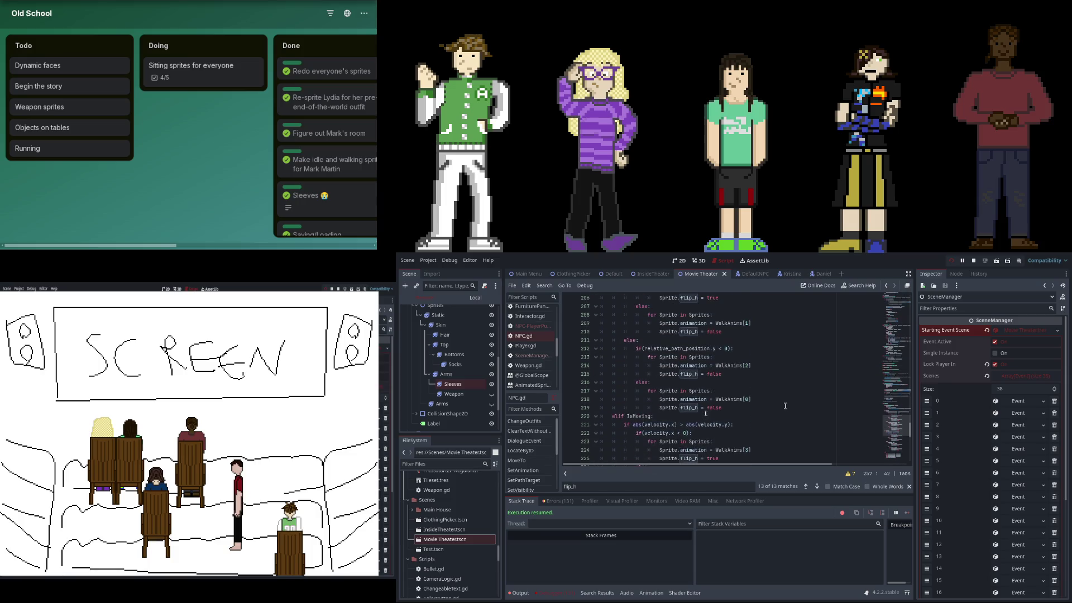
pyautogui.scroll(-2, 770, 413)
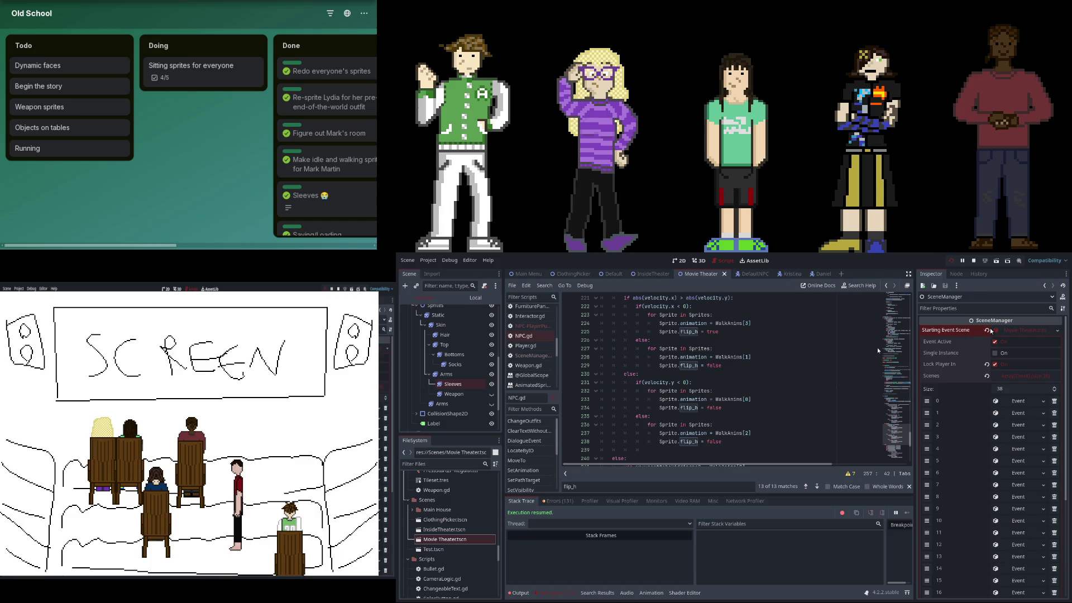
pyautogui.scroll(3, 768, 385)
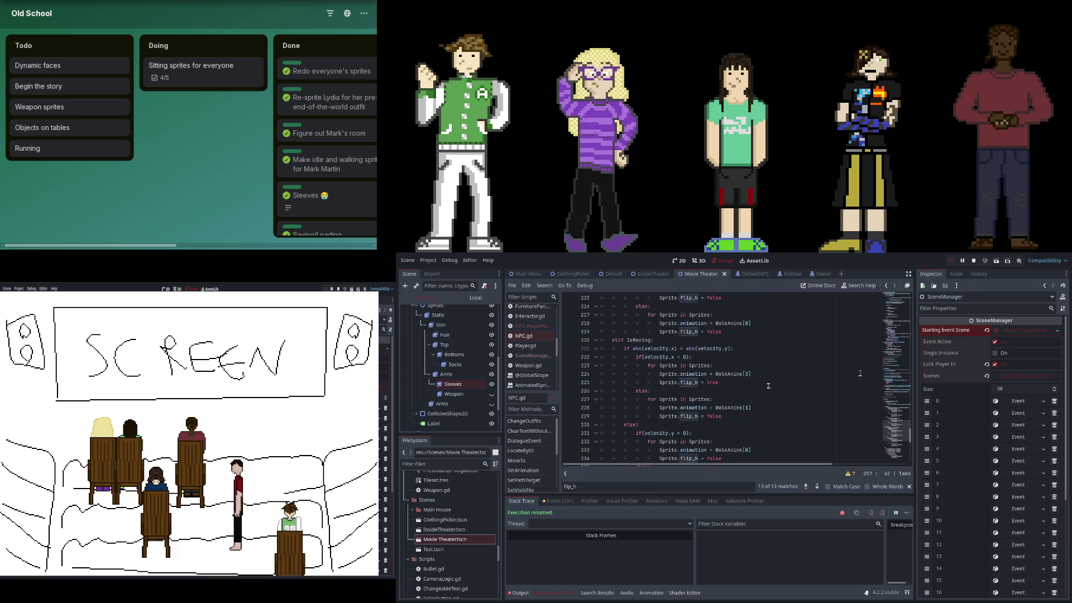
pyautogui.scroll(-3, 766, 379)
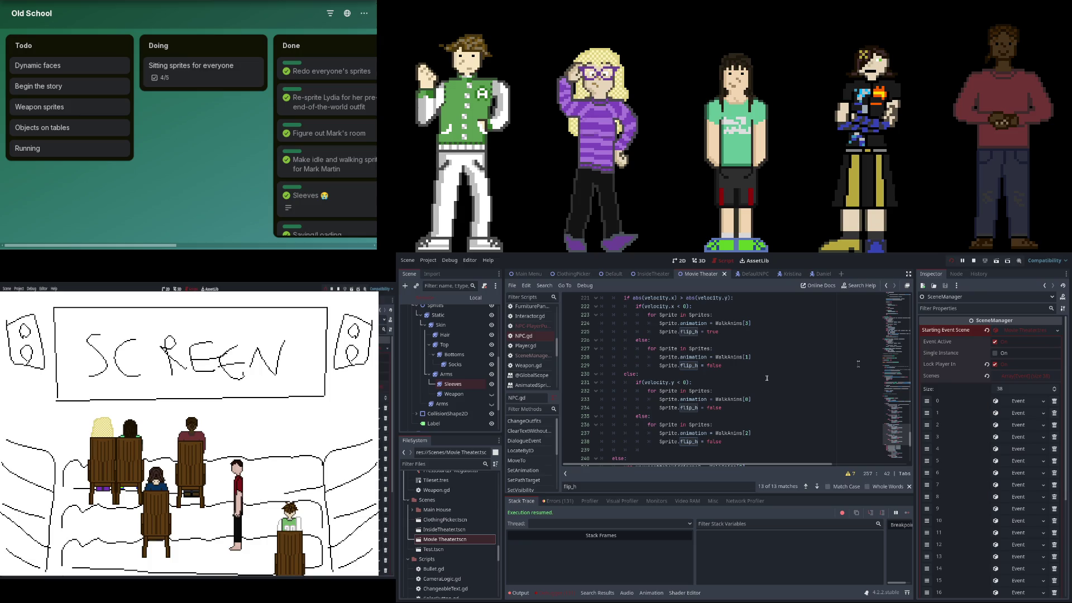
pyautogui.click(950, 260)
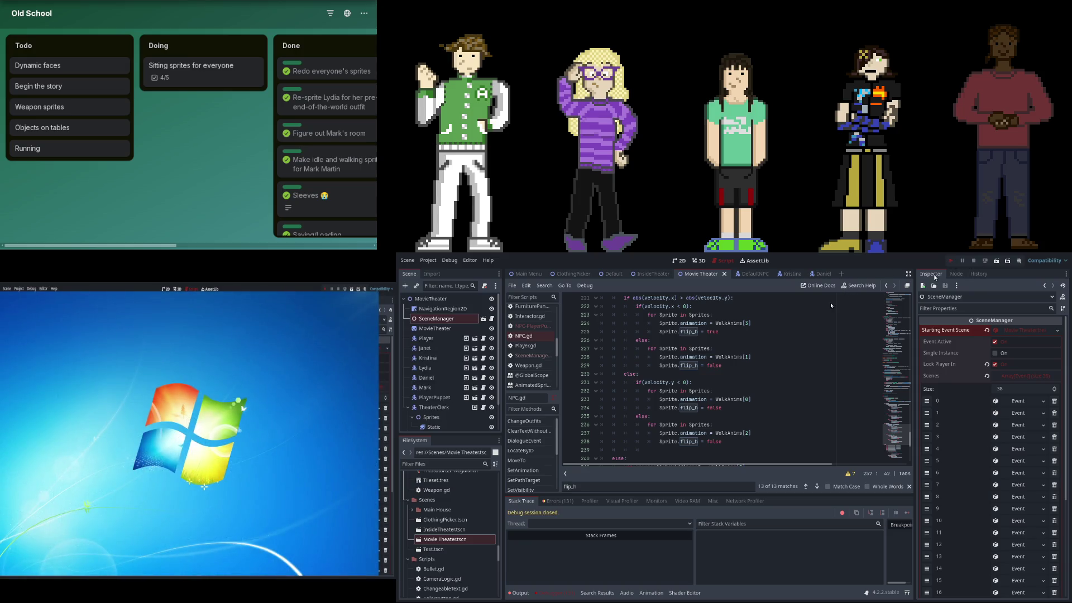
# - Relaunch the game with F5, start a New Game, and show SceneManager.gd's InitializeScene function
pyautogui.press('F5')
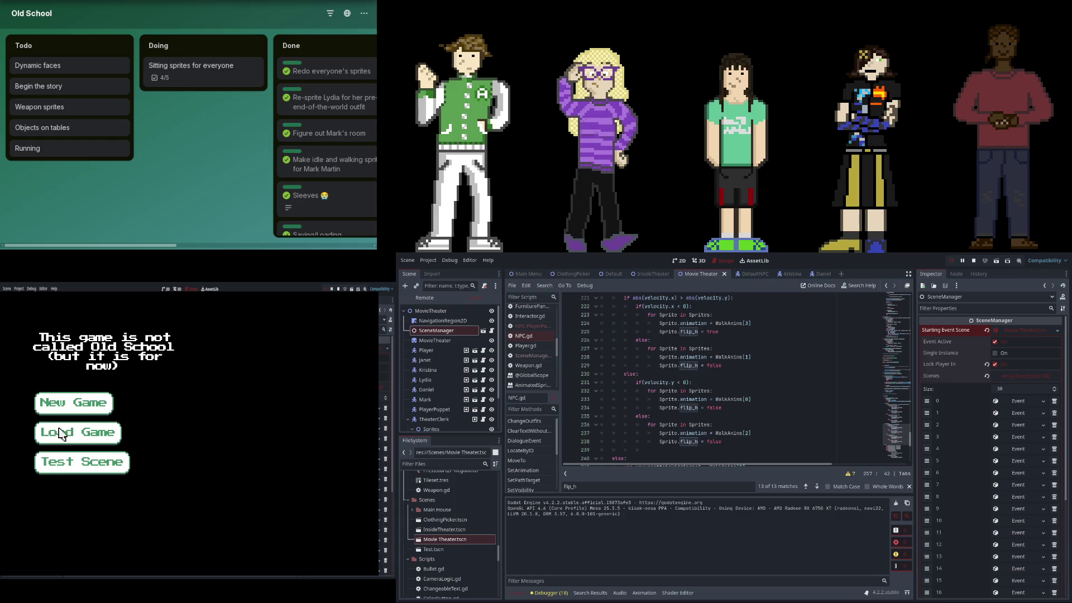
pyautogui.click(93, 409)
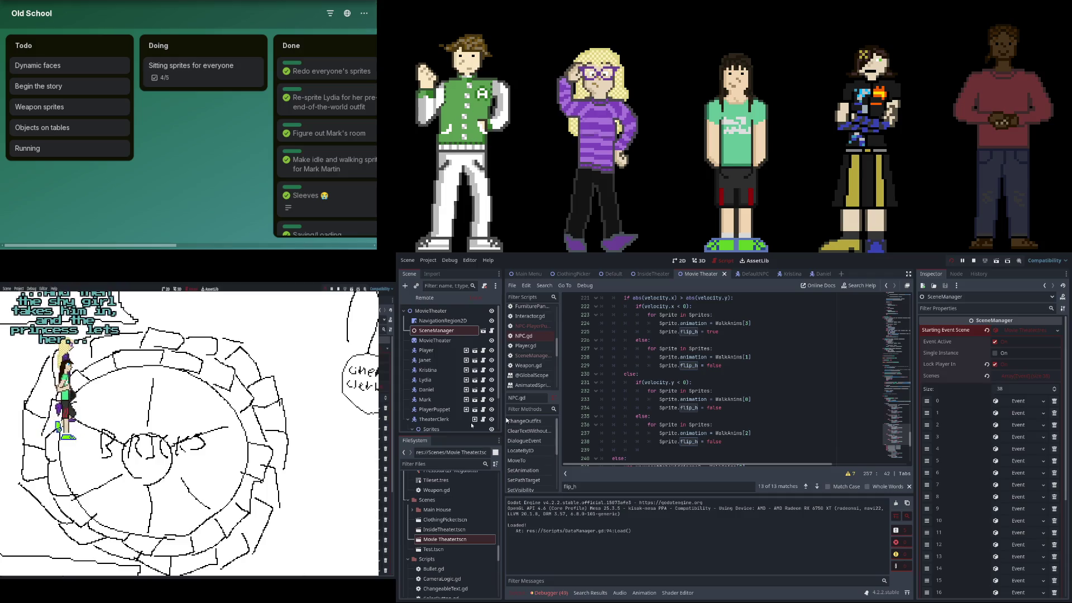
pyautogui.scroll(1, 546, 350)
pyautogui.scroll(-1, 546, 347)
pyautogui.click(545, 356)
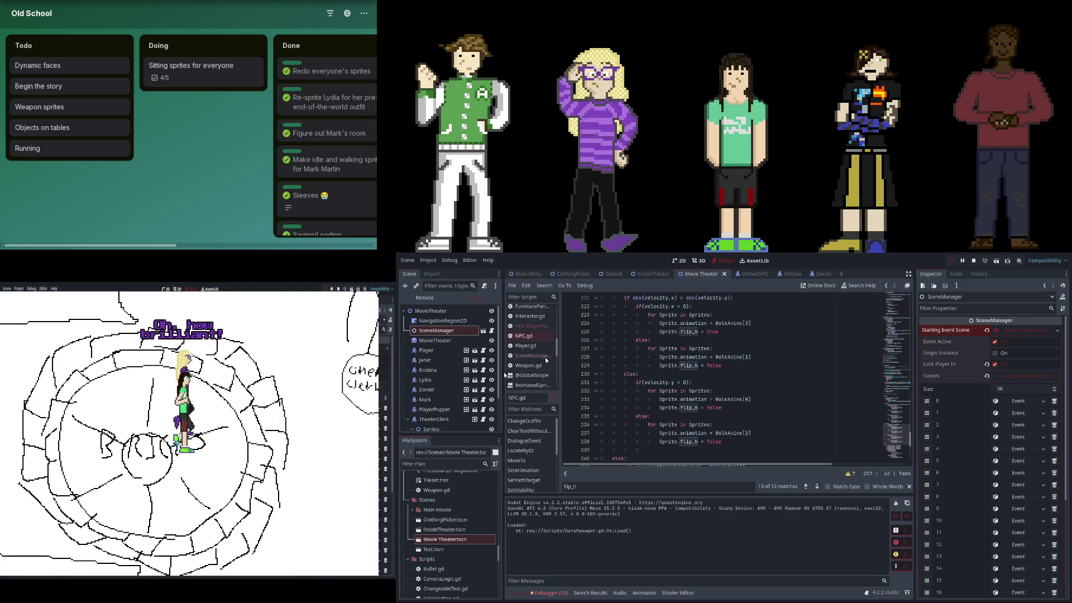
pyautogui.scroll(-1, 671, 383)
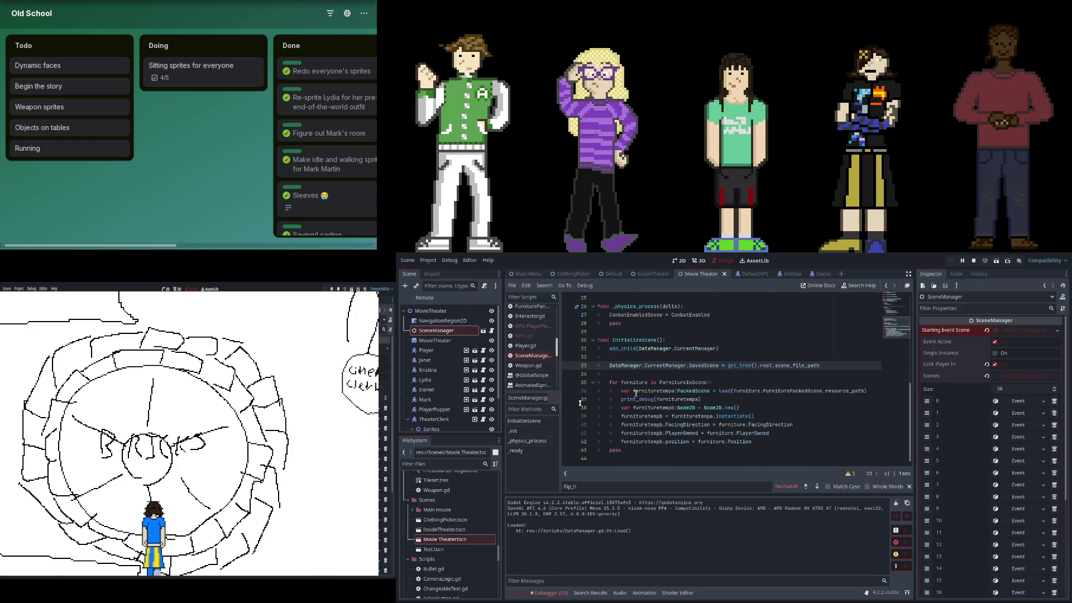
pyautogui.press('End')
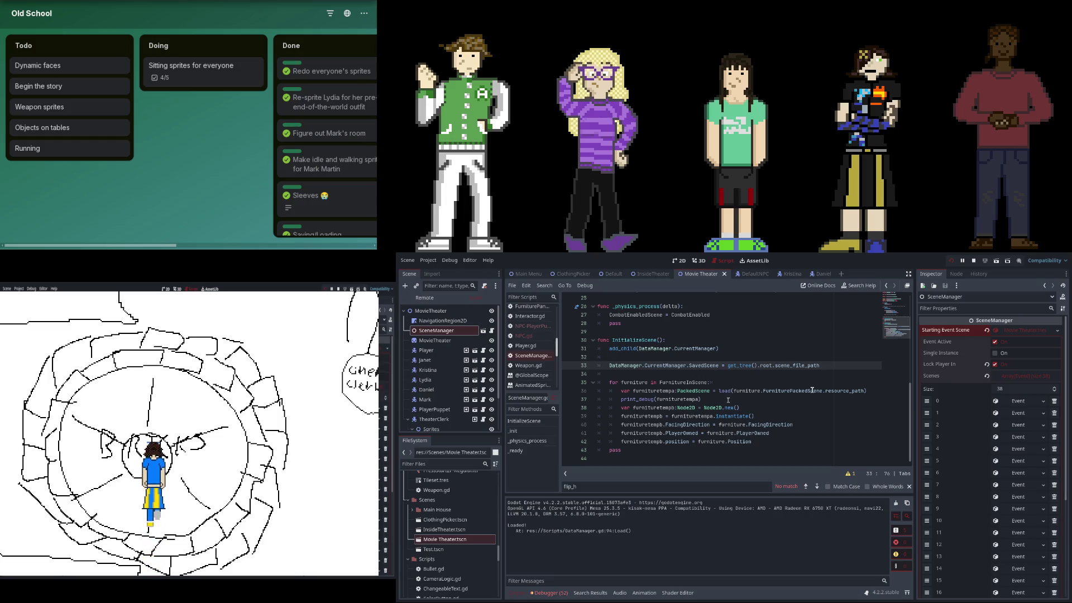
pyautogui.press('Return')
pyautogui.write('D')
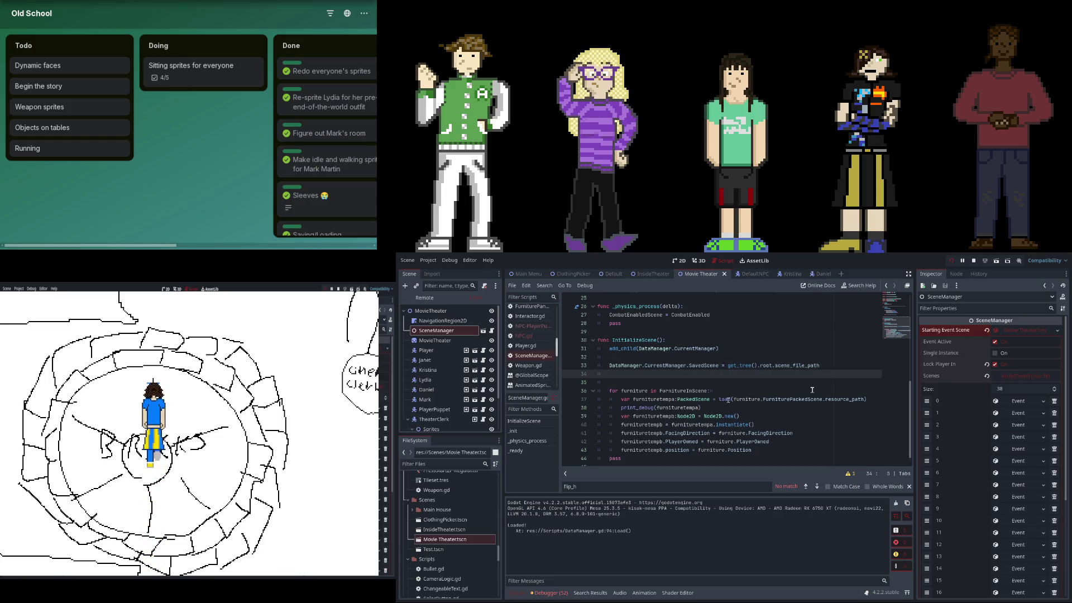
pyautogui.write('ataMa')
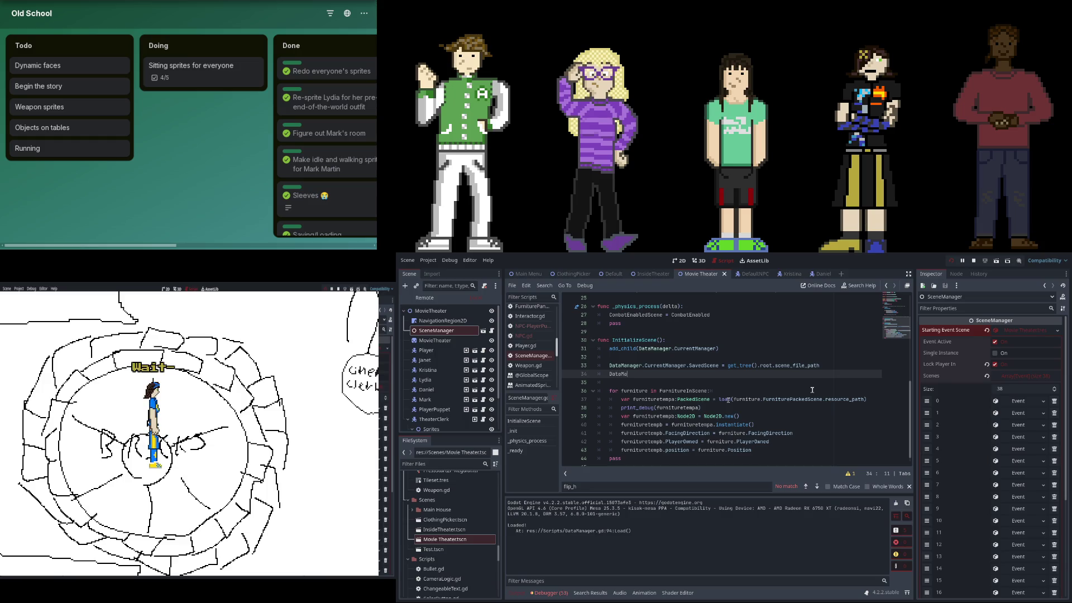
pyautogui.write('nager.CurrentManager.Sa')
pyautogui.press('Return')
pyautogui.press('BackSpace')
pyautogui.press('BackSpace')
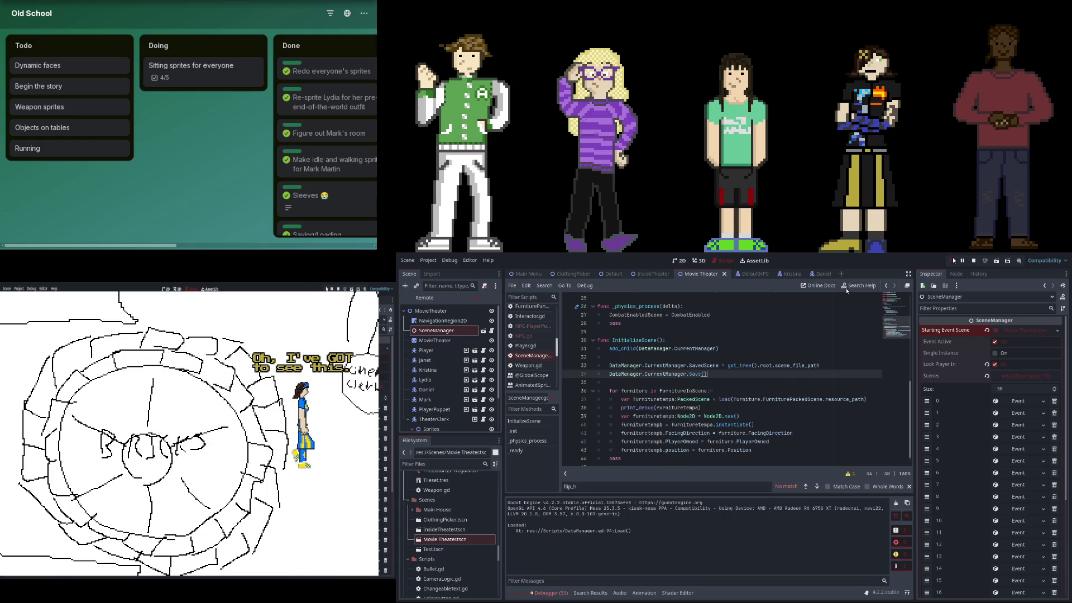
pyautogui.click(952, 260)
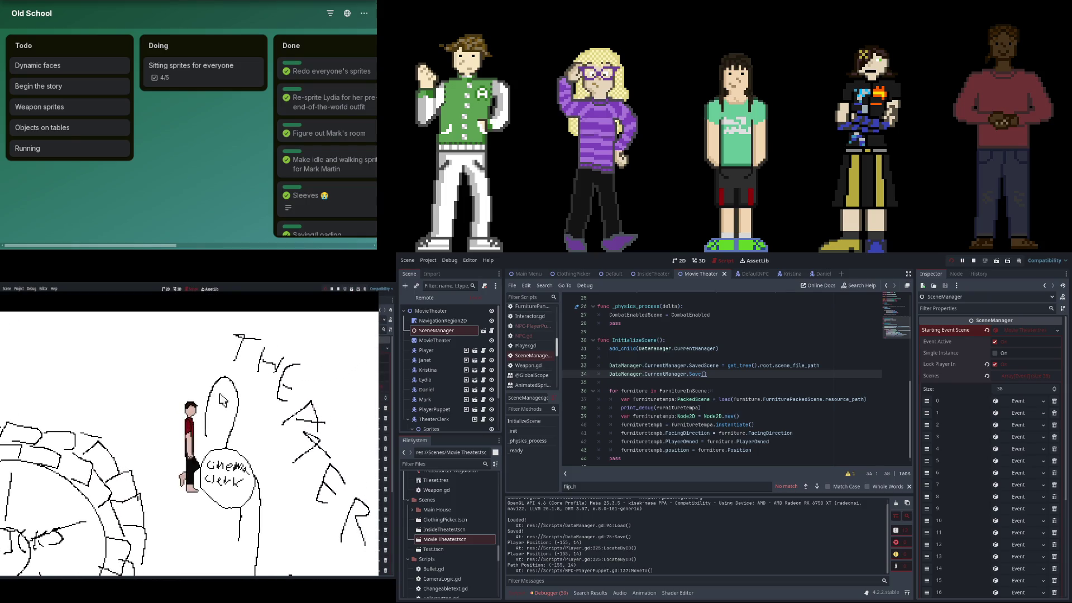
# - Talk to the theater clerk, inspect the EventScene.gd breakpoint, resume, and check the Output log for Saved!
pyautogui.click(223, 400)
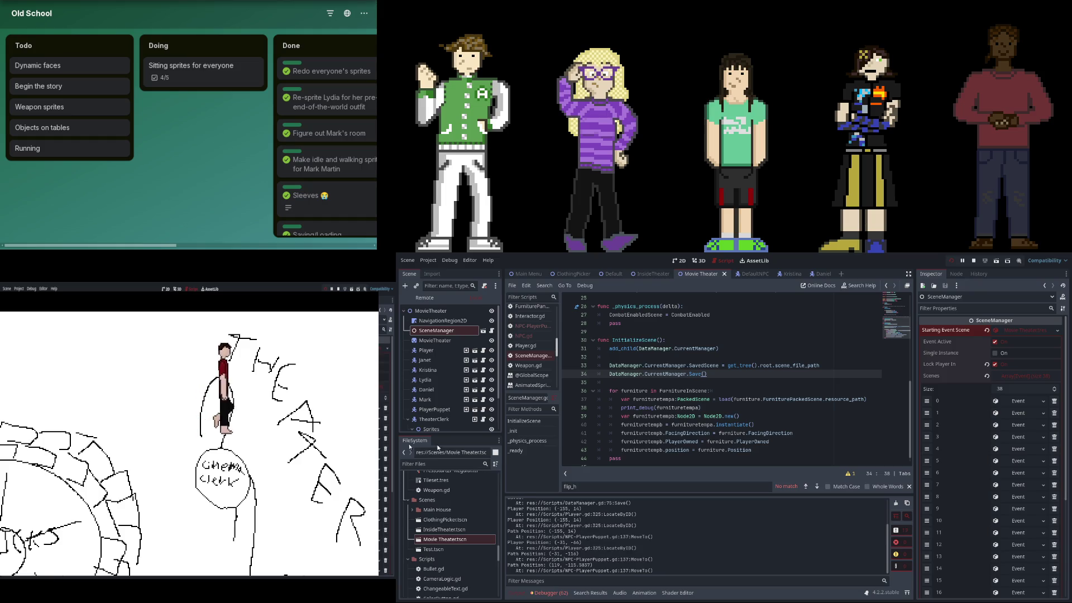
pyautogui.click(420, 420)
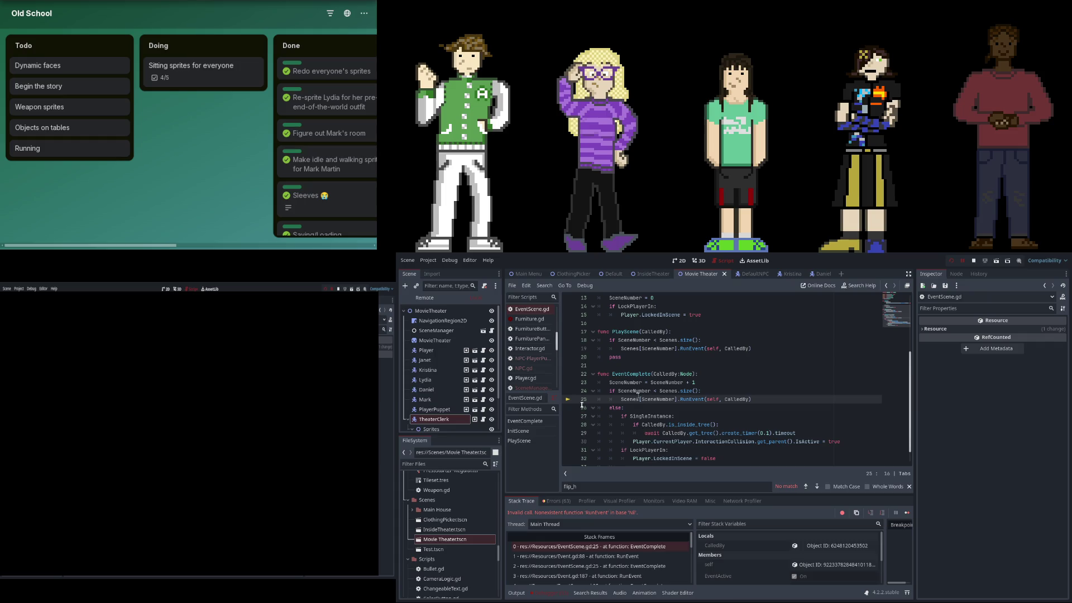
pyautogui.doubleClick(632, 399)
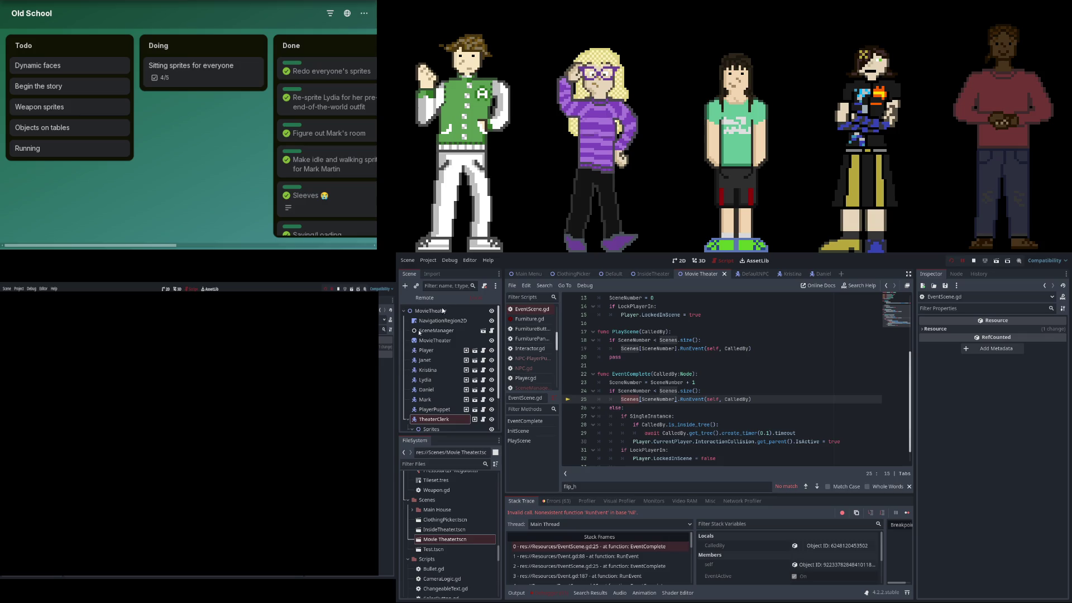
pyautogui.click(961, 260)
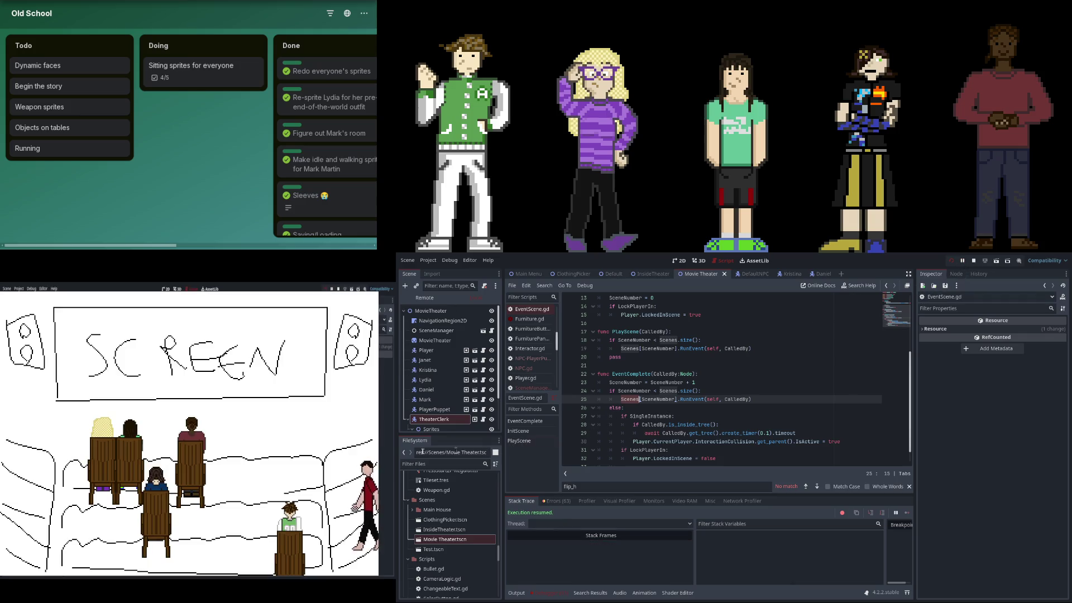
pyautogui.click(516, 593)
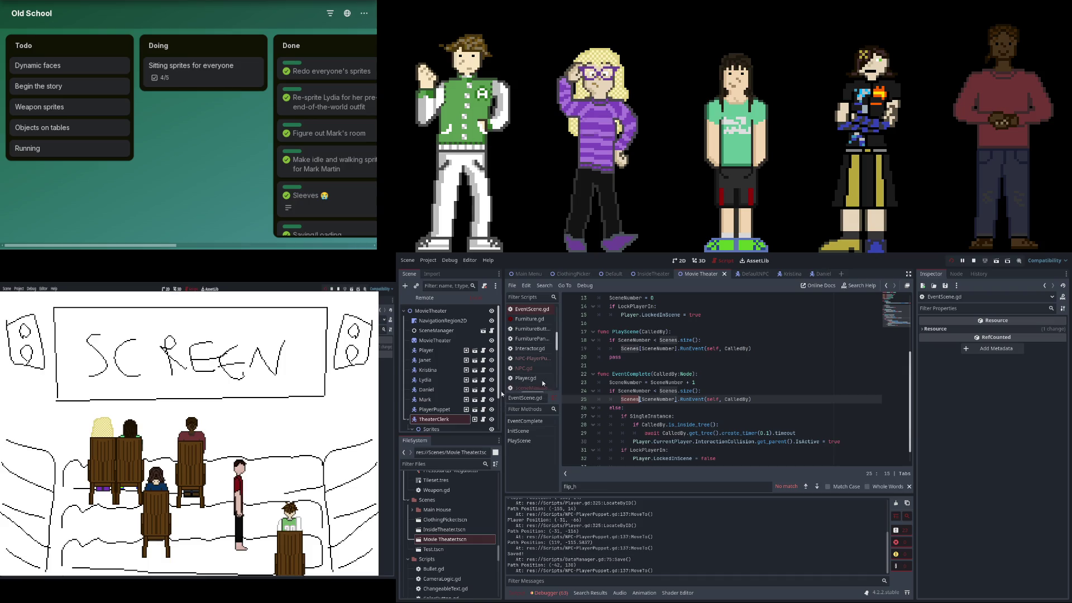
# - In NPC-PlayerPuppet.gd, search for 'debug' and delete the print_debug line
pyautogui.click(530, 358)
pyautogui.click(688, 400)
pyautogui.hotkey('ctrl', 'f')
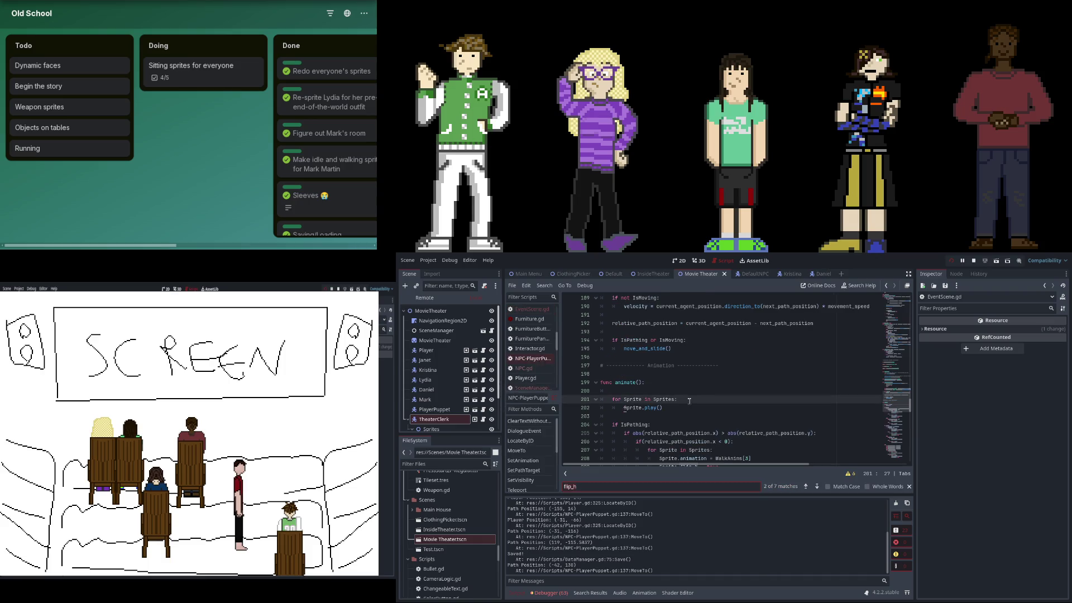
pyautogui.write('position')
pyautogui.hotkey('ctrl', 'a')
pyautogui.write('debug')
pyautogui.click(782, 367)
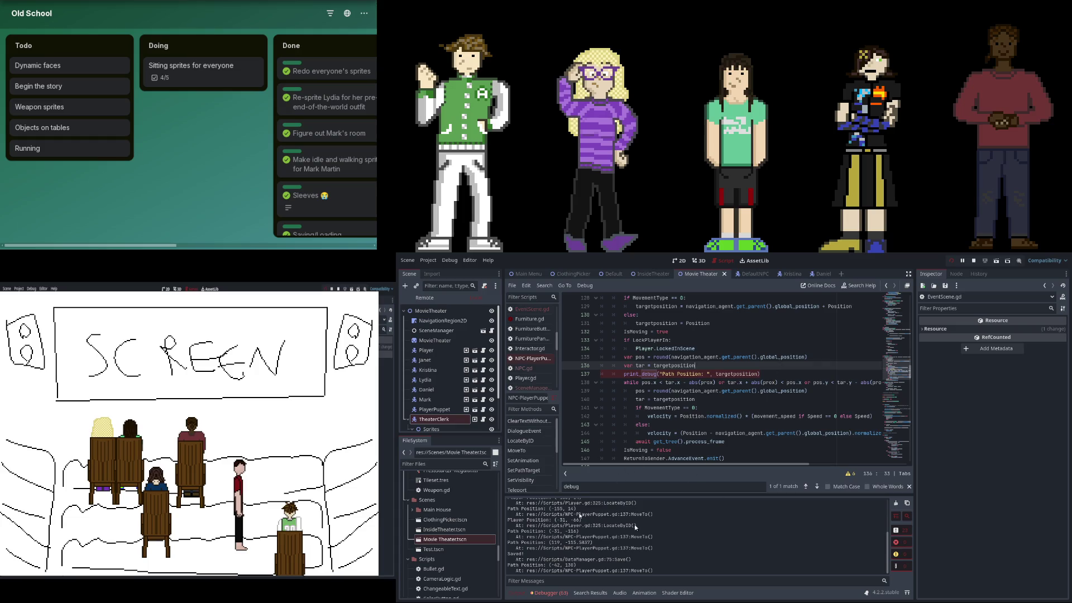
pyautogui.hotkey('ctrl', 'shift', 'k')
# - Delete the print_debug line from Player.gd and select the SceneManager node
pyautogui.click(523, 378)
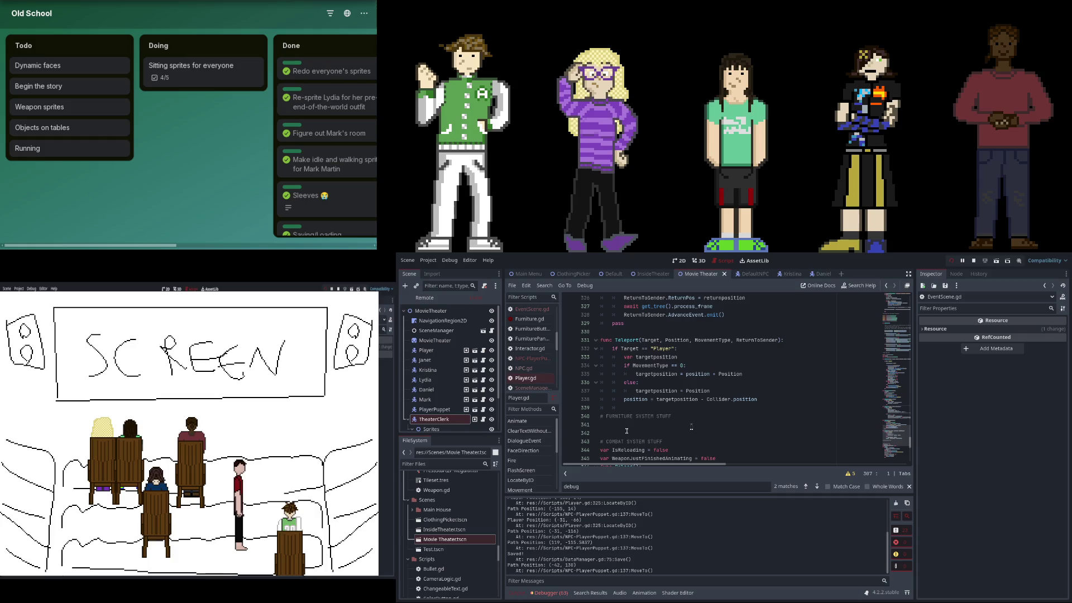
pyautogui.hotkey('ctrl', 'f')
pyautogui.write('p')
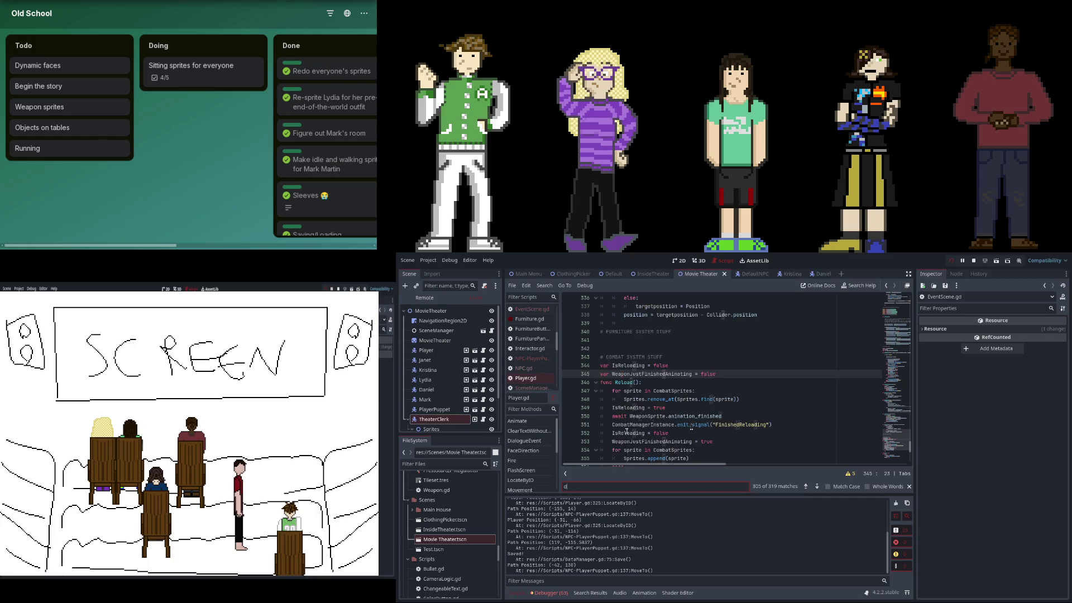
pyautogui.press('BackSpace')
pyautogui.write('debug')
pyautogui.moveTo(777, 377); pyautogui.dragTo(803, 366)
pyautogui.press('BackSpace')
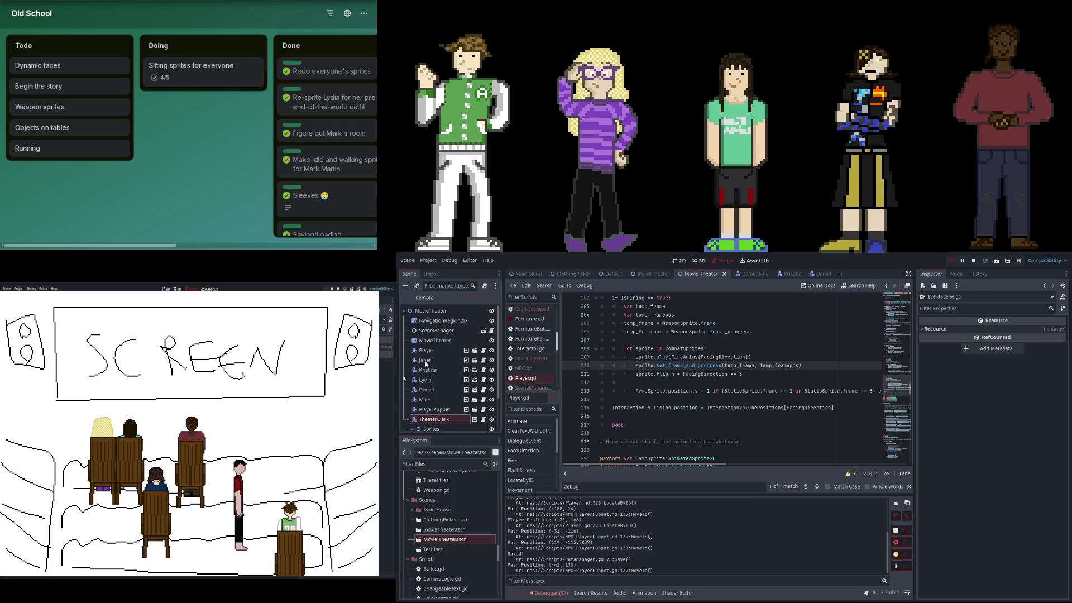
pyautogui.click(438, 330)
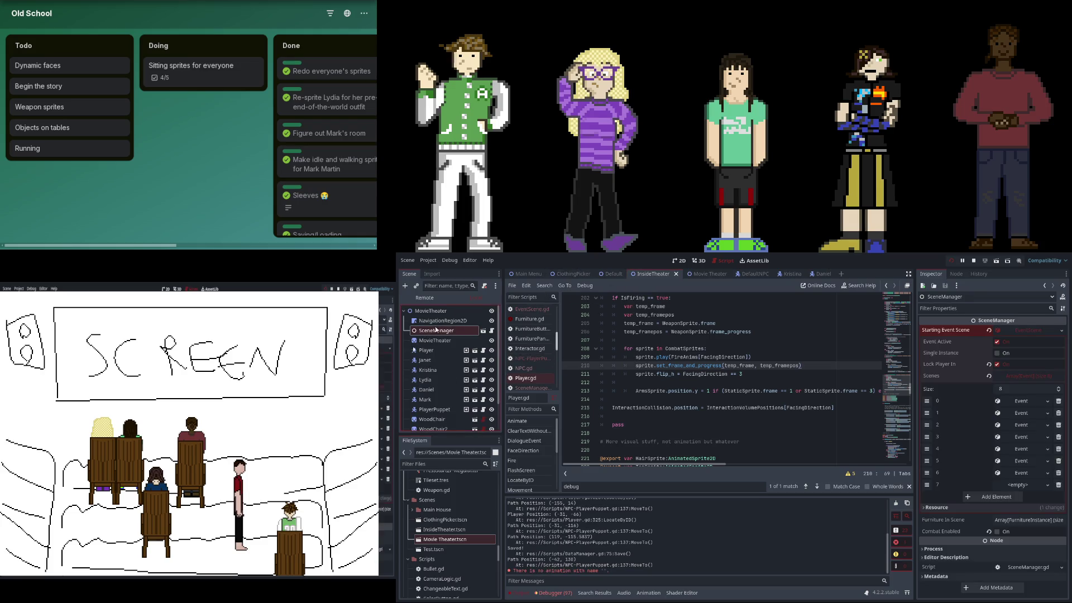
# - Remove empty Scenes element 7 from SceneManager and restart the game with F5
pyautogui.click(1057, 484)
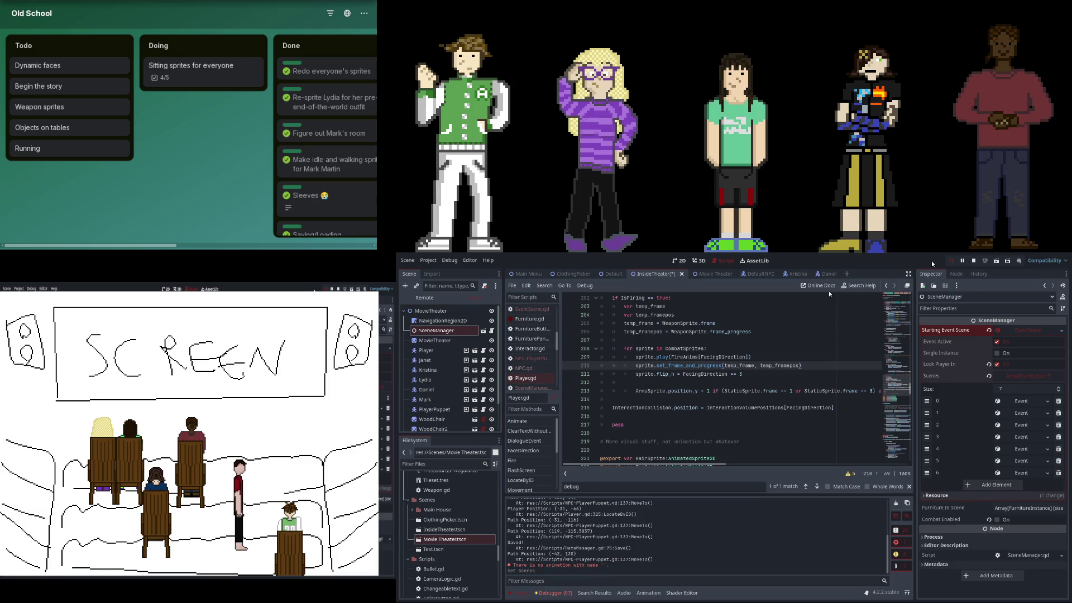
pyautogui.click(950, 259)
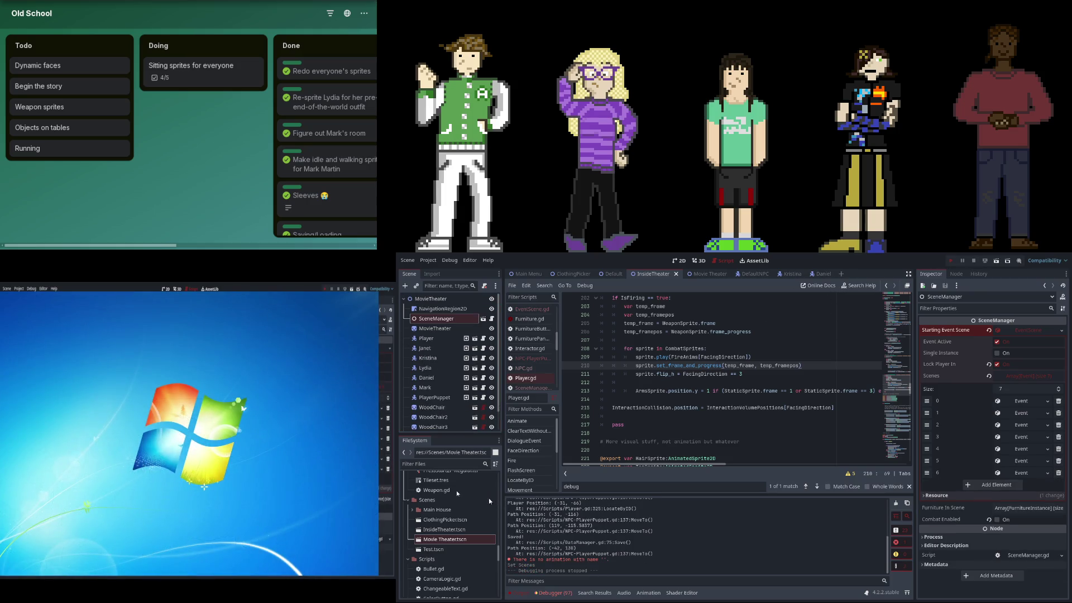
pyautogui.press('F5')
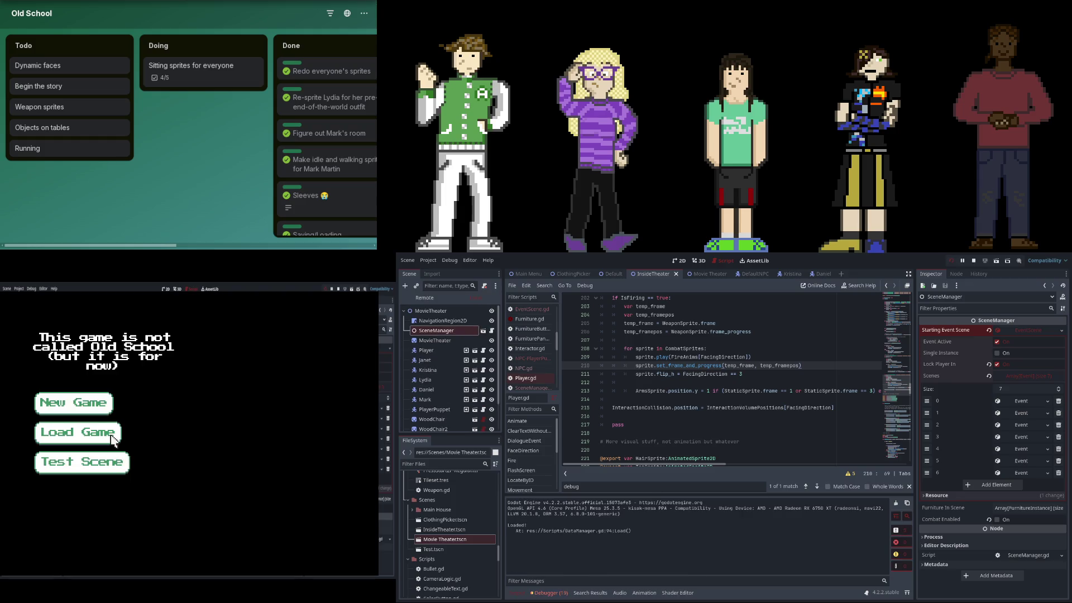
# - Try loading the saved game by clicking Load Game repeatedly
pyautogui.click(112, 440)
pyautogui.click(109, 440)
pyautogui.click(109, 440)
pyautogui.click(107, 440)
pyautogui.click(104, 441)
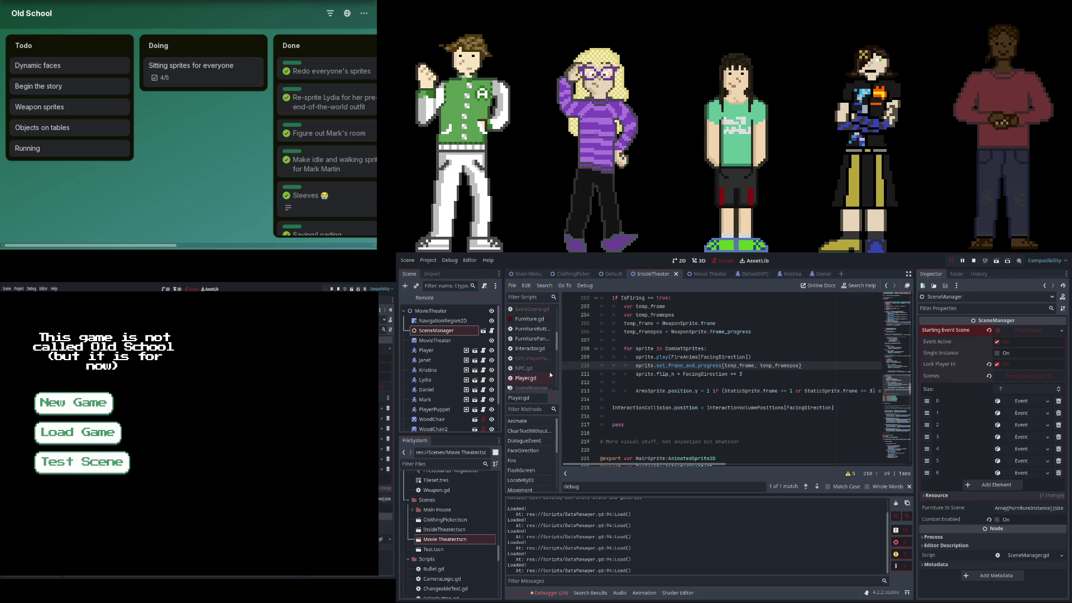
pyautogui.scroll(-2, 542, 379)
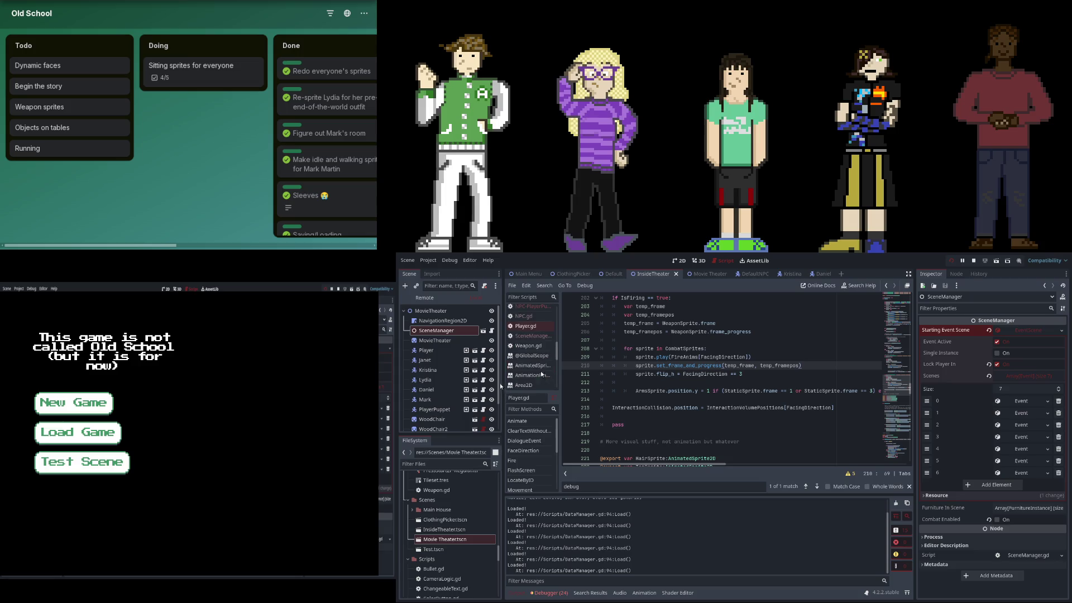
# - Browse the script list to open DataManager.gd at its Load function
pyautogui.click(546, 337)
pyautogui.scroll(3, 549, 331)
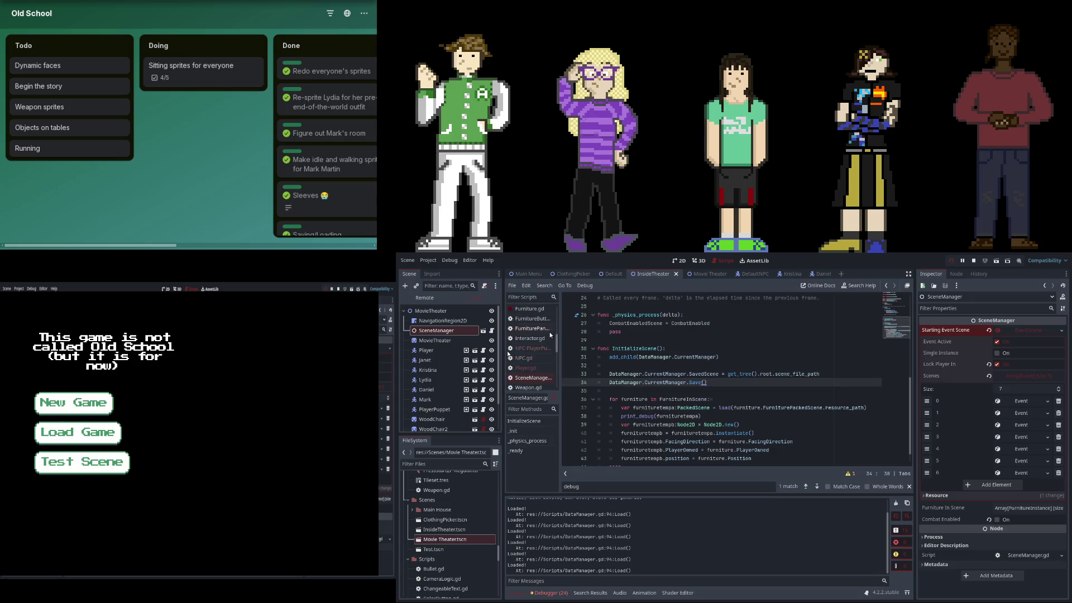
pyautogui.click(546, 330)
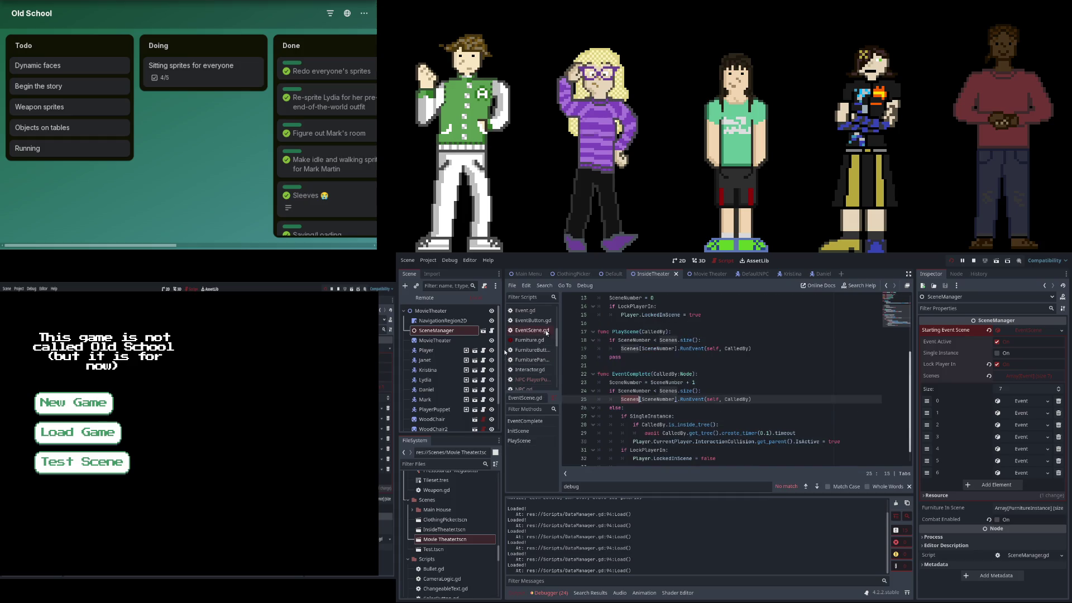
pyautogui.scroll(2, 547, 334)
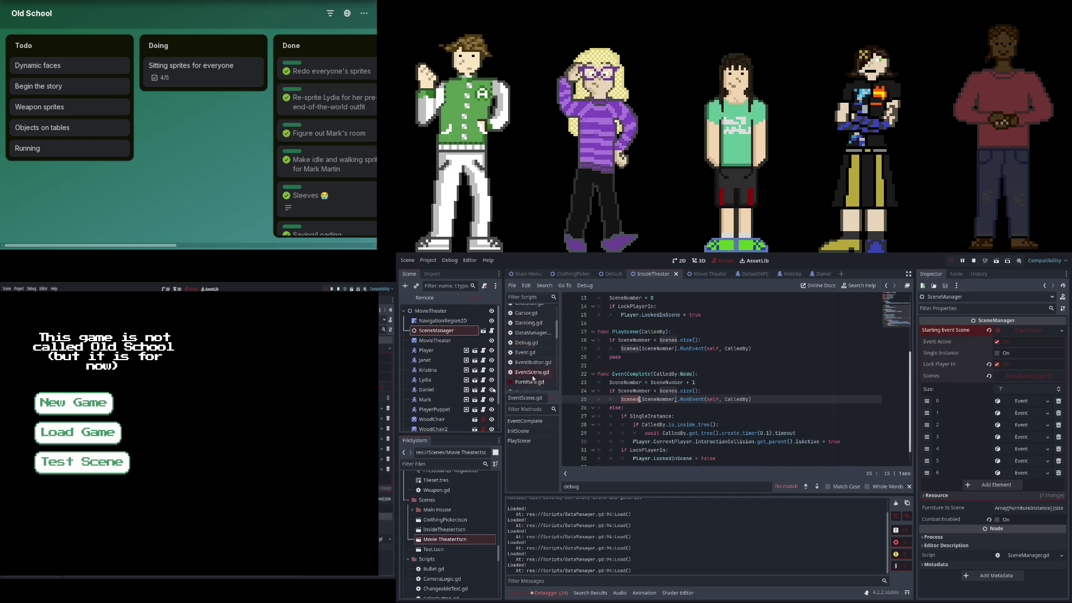
pyautogui.scroll(2, 547, 338)
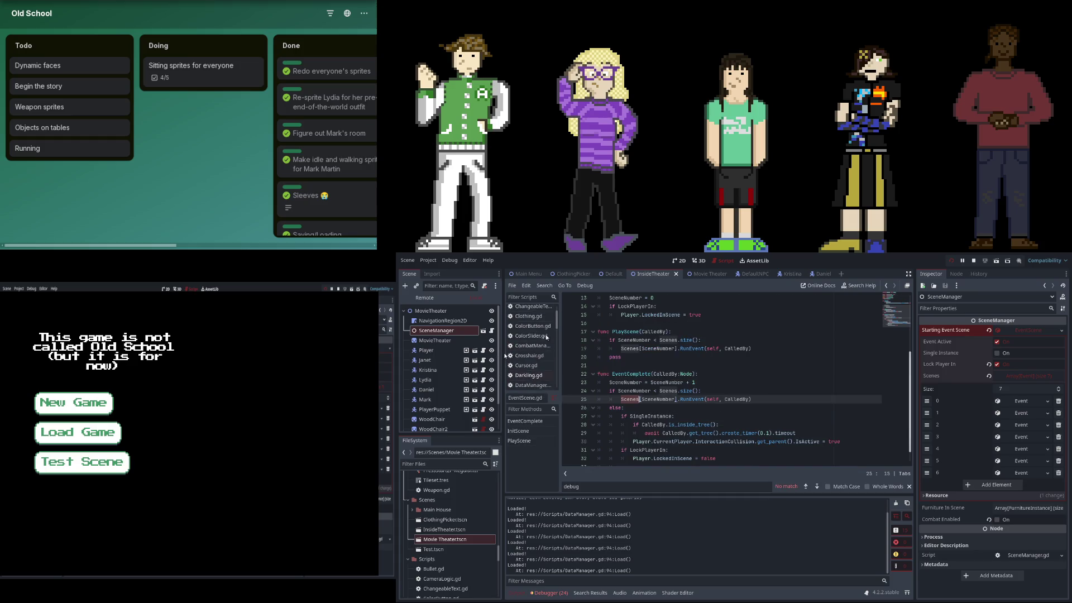
pyautogui.click(540, 385)
pyautogui.scroll(-1, 664, 399)
# - Add print_debug(SavedScene) after line 92 in Load() and restart the game
pyautogui.click(752, 435)
pyautogui.press('Return')
pyautogui.press('Return')
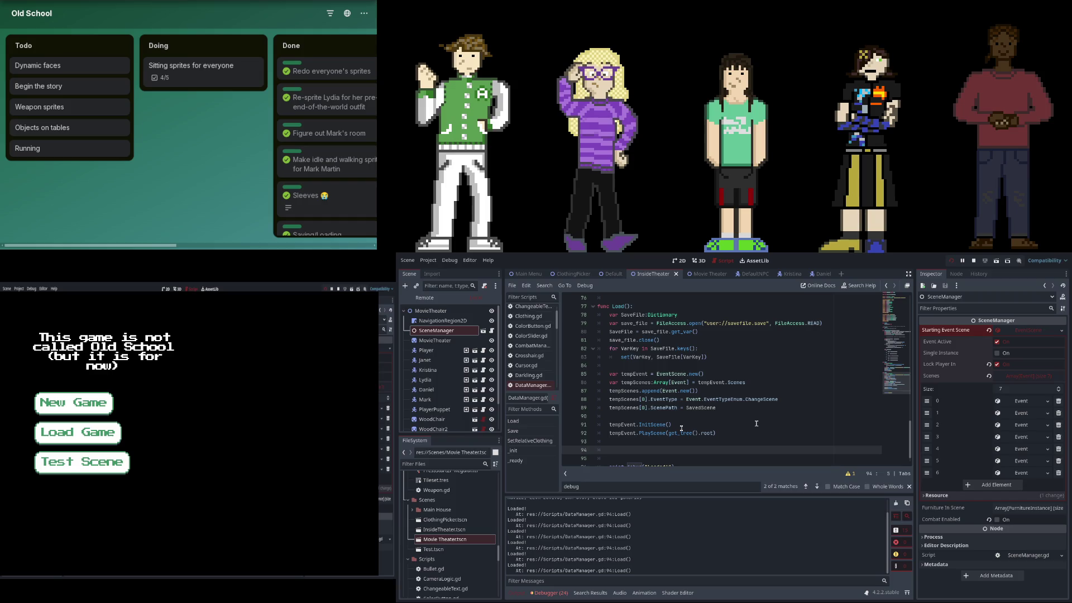
pyautogui.write('u')
pyautogui.press('Return')
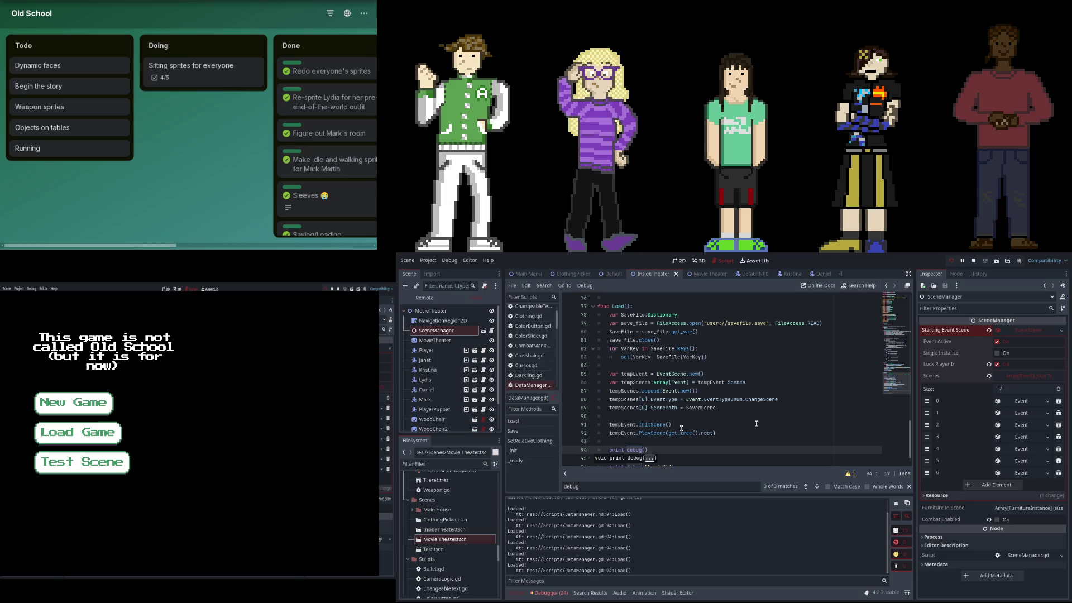
pyautogui.write('vedScene')
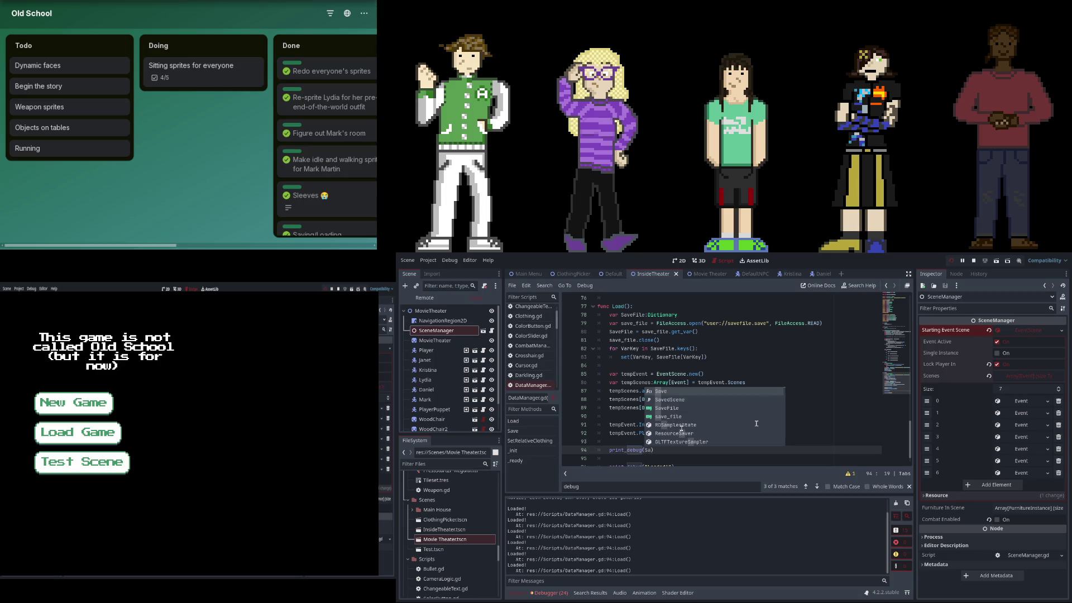
pyautogui.click(952, 262)
pyautogui.click(951, 260)
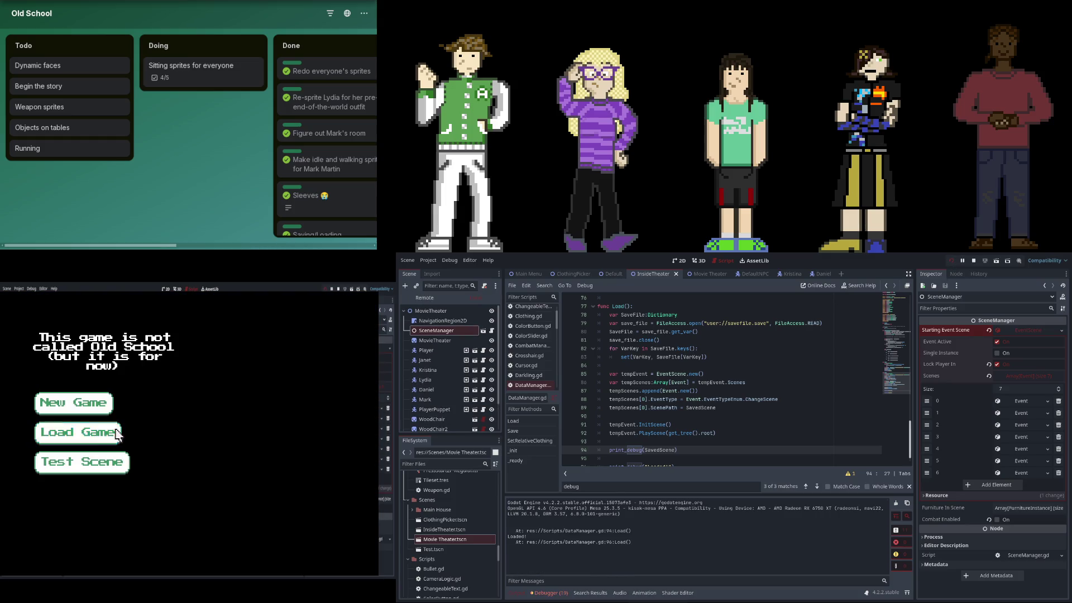
# - Try Load Game in the running game, then delete the debug lines after line 92
pyautogui.click(117, 433)
pyautogui.click(751, 430)
pyautogui.press('BackSpace')
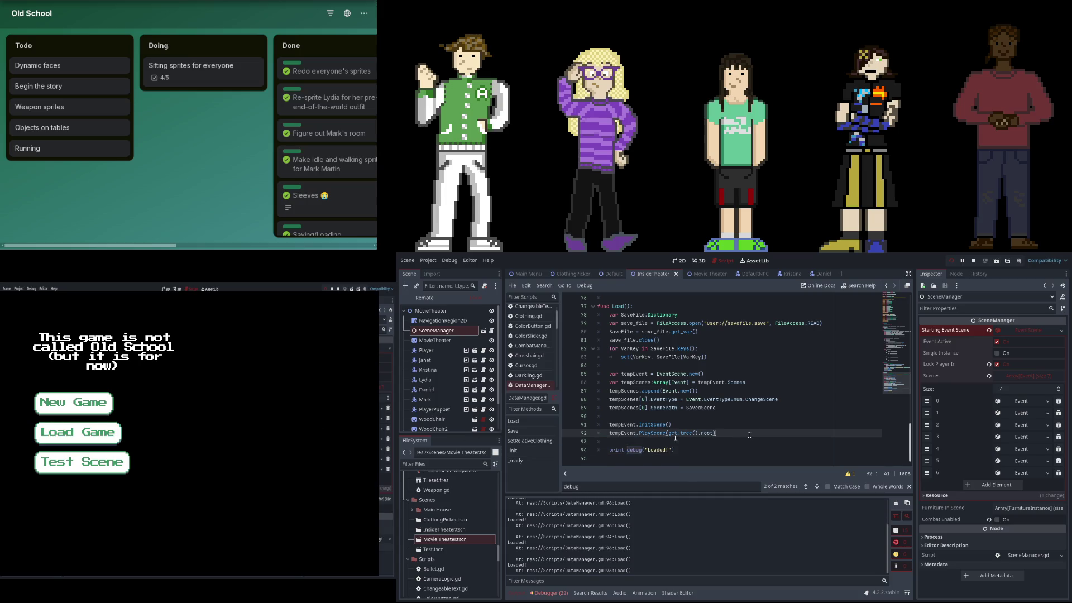
pyautogui.scroll(2, 538, 368)
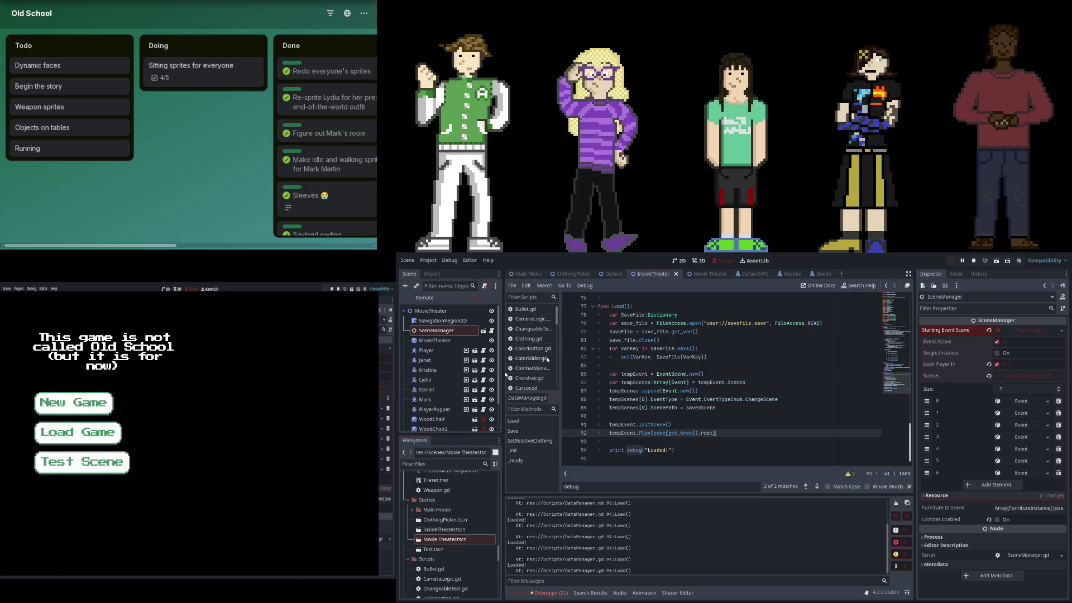
pyautogui.scroll(-3, 546, 357)
# - Open SceneManager.gd at its saved-scene line, then stop and relaunch the game with F5
pyautogui.click(536, 374)
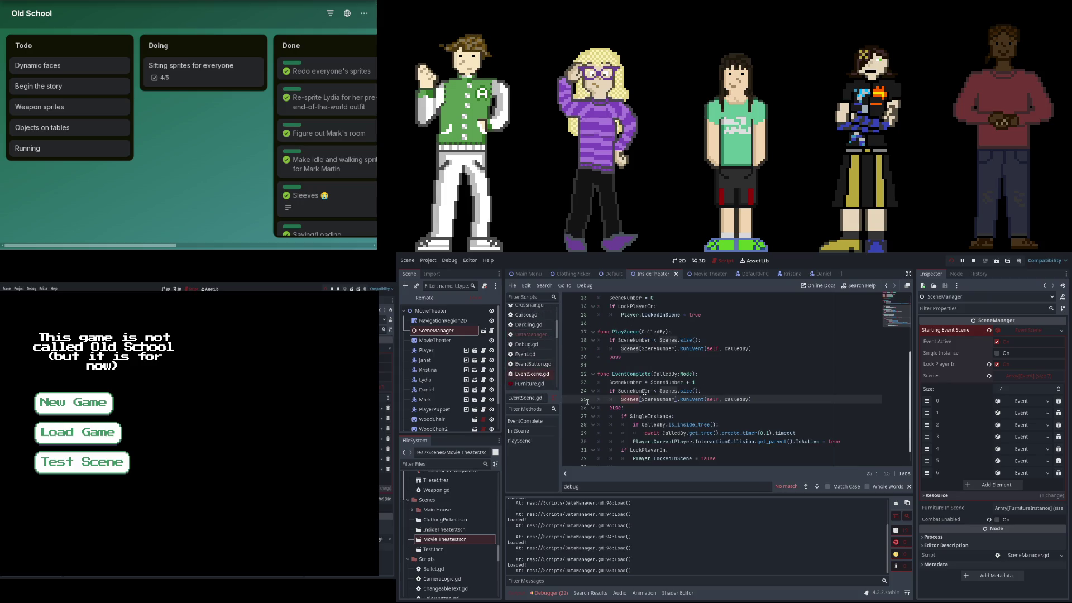
pyautogui.click(542, 364)
pyautogui.click(537, 374)
pyautogui.scroll(-4, 540, 353)
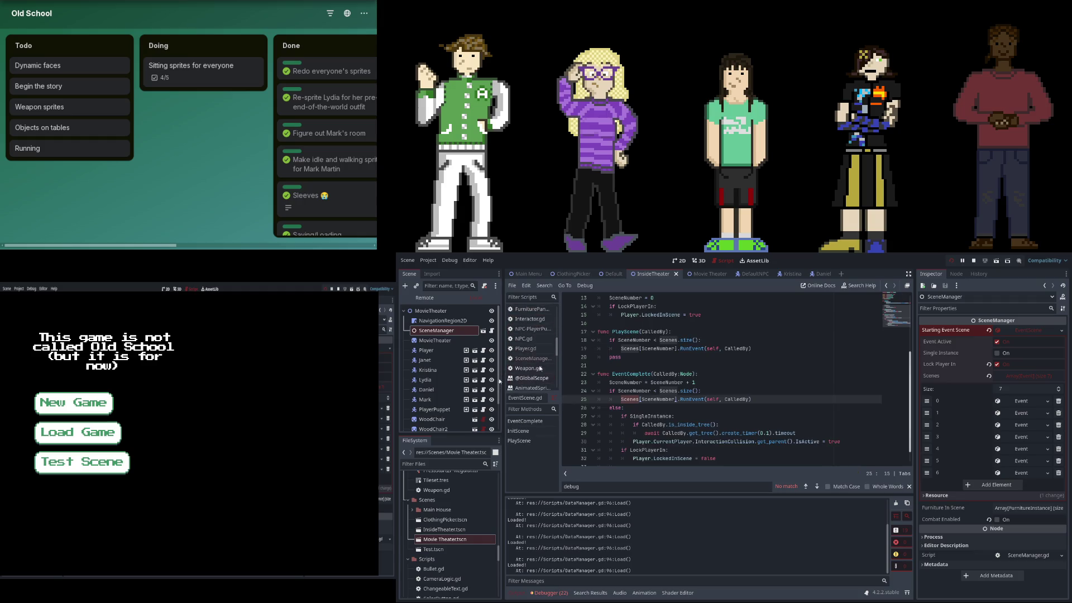
pyautogui.click(543, 357)
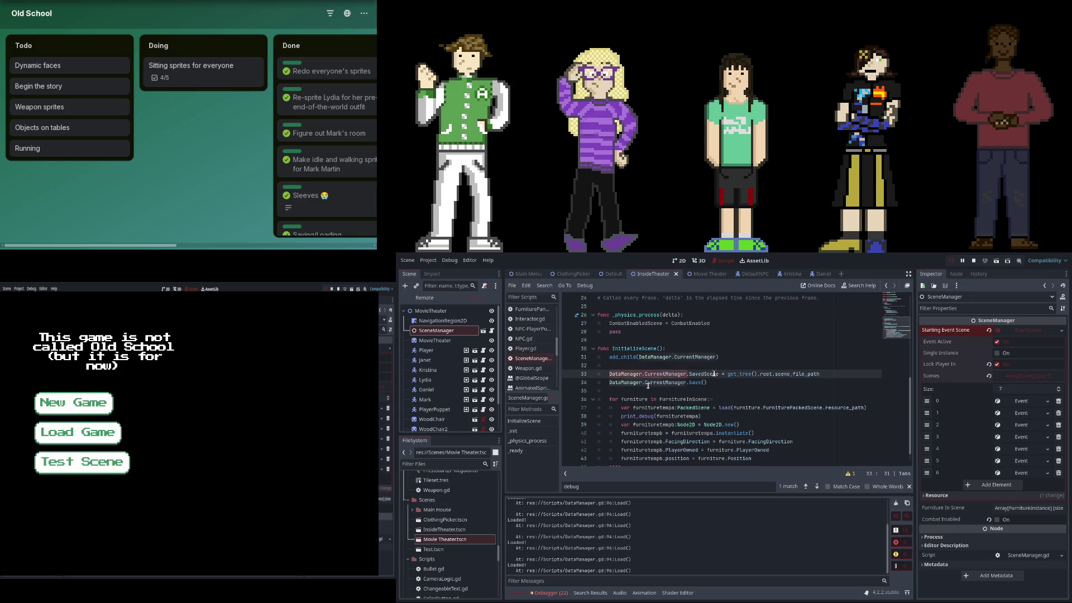
pyautogui.click(839, 374)
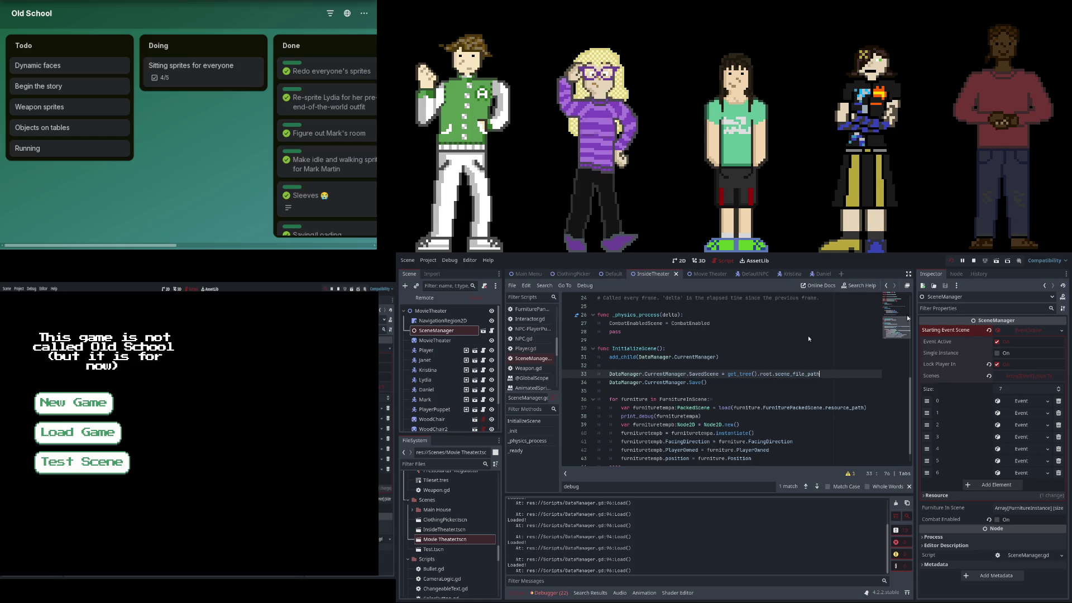
pyautogui.click(955, 261)
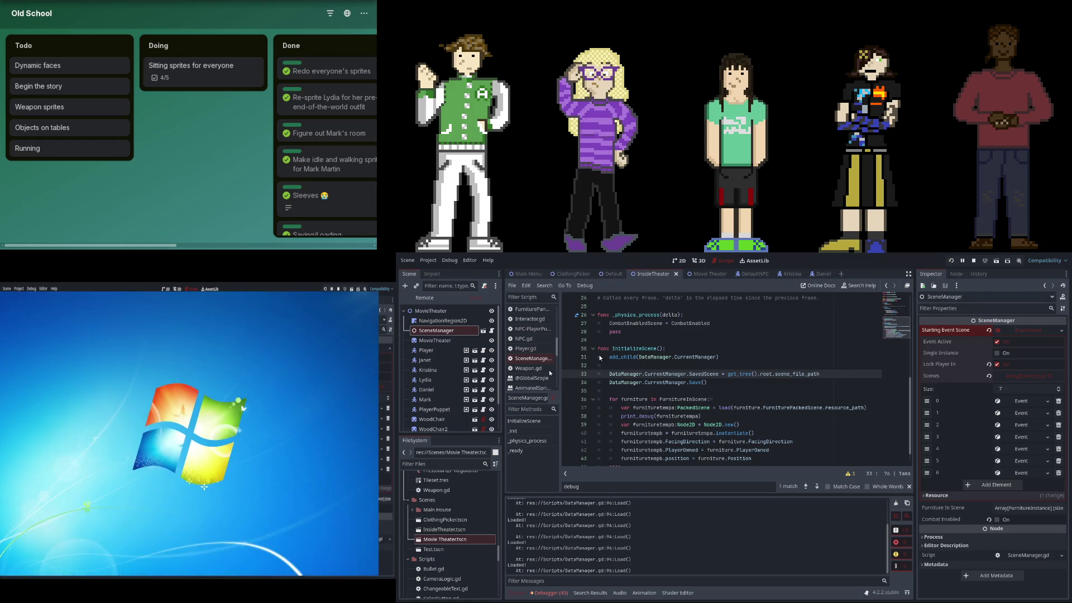
pyautogui.press('F5')
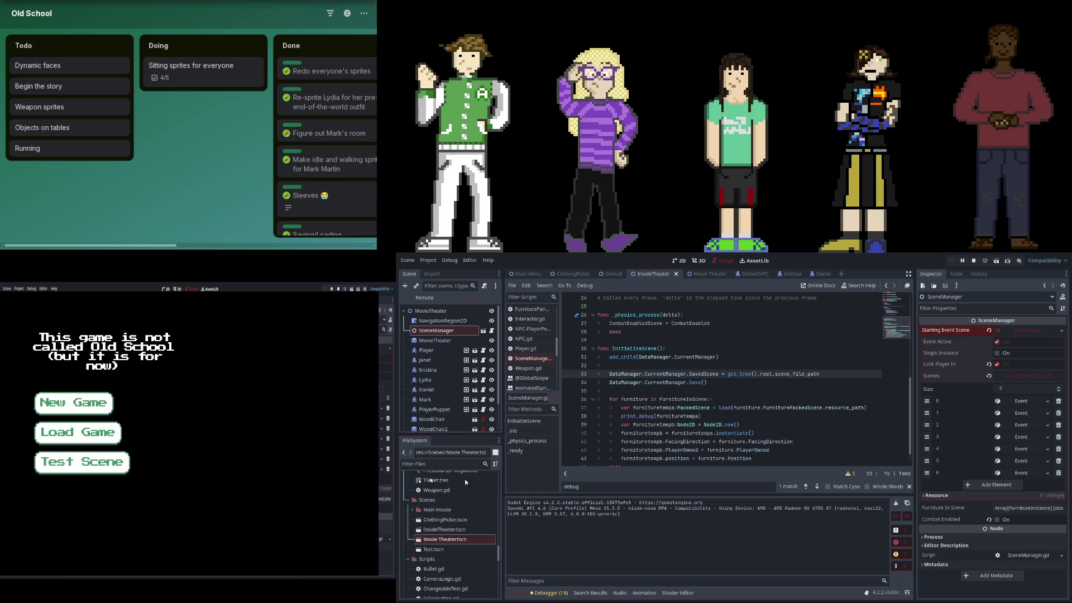
# - Scroll through the FileSystem dock, then stop the running game
pyautogui.scroll(-10, 406, 511)
pyautogui.scroll(10, 406, 512)
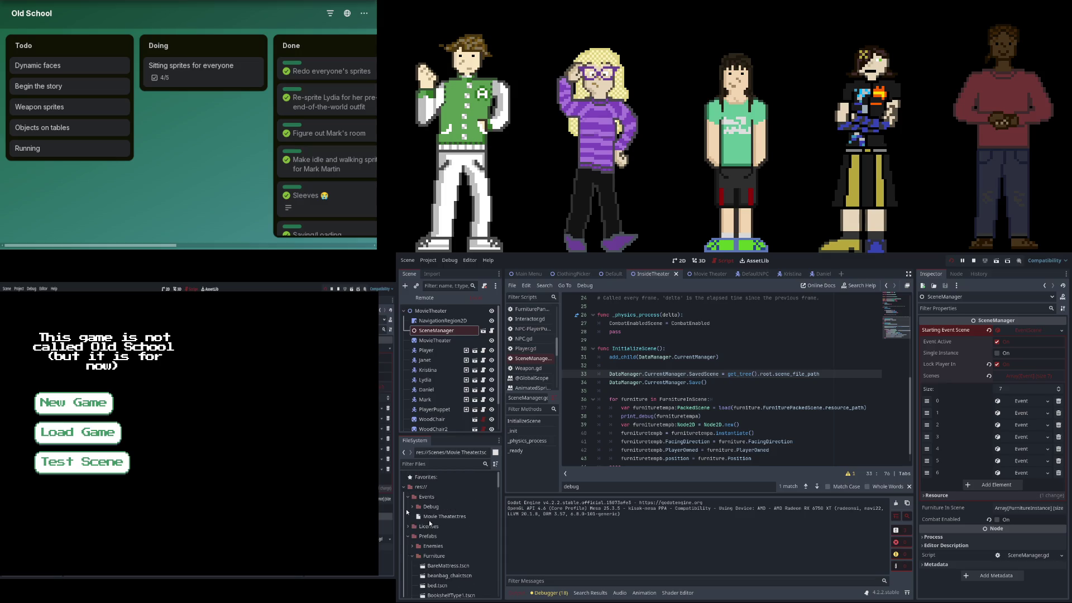
pyautogui.scroll(-5, 433, 518)
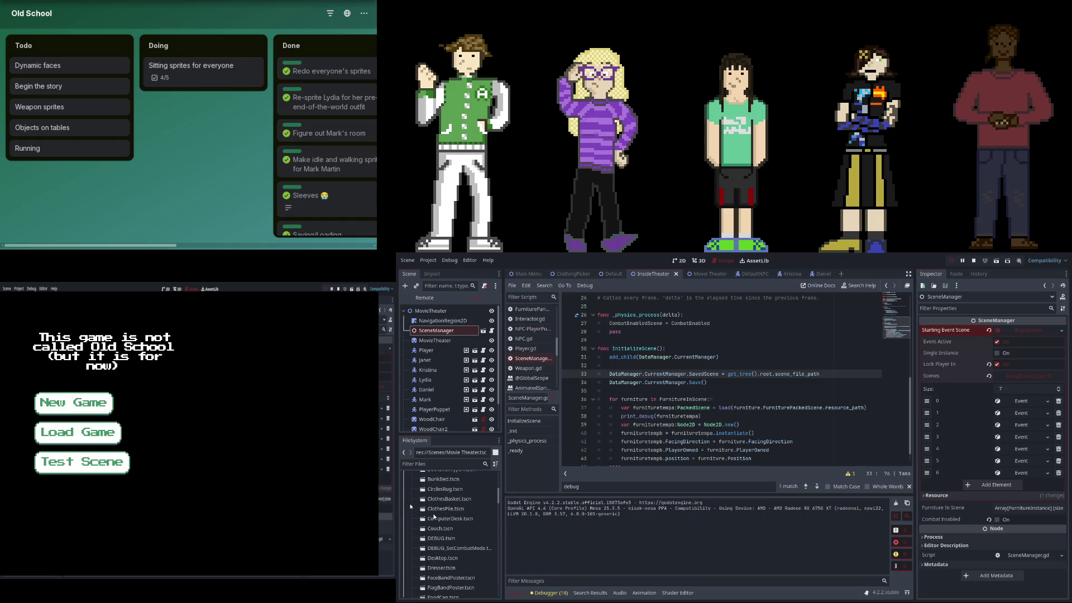
pyautogui.scroll(-6, 433, 515)
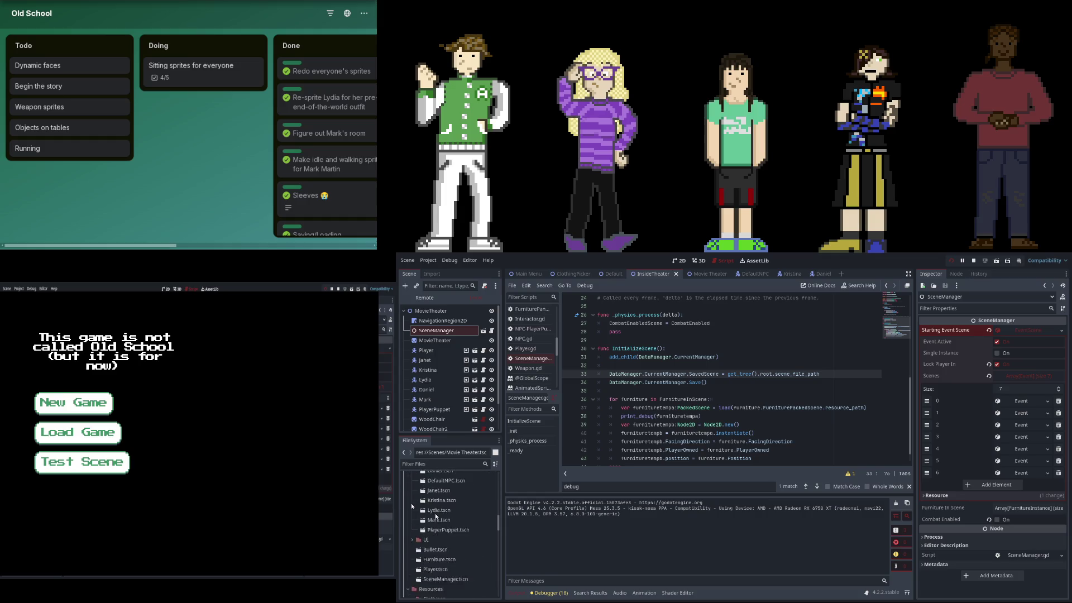
pyautogui.scroll(-3, 430, 516)
pyautogui.scroll(-5, 430, 515)
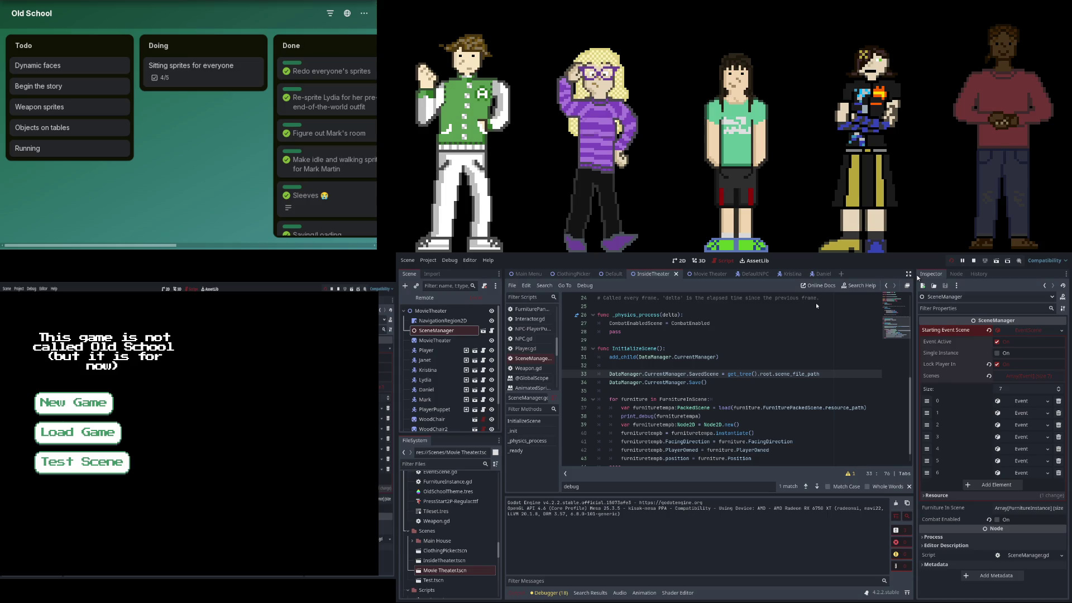
pyautogui.click(952, 266)
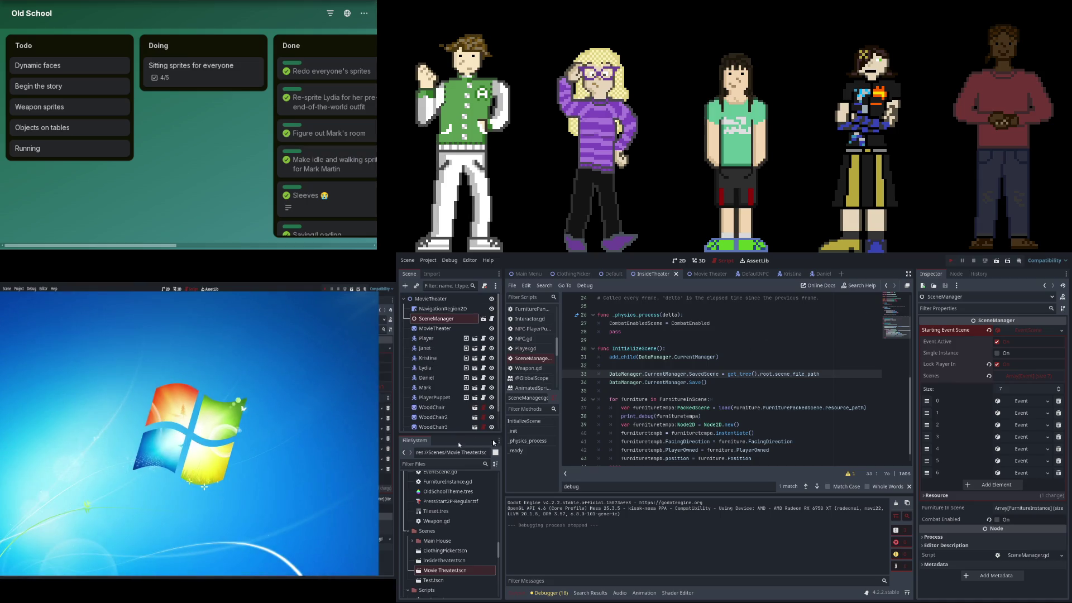
# - Test Load Game past its error, then start a New Game so it saves
pyautogui.press('F5')
pyautogui.click(97, 433)
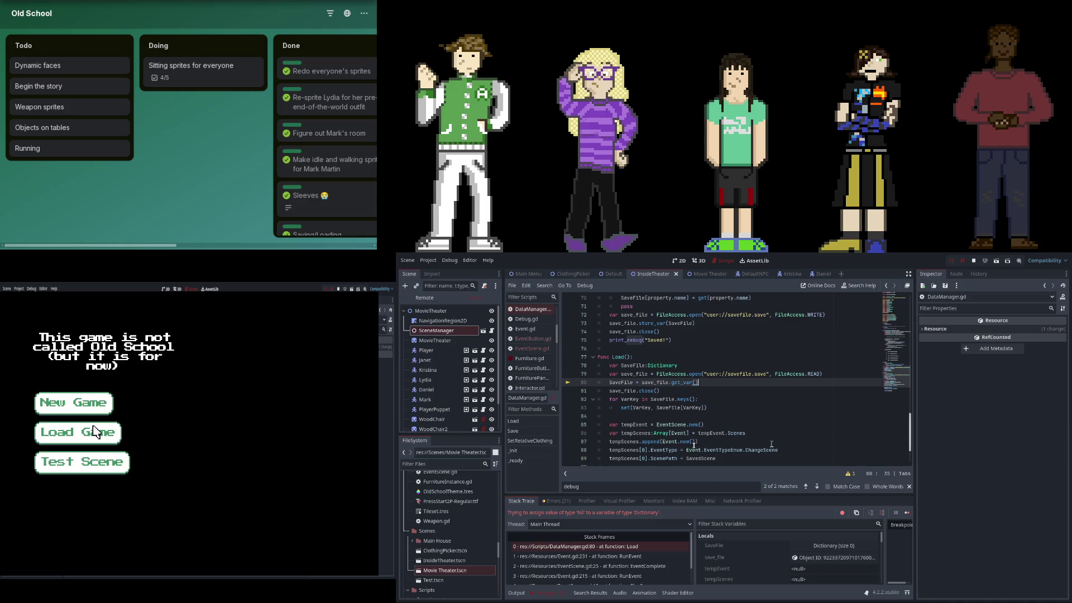
pyautogui.press('F12')
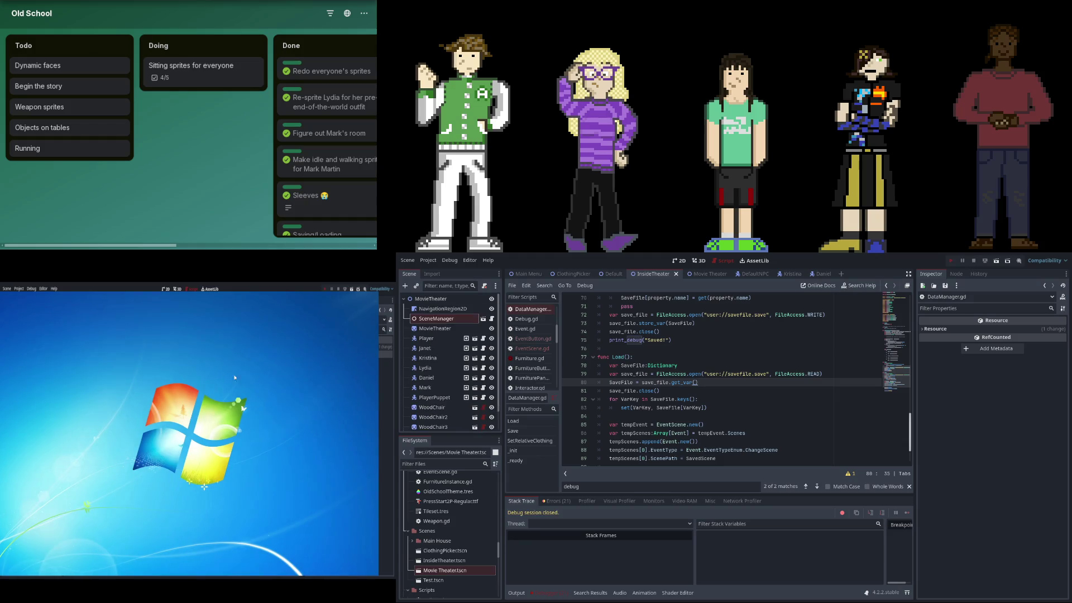
pyautogui.press('F5')
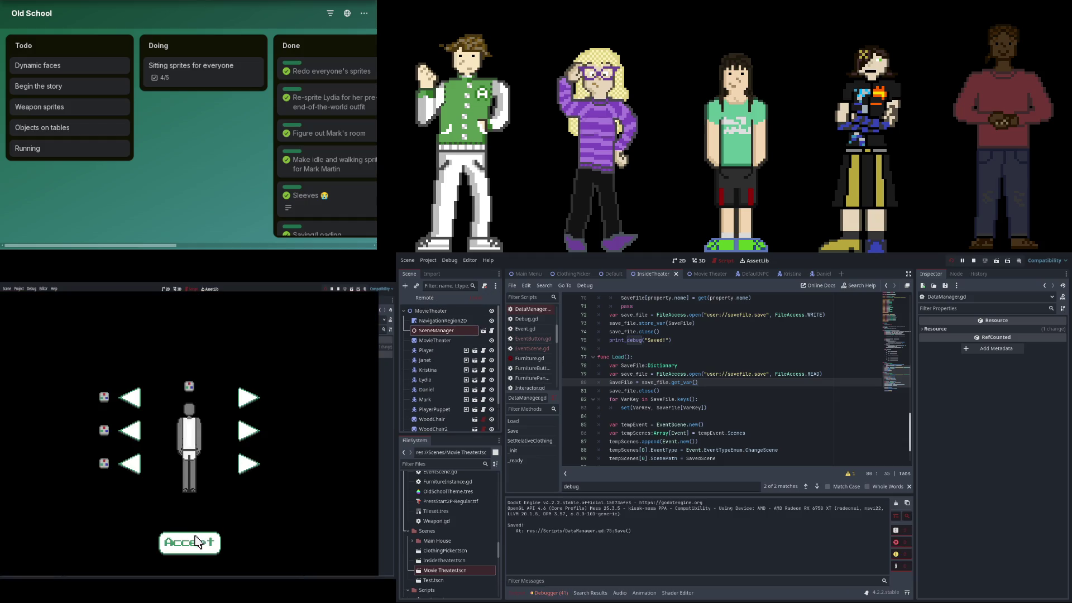
pyautogui.click(198, 540)
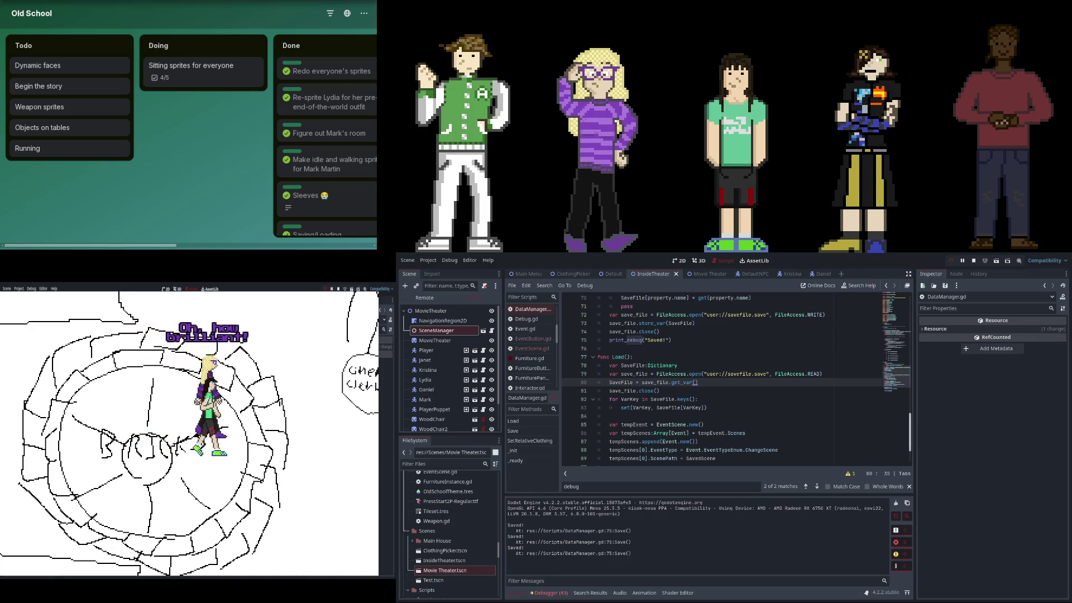
pyautogui.click(974, 260)
# - Relaunch and load the saved game, then set a breakpoint on SceneManager.gd line 33
pyautogui.click(951, 261)
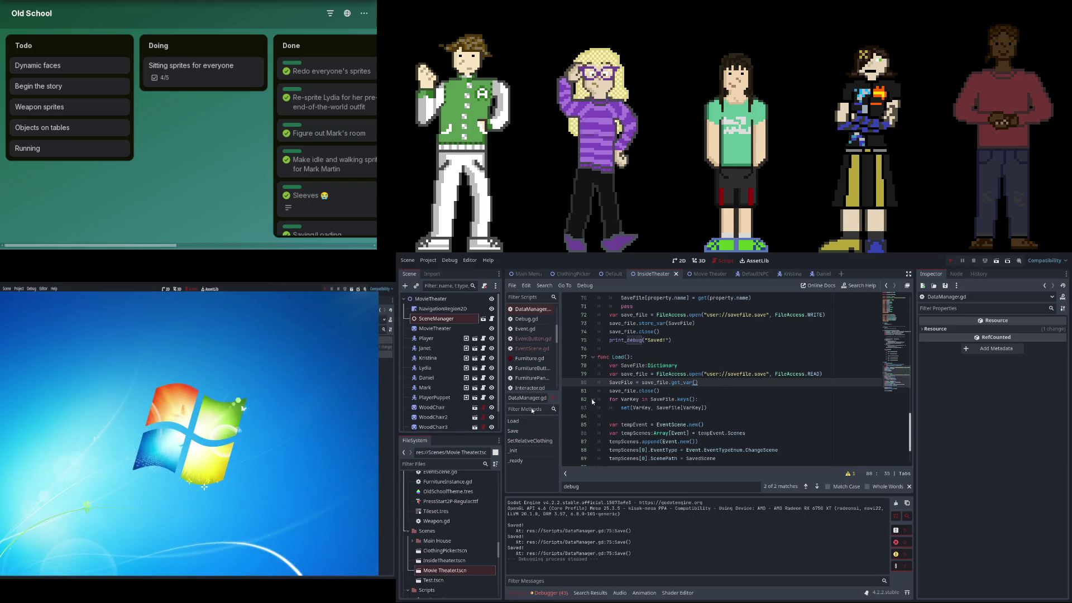
pyautogui.click(78, 432)
pyautogui.scroll(2, 608, 379)
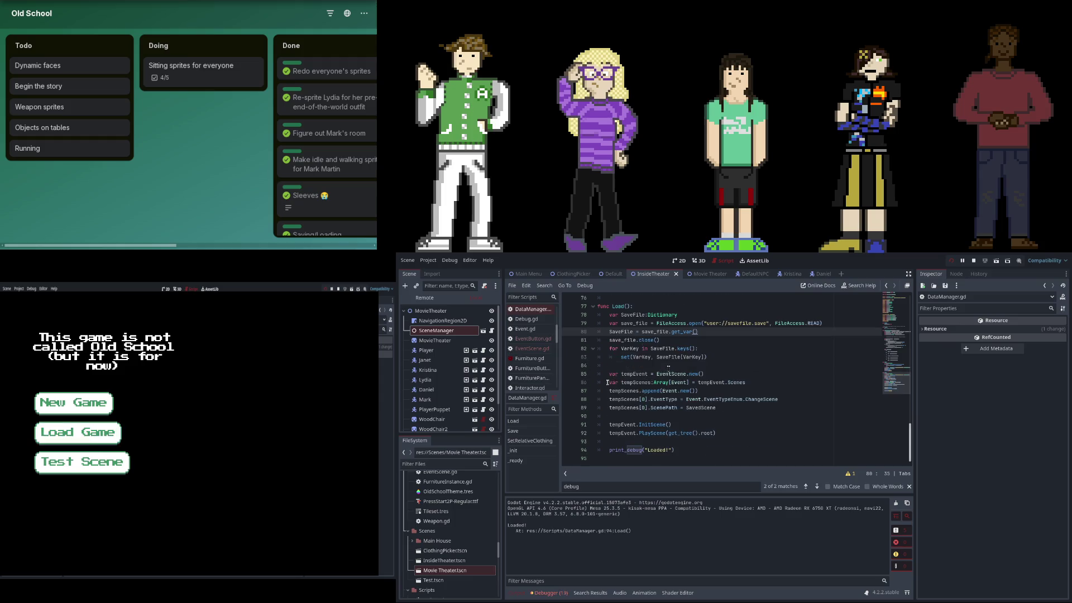
pyautogui.scroll(-3, 536, 349)
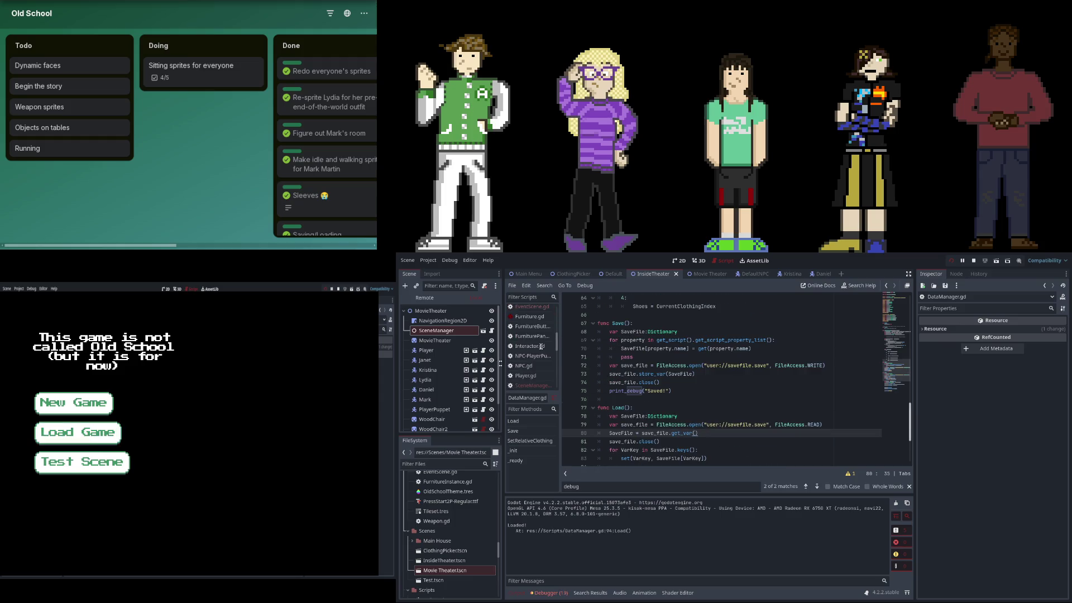
pyautogui.click(533, 365)
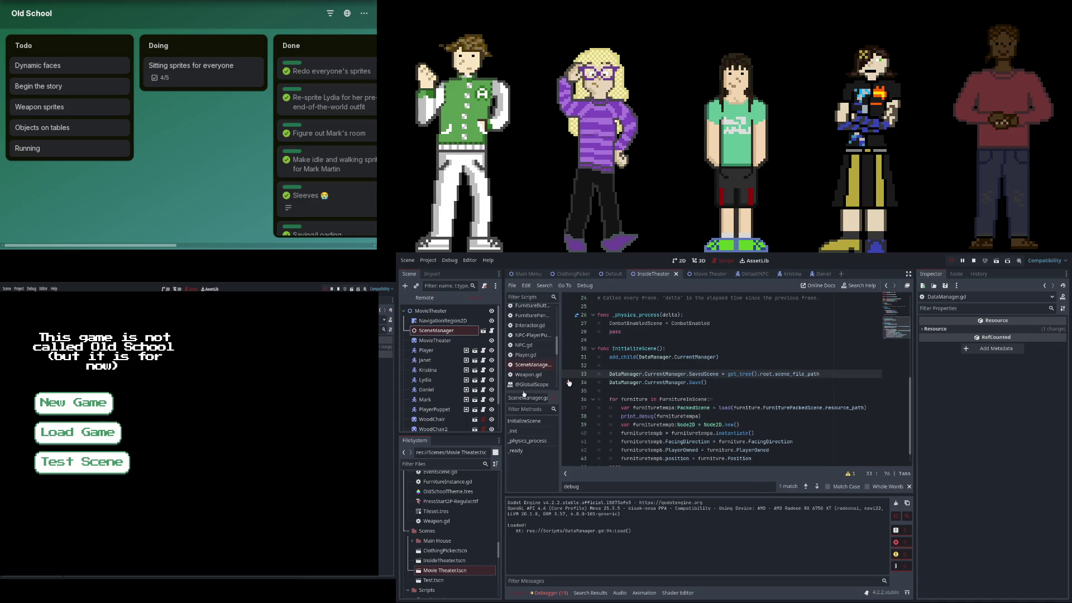
pyautogui.click(569, 383)
# - Breakpoint line 34, relaunch into a New Game, and inspect ClothingPicker in the Remote tree
pyautogui.click(568, 374)
pyautogui.press('F8')
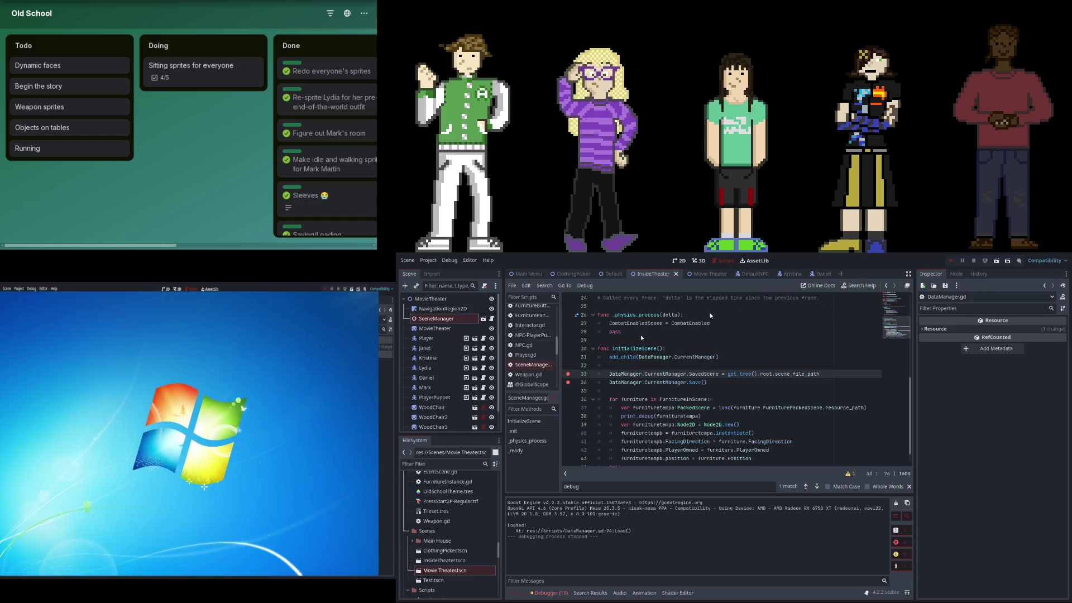
pyautogui.press('F5')
pyautogui.click(76, 403)
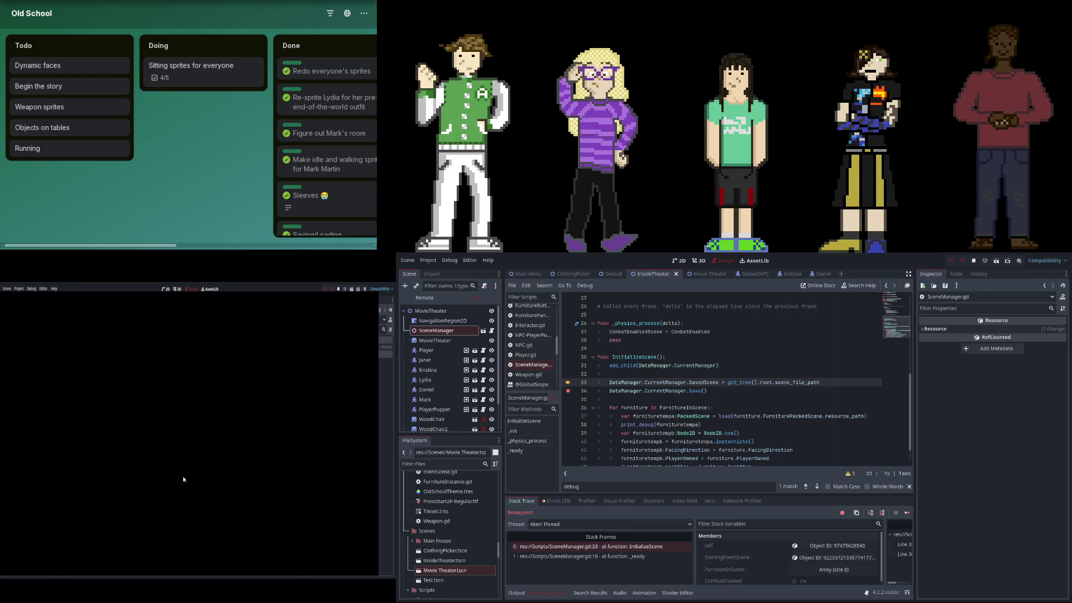
pyautogui.click(433, 299)
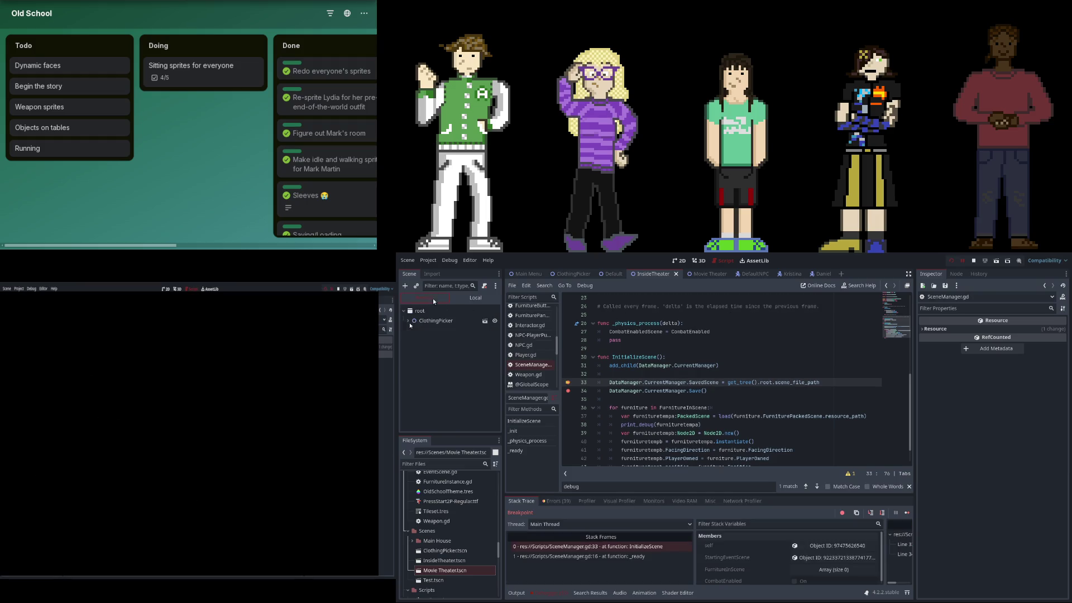
pyautogui.click(408, 320)
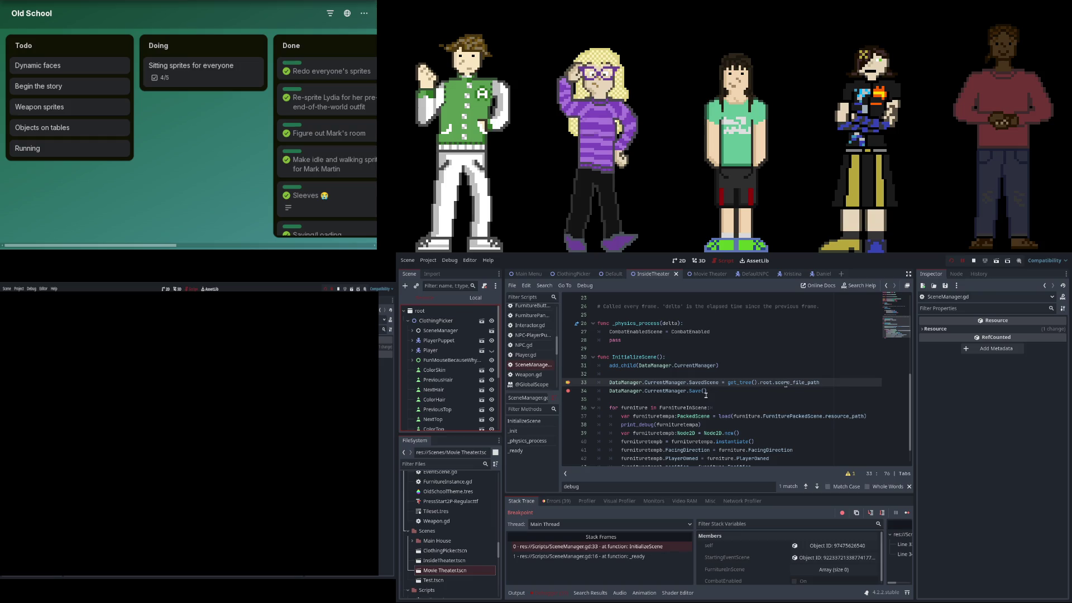
# - Add print_debug(get_tree().root.scene_file_path) on a new line after line 33
pyautogui.press('Return')
pyautogui.write('de')
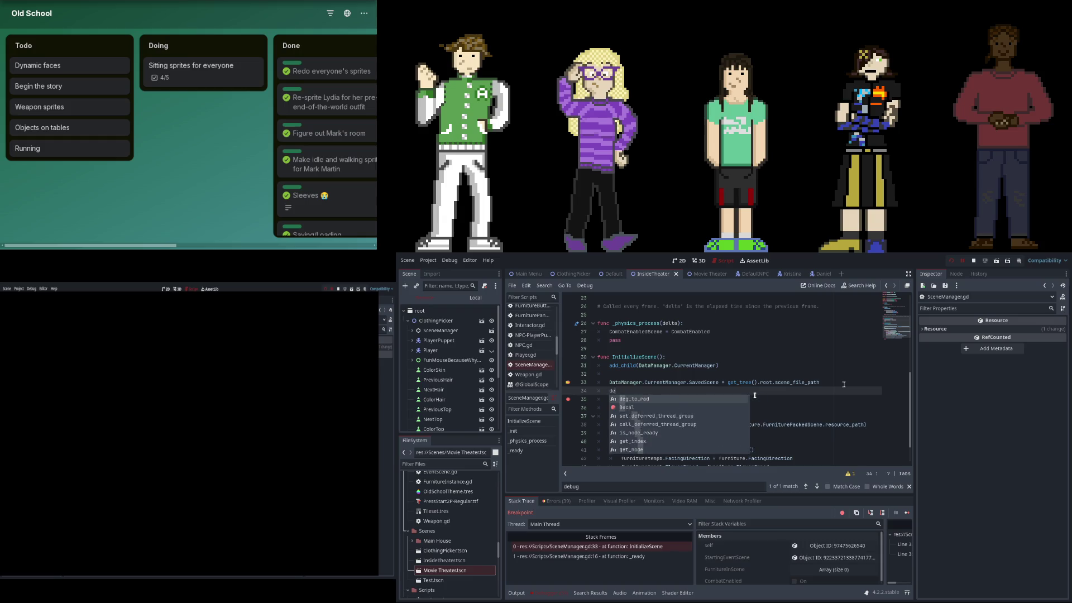
pyautogui.press('BackSpace')
pyautogui.press('BackSpace')
pyautogui.write('print_d')
pyautogui.press('Return')
pyautogui.press('Up')
pyautogui.press('End')
pyautogui.moveTo(815, 382); pyautogui.dragTo(748, 382)
pyautogui.hotkey('ctrl', 'c')
pyautogui.click(645, 390)
pyautogui.hotkey('ctrl', 'v')
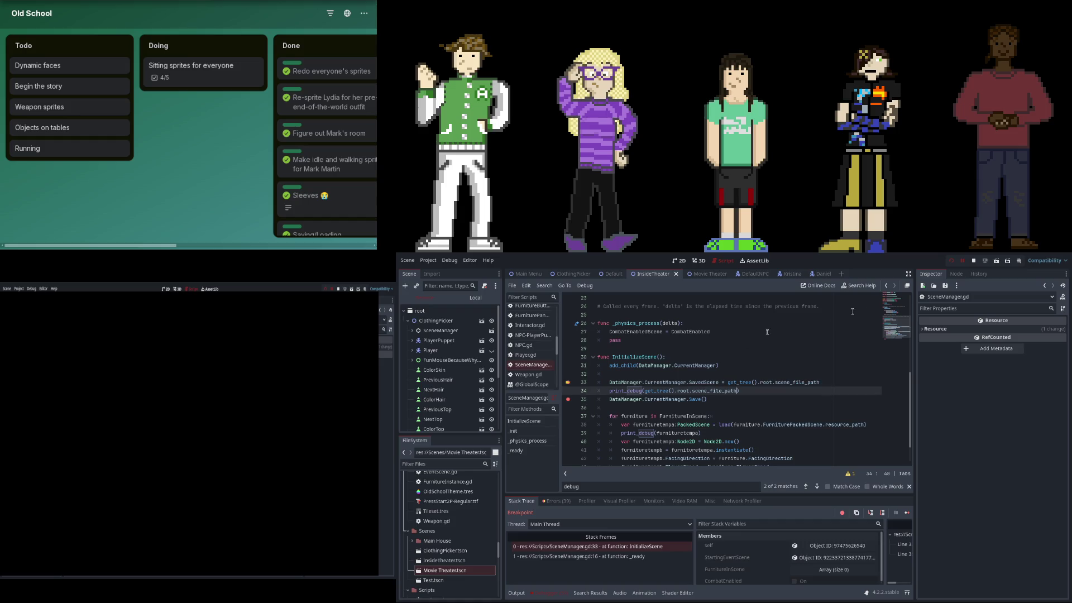
# - Resume the paused game, step past the print line, and check the Output log
pyautogui.click(956, 260)
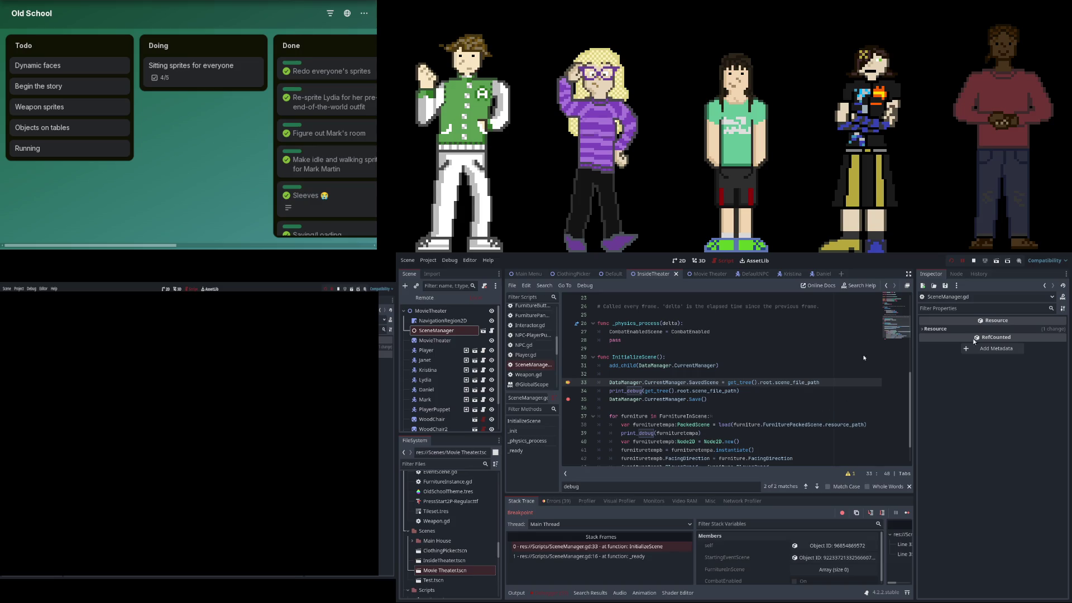
pyautogui.press('F10')
pyautogui.press('F10')
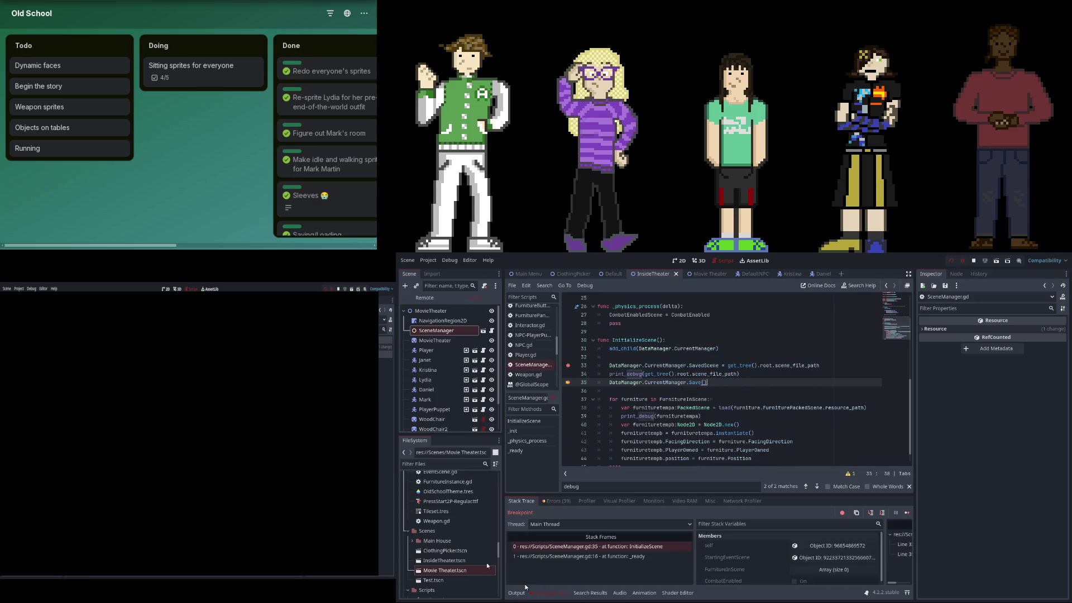
pyautogui.click(518, 593)
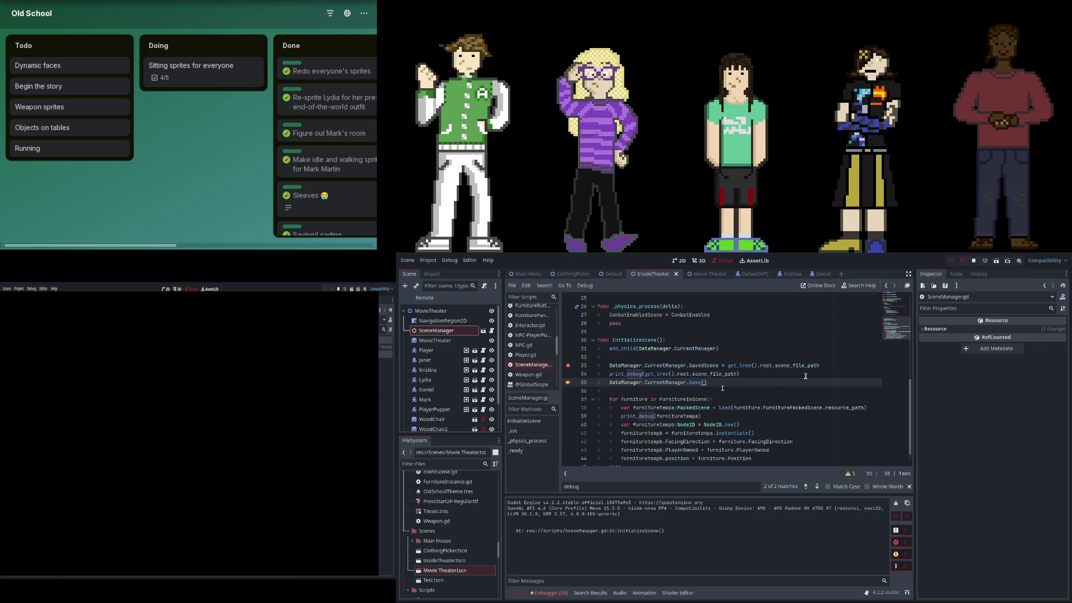
pyautogui.scroll(5, 542, 361)
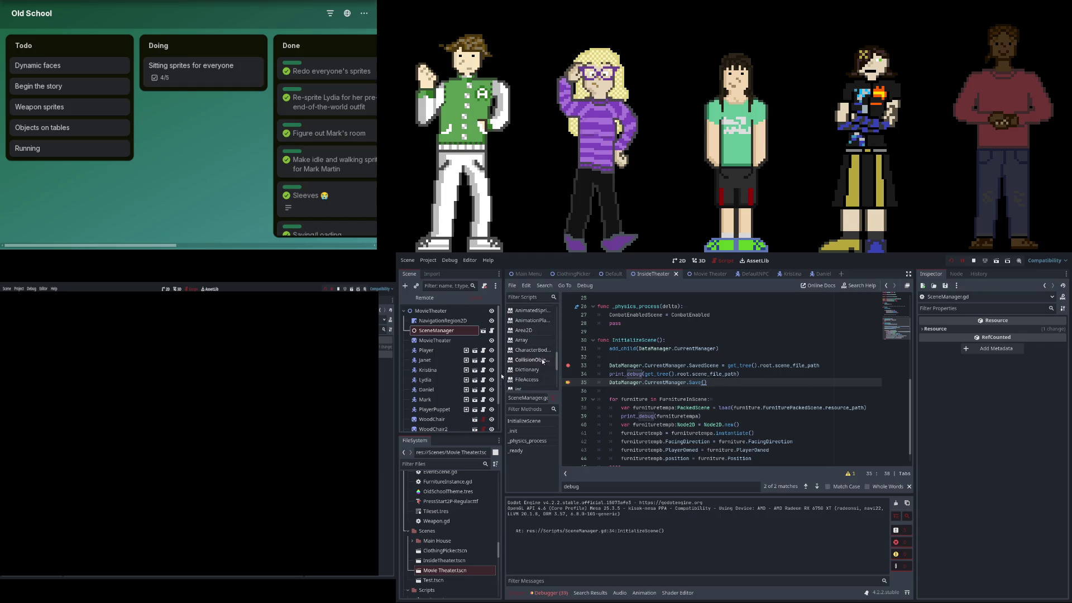
pyautogui.scroll(-3, 532, 361)
pyautogui.click(522, 346)
pyautogui.scroll(-3, 709, 452)
pyautogui.scroll(-10, 710, 455)
pyautogui.scroll(-10, 709, 448)
pyautogui.scroll(-5, 709, 446)
pyautogui.scroll(-10, 708, 447)
pyautogui.scroll(-10, 707, 447)
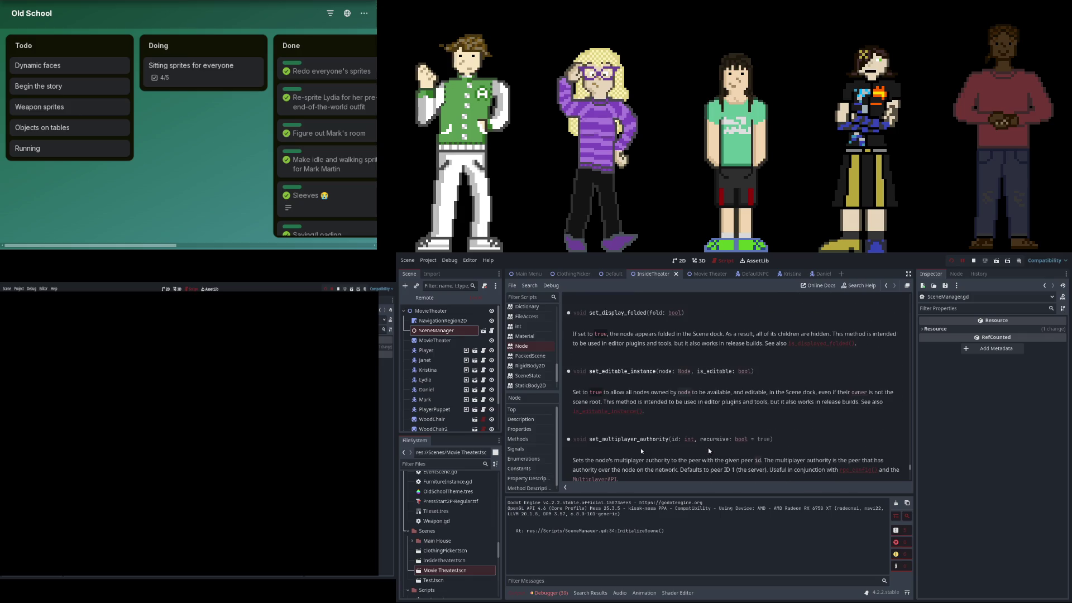
pyautogui.scroll(5, 708, 447)
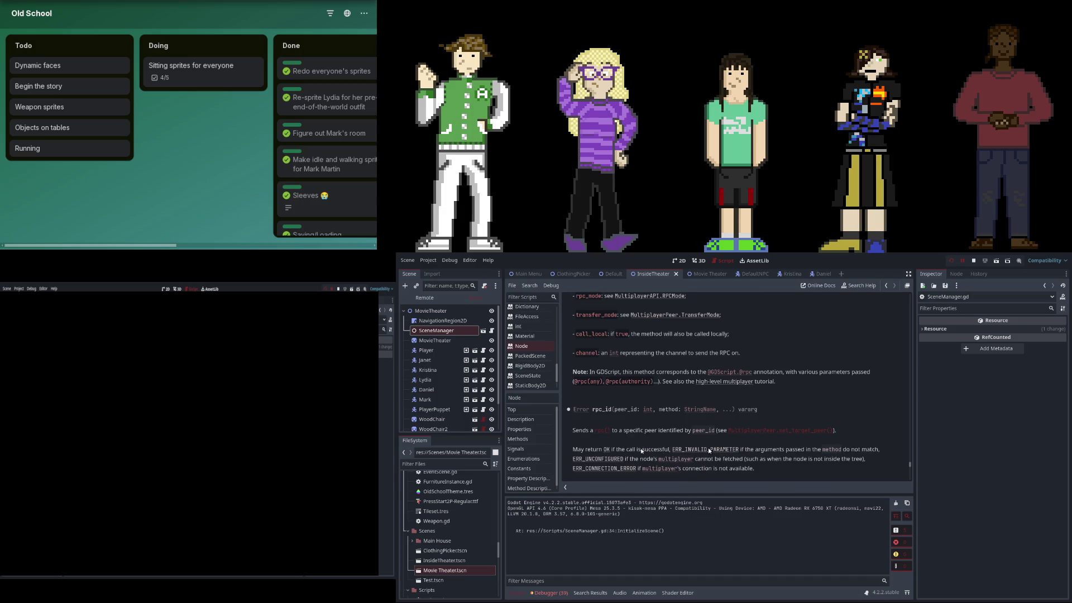
pyautogui.scroll(-5, 708, 447)
pyautogui.scroll(-10, 708, 450)
pyautogui.scroll(-5, 708, 453)
pyautogui.press('Home')
pyautogui.scroll(-6, 816, 369)
pyautogui.scroll(-10, 816, 380)
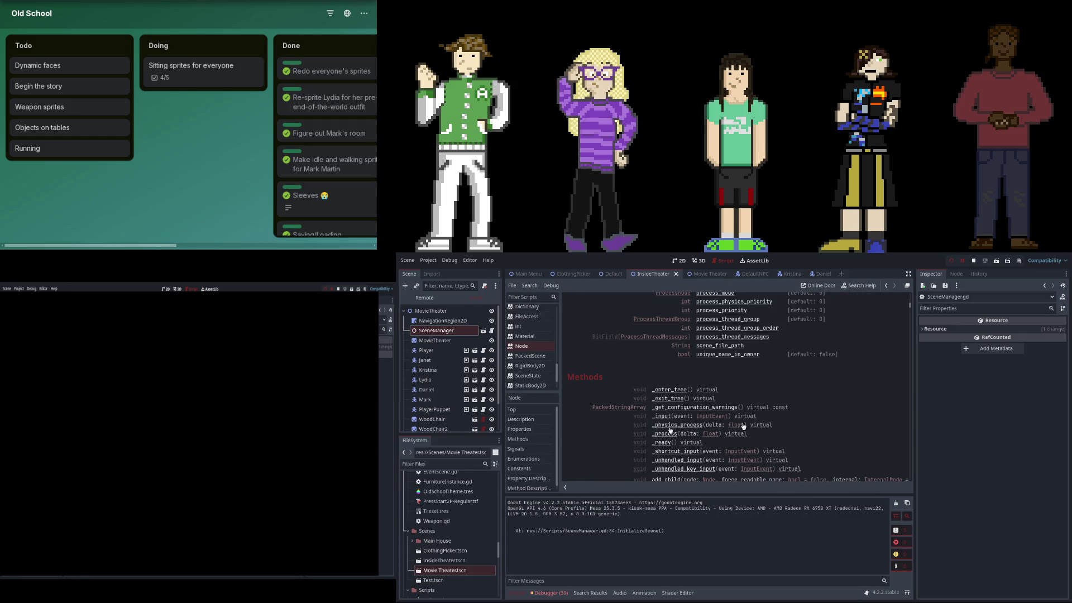
pyautogui.scroll(-3, 743, 426)
pyautogui.scroll(-15, 743, 425)
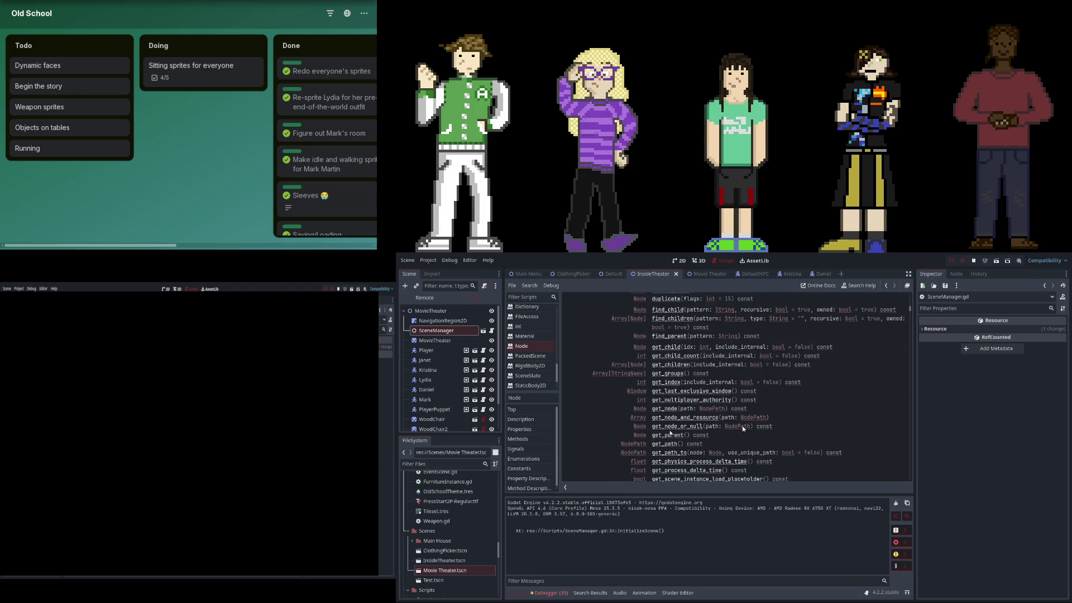
pyautogui.scroll(-4, 744, 429)
pyautogui.scroll(-3, 743, 430)
pyautogui.scroll(2, 744, 430)
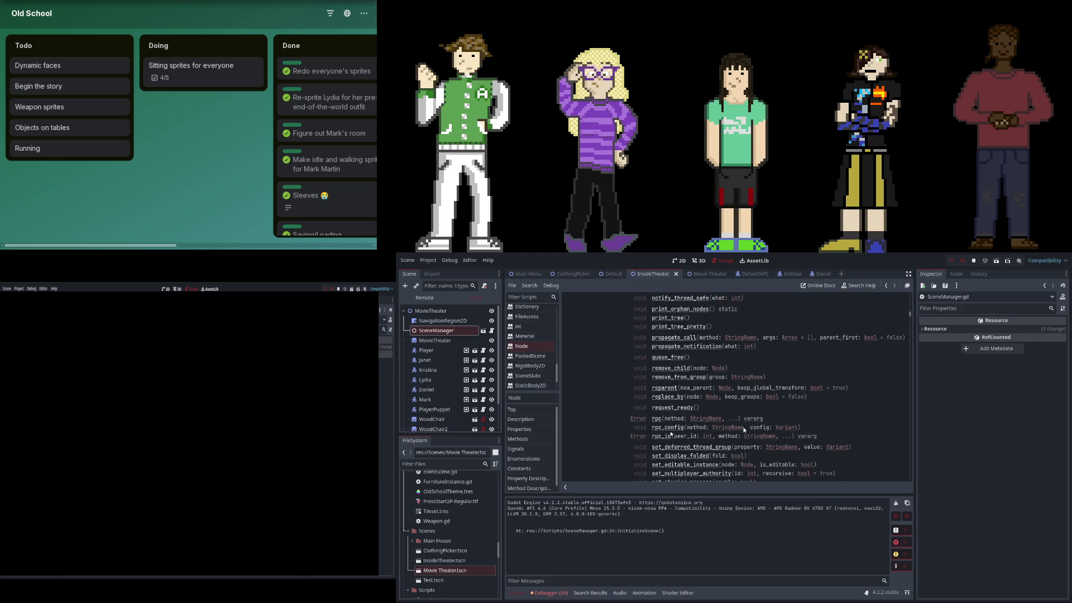
pyautogui.scroll(2, 777, 425)
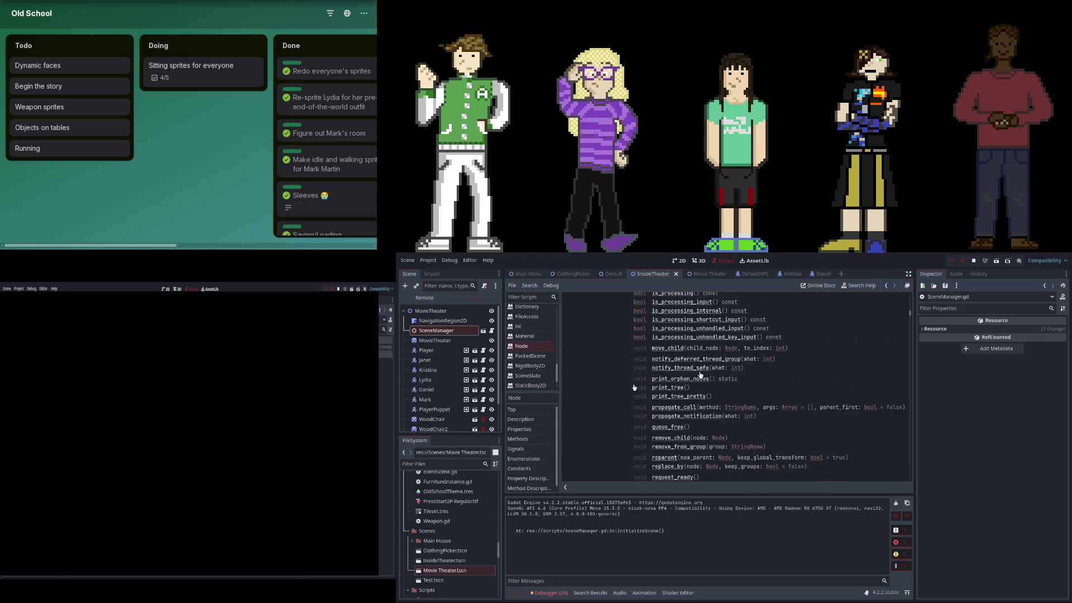
pyautogui.scroll(2, 701, 375)
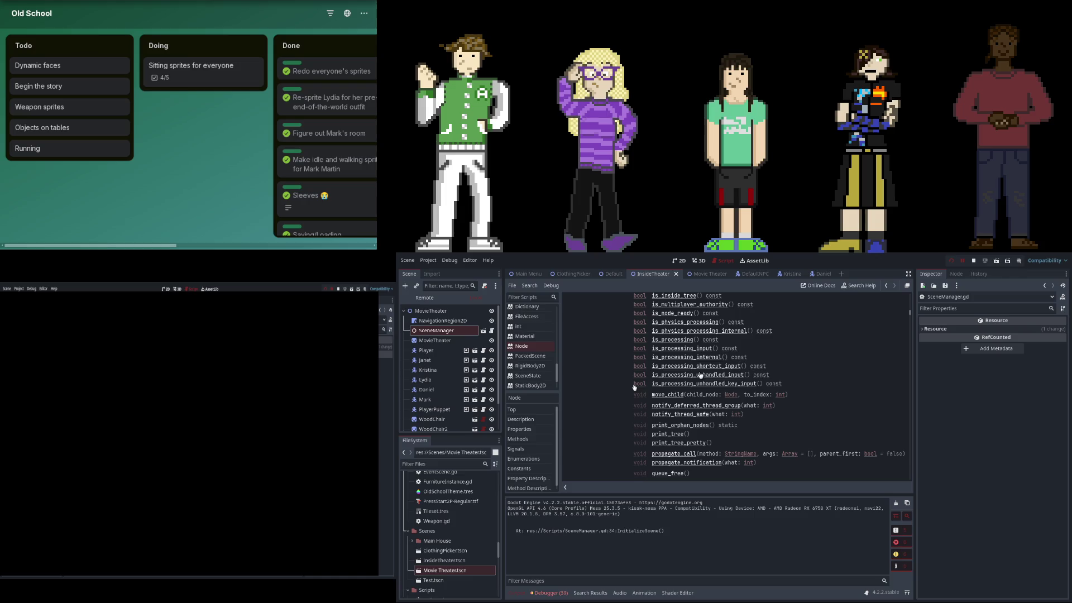
pyautogui.scroll(2, 701, 375)
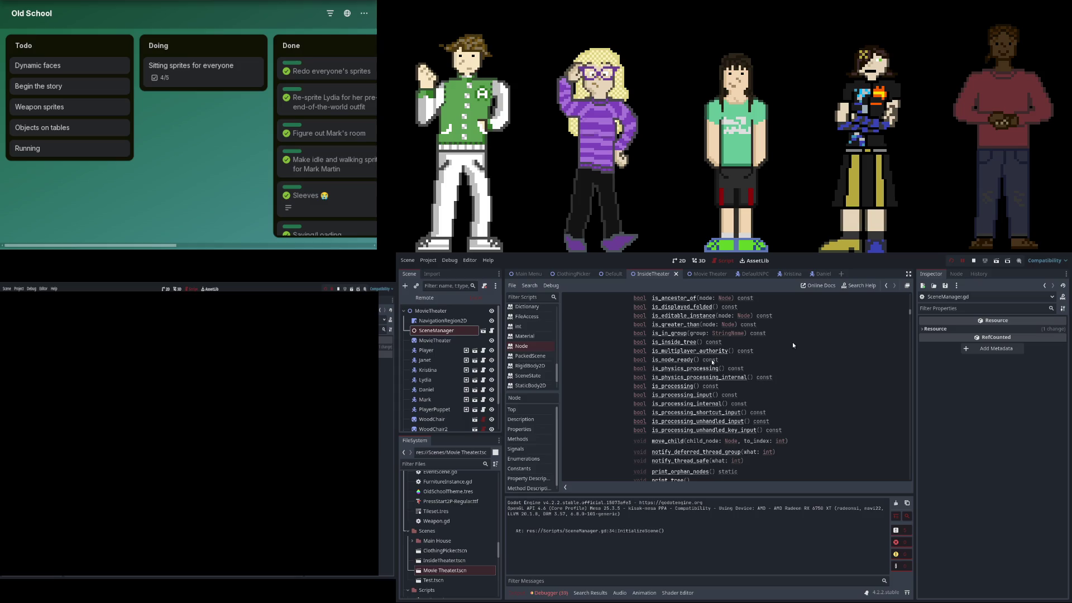
pyautogui.click(678, 261)
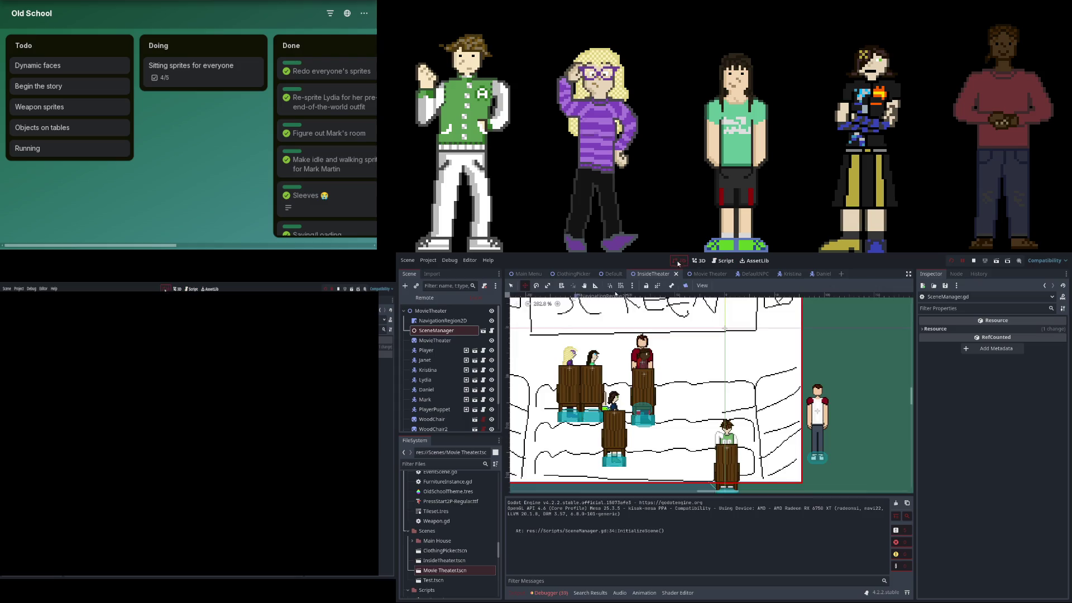
pyautogui.click(723, 261)
pyautogui.scroll(-5, 544, 355)
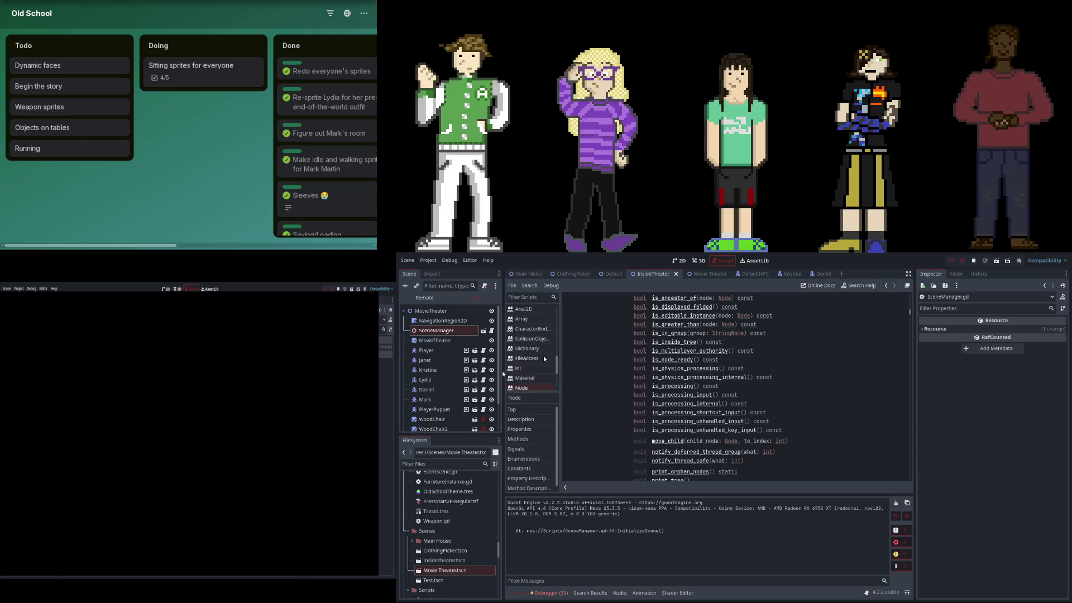
pyautogui.click(539, 364)
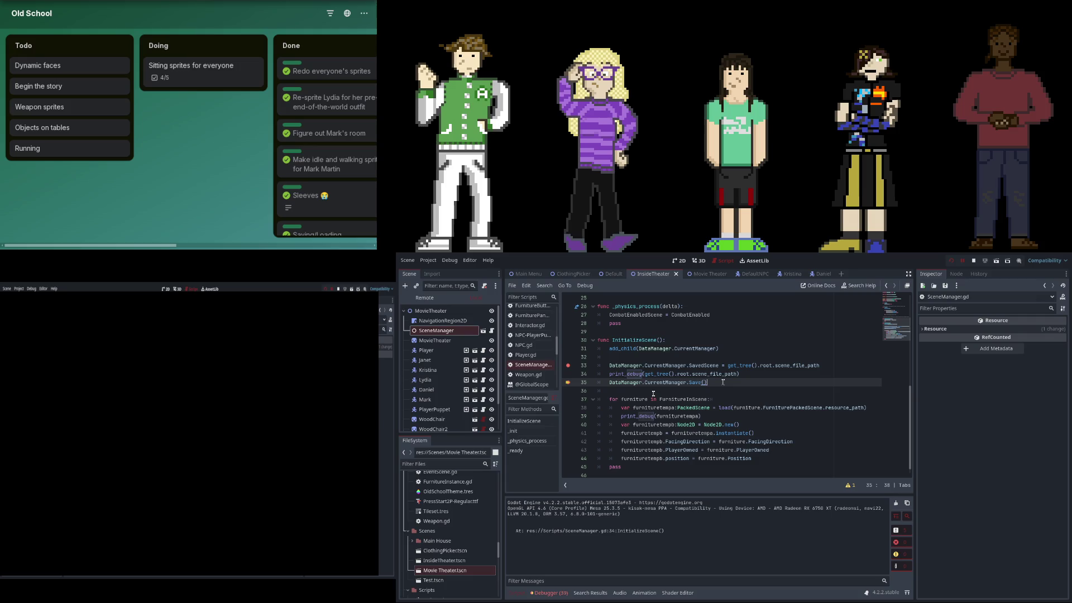
# - Delete the print_debug, SavedScene and Save() lines from SceneManager's InitializeScene
pyautogui.click(734, 379)
pyautogui.hotkey('shift', 'Up')
pyautogui.hotkey('shift', 'End')
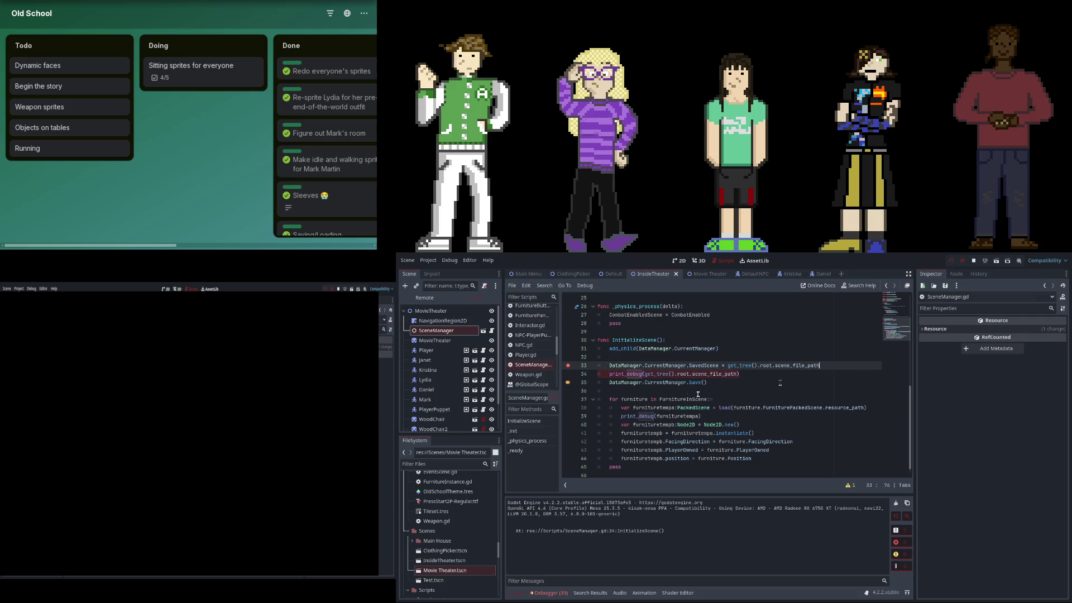
pyautogui.press('BackSpace')
pyautogui.moveTo(718, 375); pyautogui.dragTo(602, 361)
pyautogui.hotkey('ctrl', 'c')
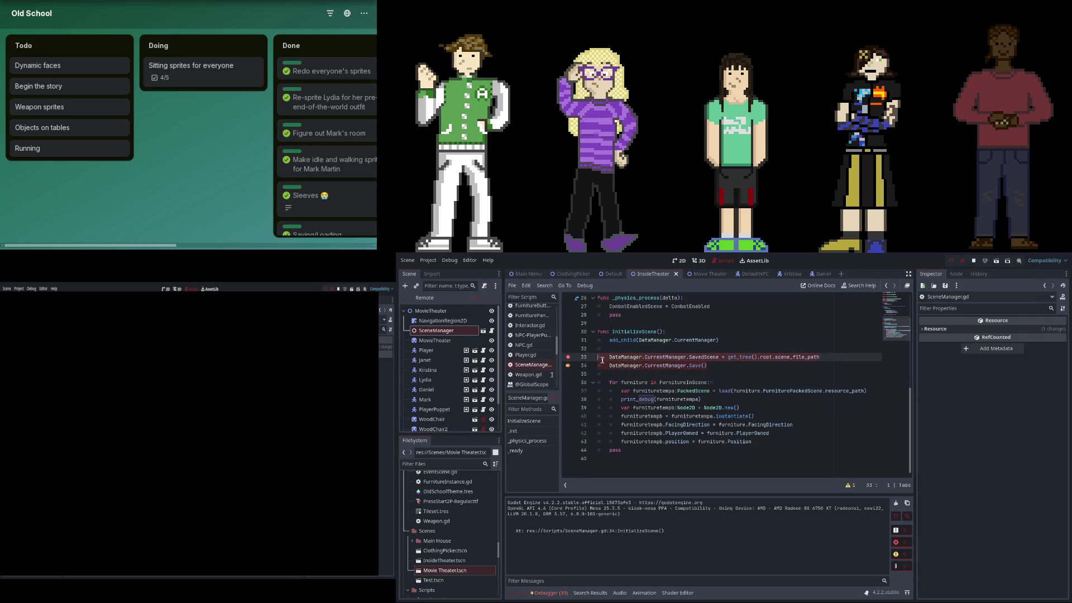
pyautogui.press('BackSpace')
pyautogui.press('BackSpace')
pyautogui.press('BackSpace')
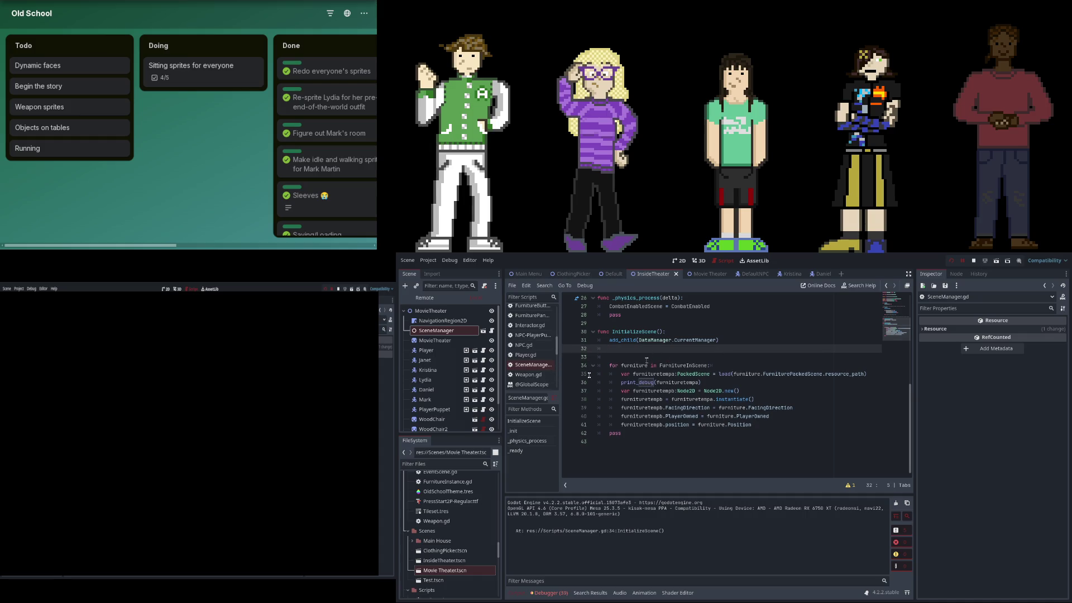
pyautogui.press('BackSpace')
pyautogui.press('BackSpace')
pyautogui.scroll(2, 533, 335)
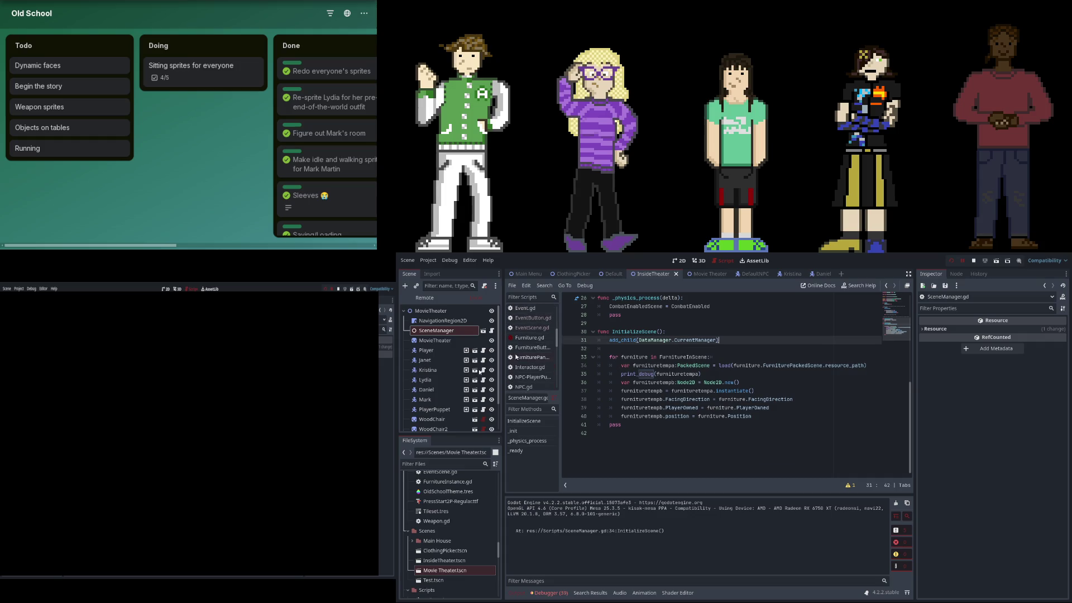
# - Paste the SavedScene assignment and Save() after change_scene_to_file in Event.gd
pyautogui.click(525, 308)
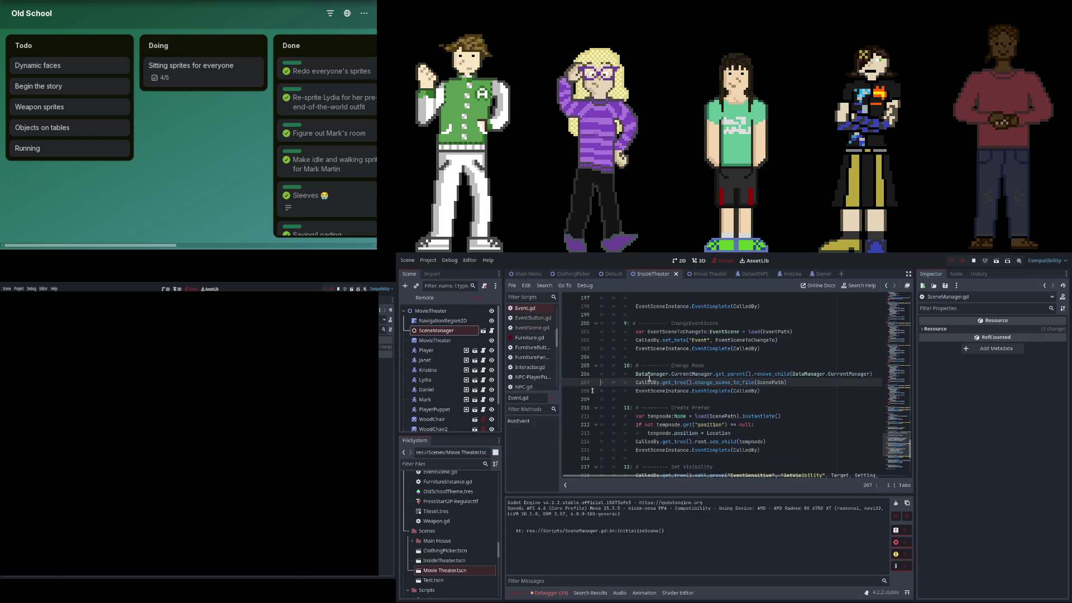
pyautogui.click(801, 381)
pyautogui.press('Return')
pyautogui.hotkey('ctrl', 'v')
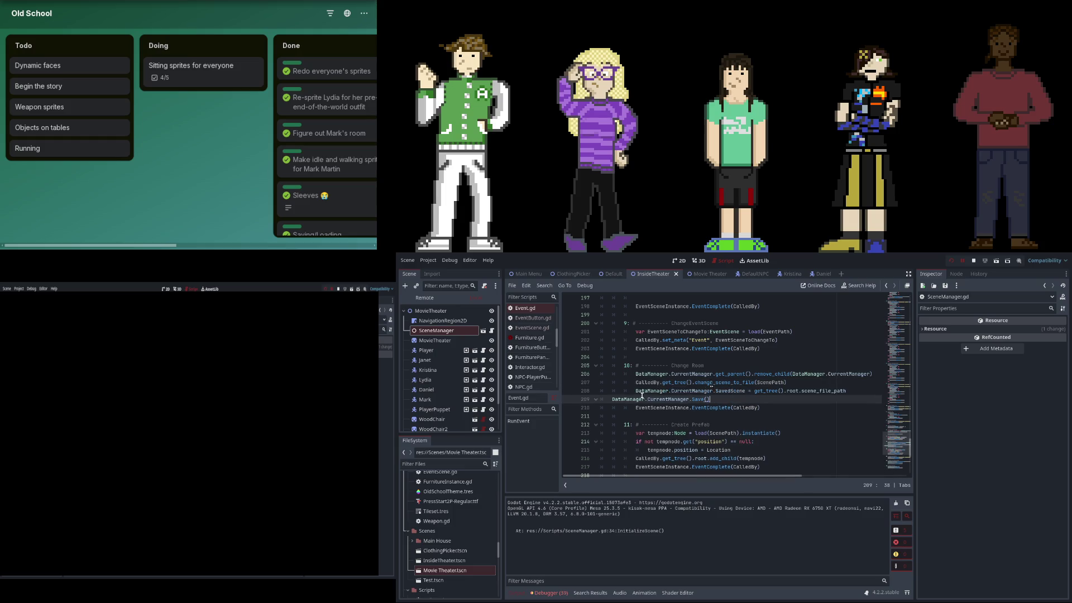
pyautogui.click(610, 399)
pyautogui.press('Tab')
# - Replace scene_file_path with ScenePath, fix Save()'s indentation, and stop the game
pyautogui.click(860, 393)
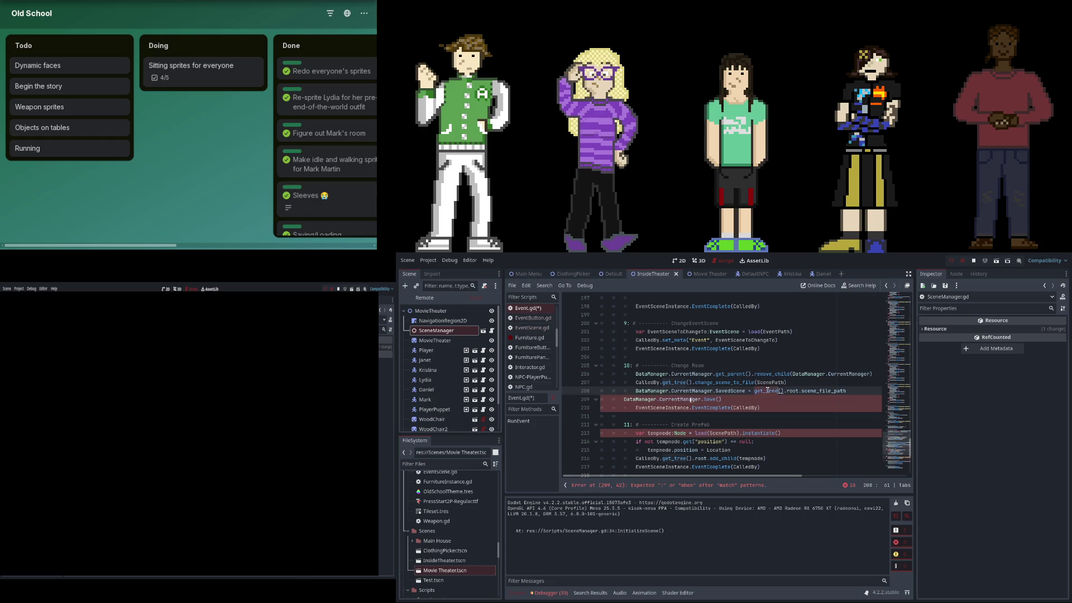
pyautogui.write('Sce')
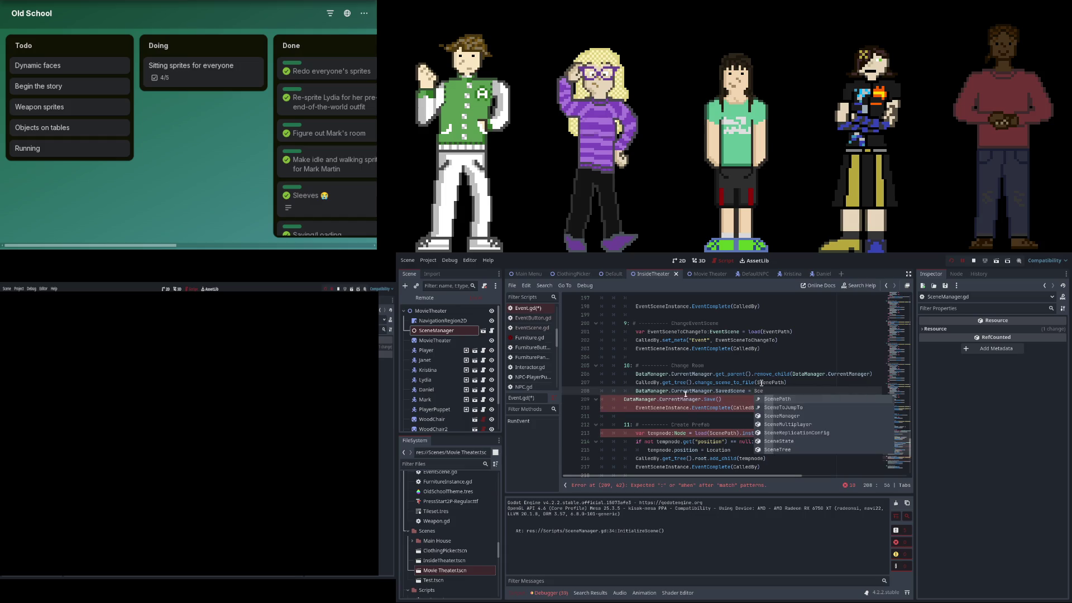
pyautogui.press('Return')
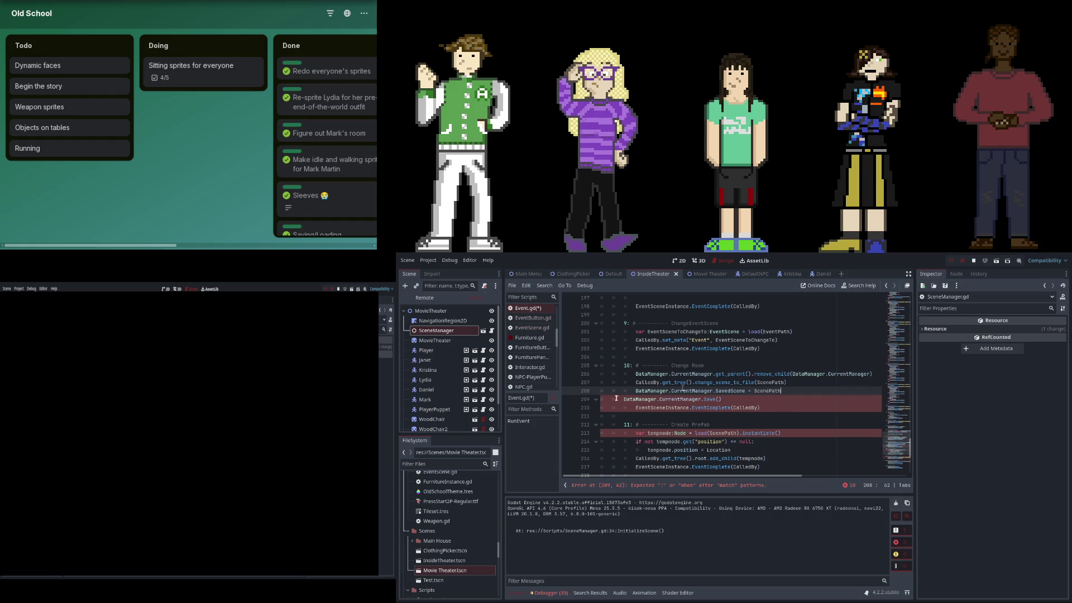
pyautogui.click(624, 398)
pyautogui.press('Tab')
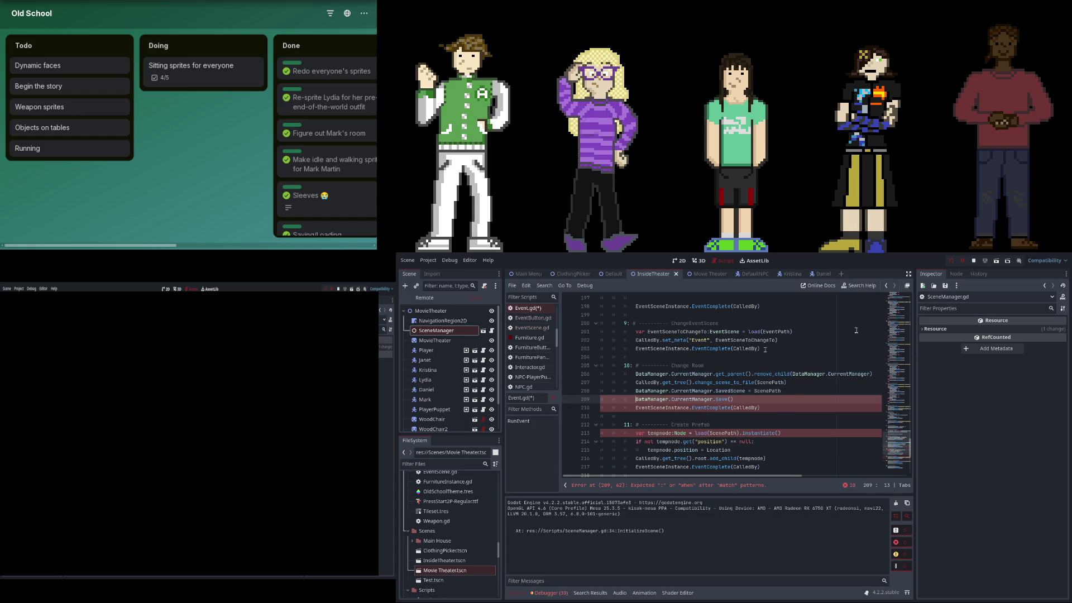
pyautogui.click(954, 261)
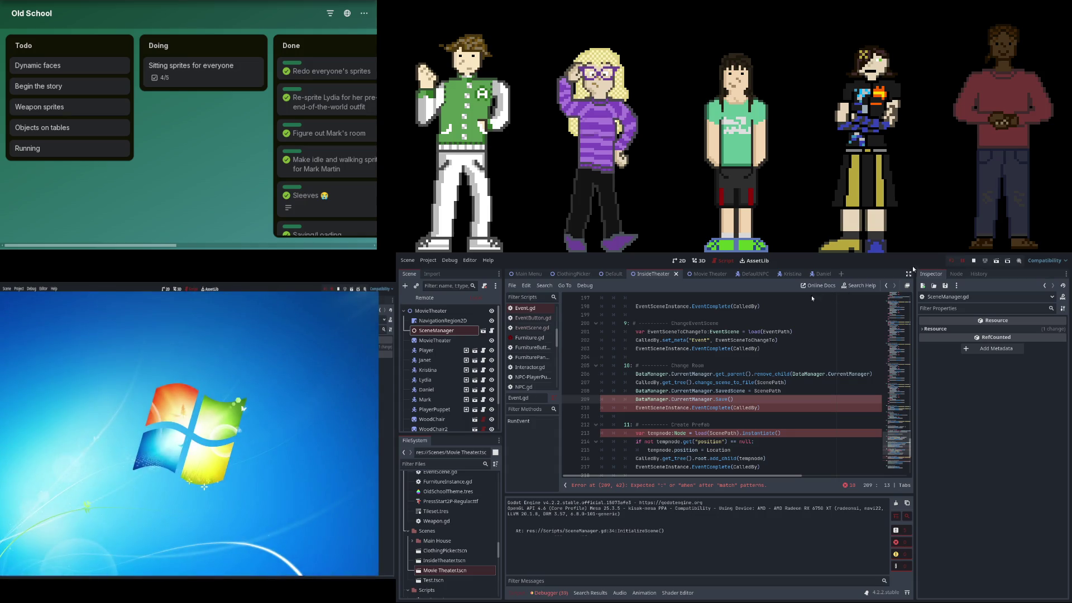
# - Run the project, start a New Game, and accept the outfit while the output logs Saved!
pyautogui.press('F5')
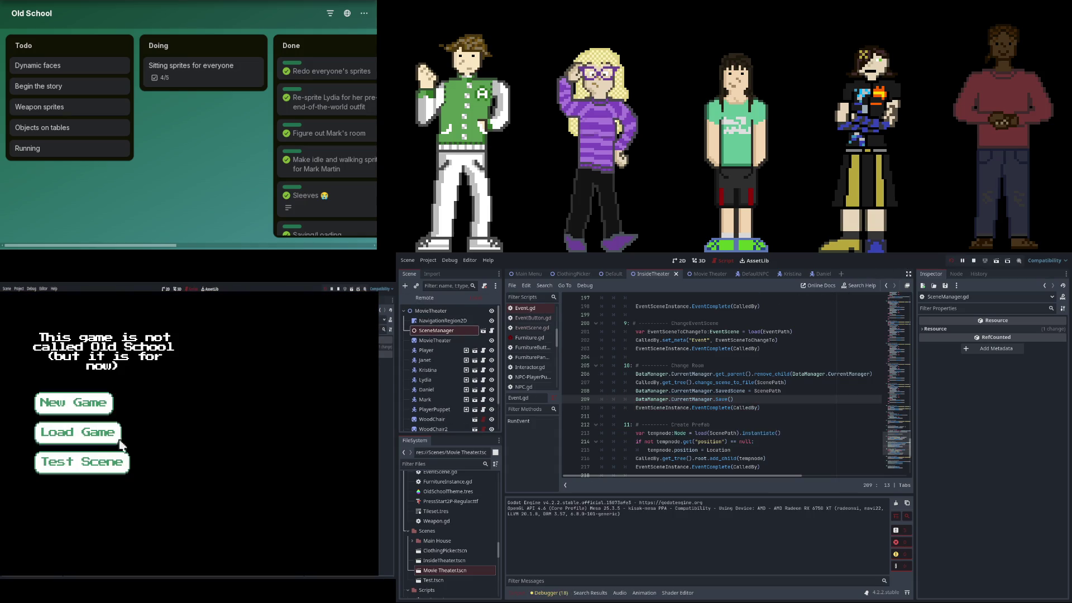
pyautogui.click(96, 413)
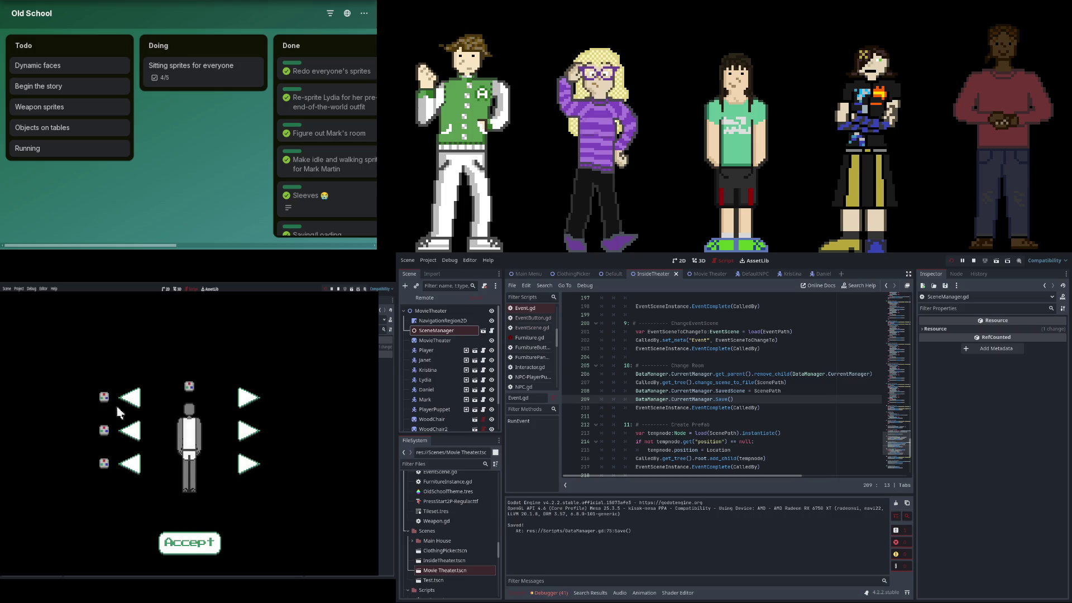
pyautogui.click(206, 545)
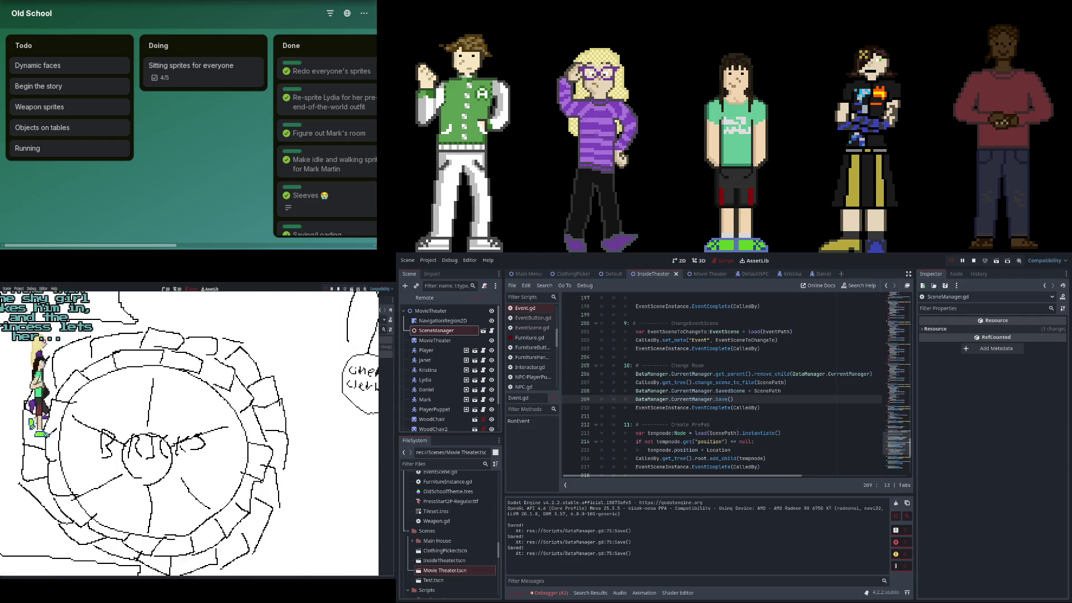